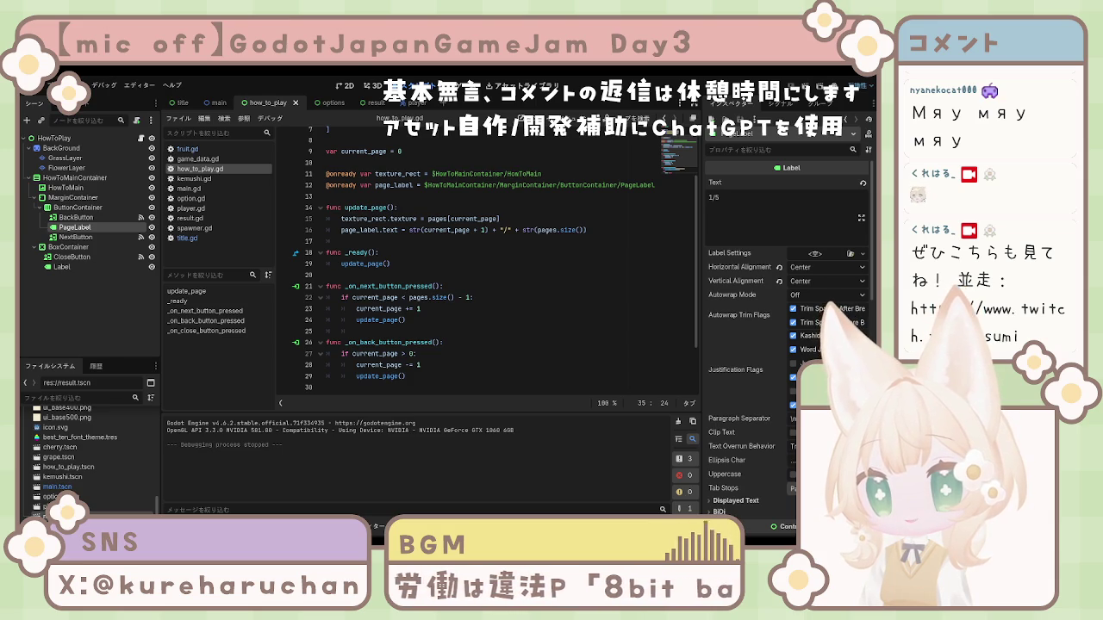
Leave the how_to_play.gd script and bring up the title scene tab
left_click(405, 320)
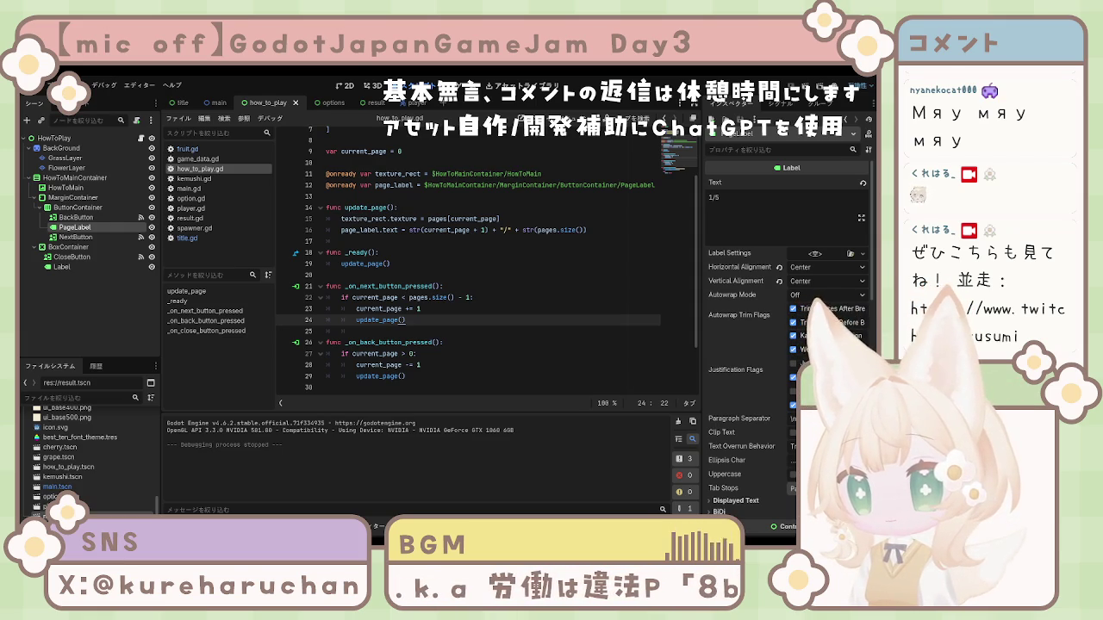
left_click(341, 230)
left_click(181, 102)
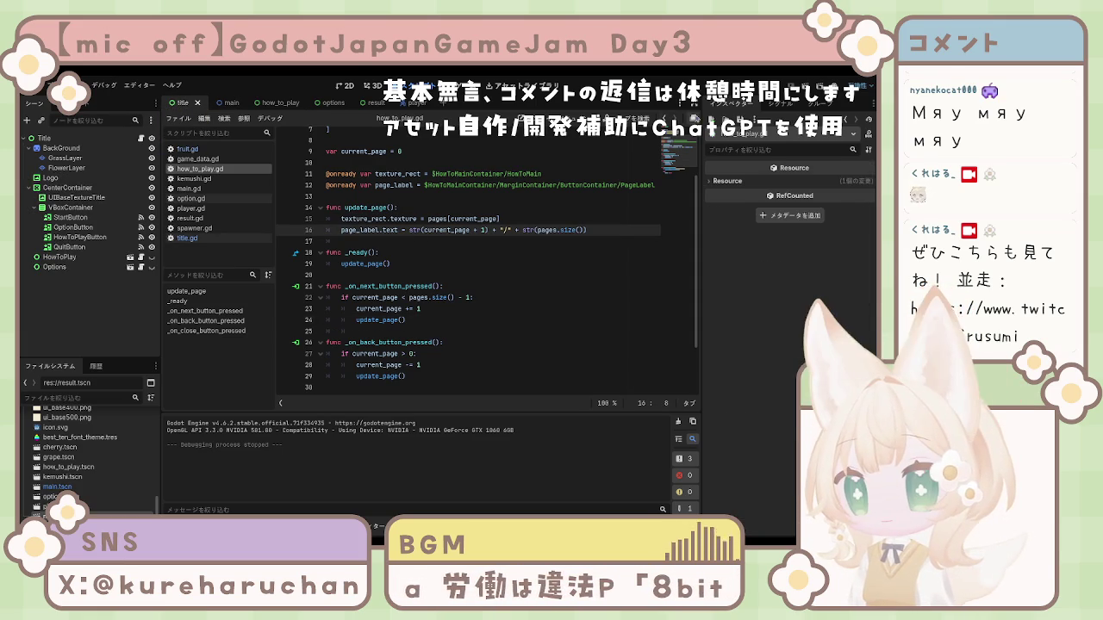
Test-run and stop the game, then select StartButton through QuitButton together
key("F5")
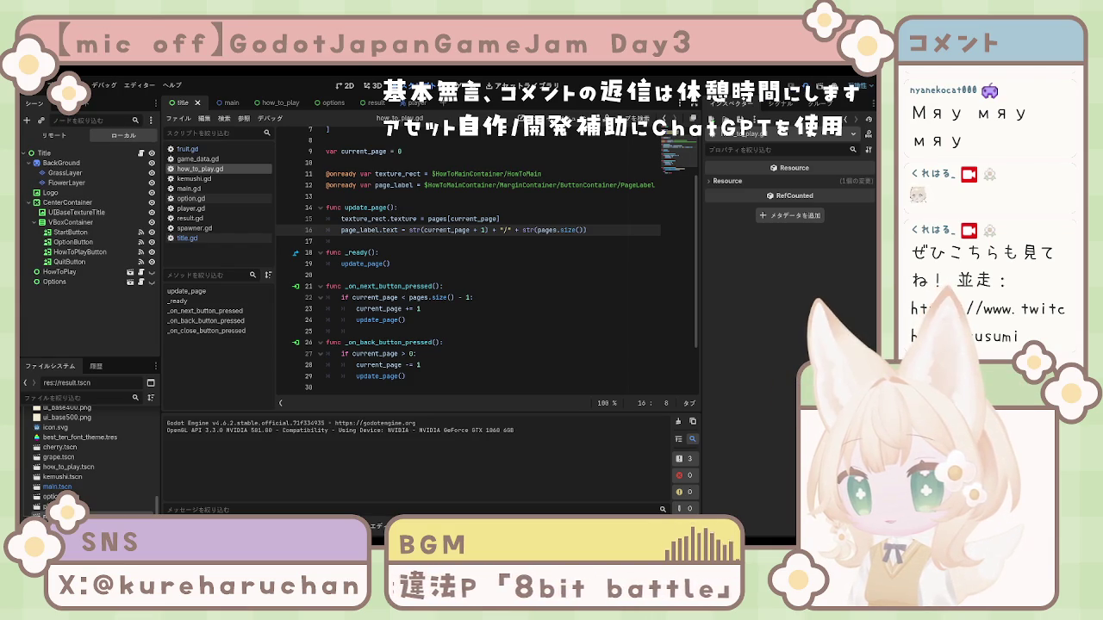
key("F8")
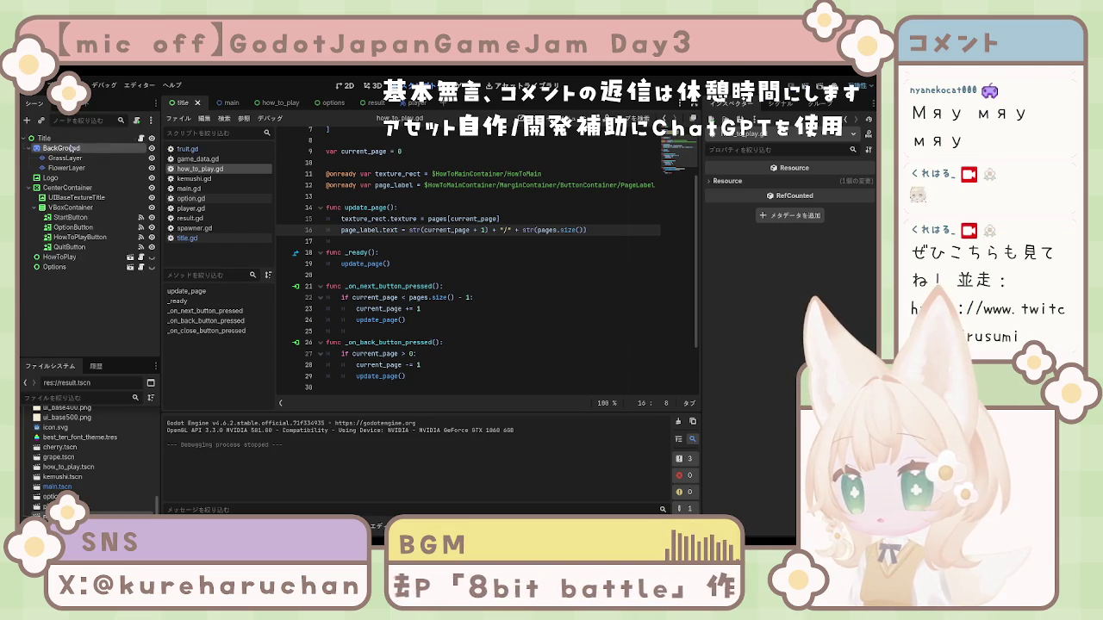
left_click(69, 187)
left_click(73, 227)
left_click(78, 247)
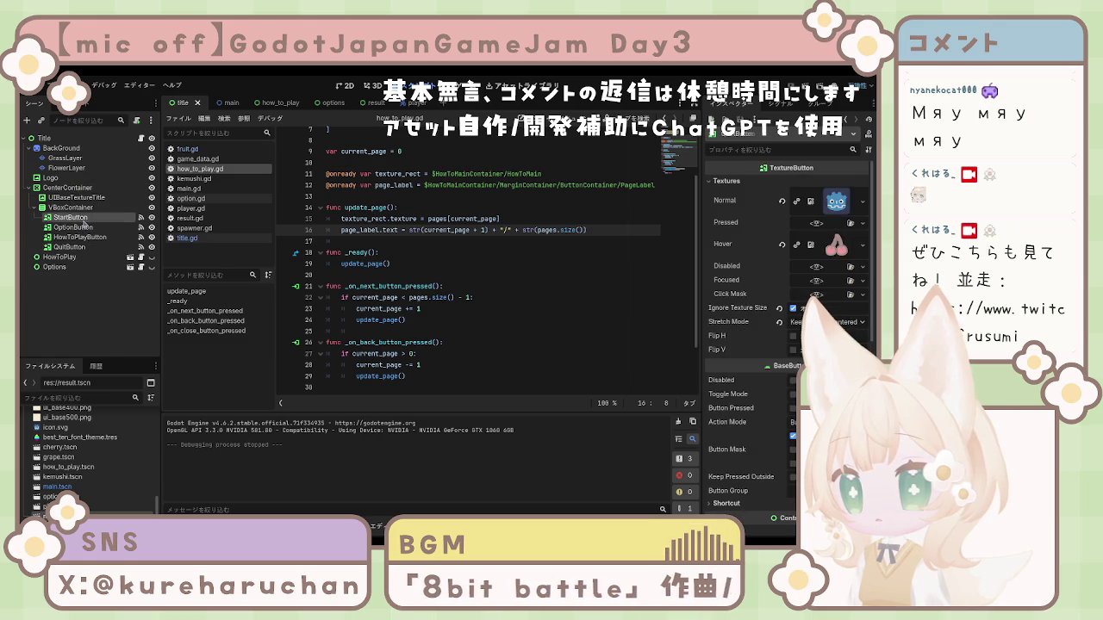
left_click(69, 218, "shift")
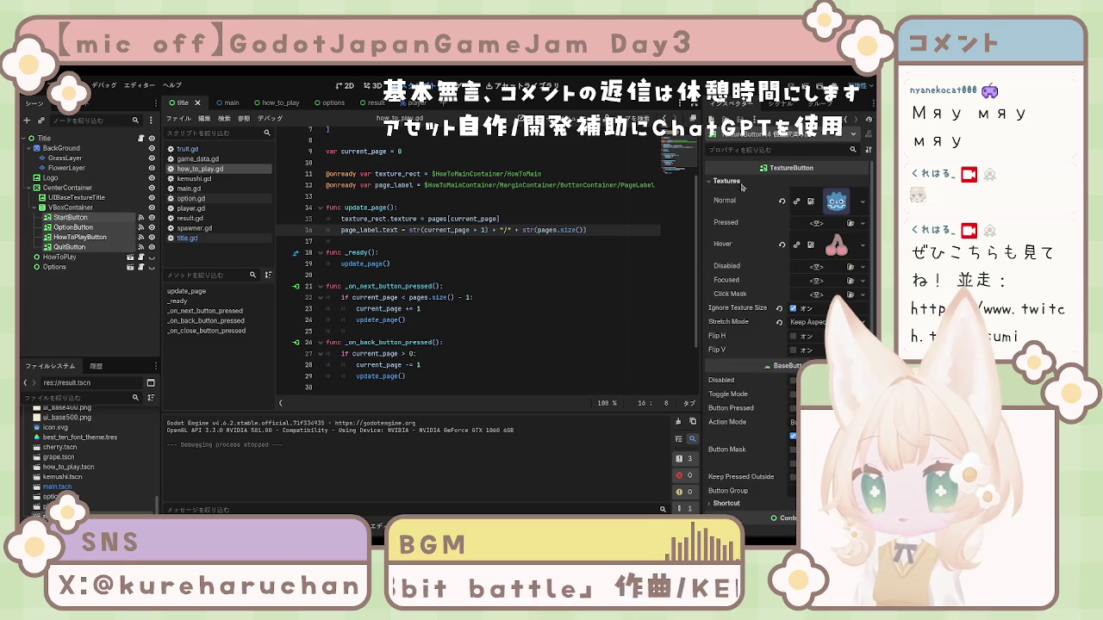
Clear the four buttons' Normal texture and assign the cream texture in its place
left_click(841, 209)
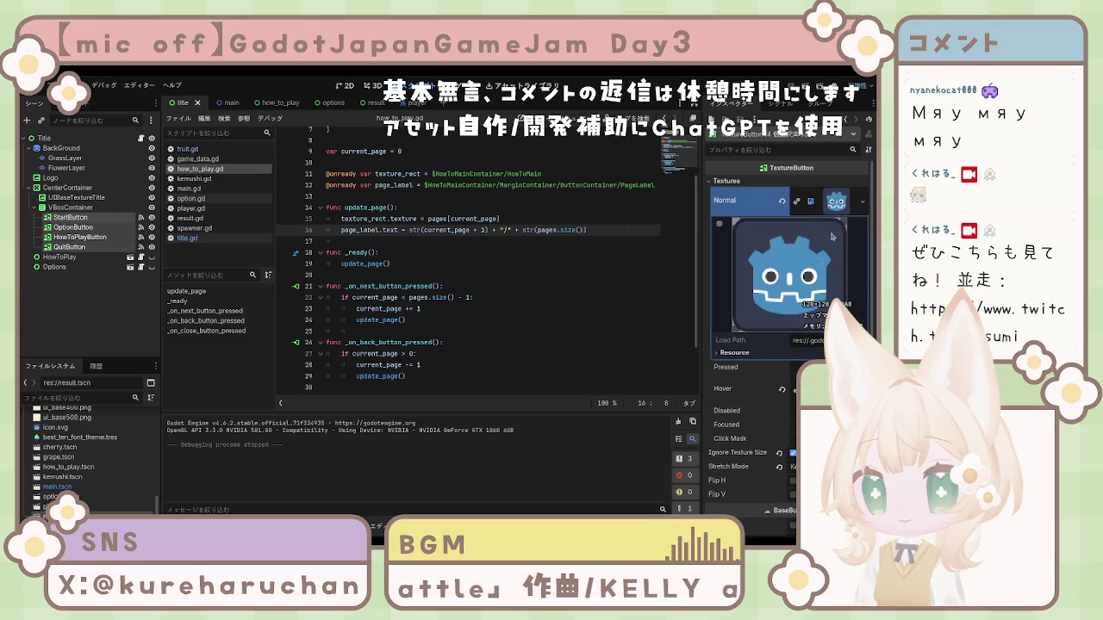
left_click(841, 207)
left_click(783, 202)
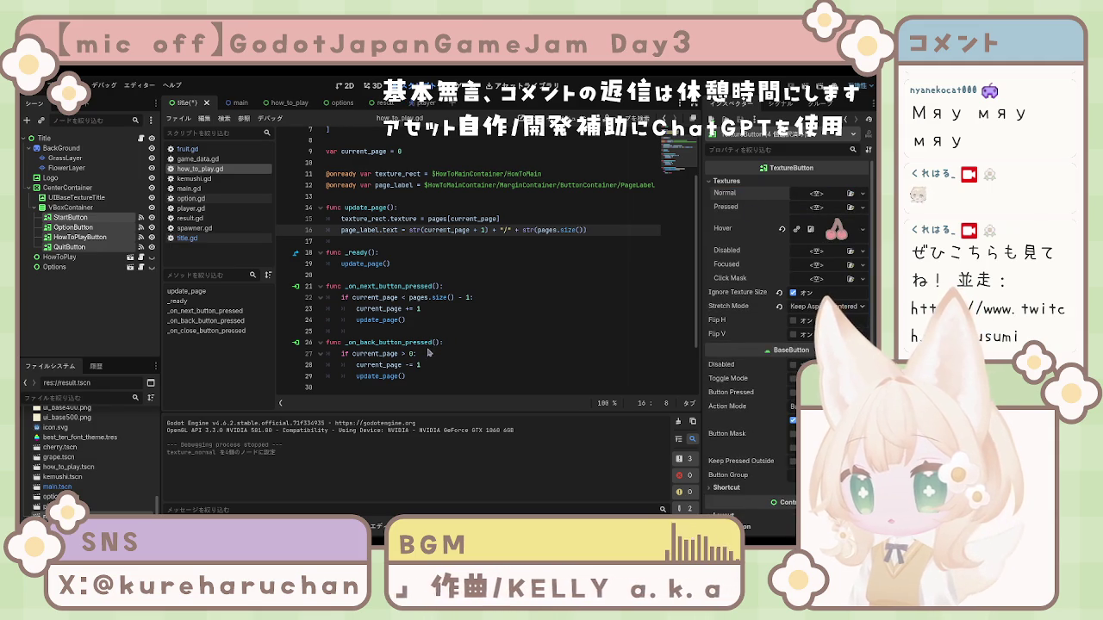
left_click_drag(67, 408, 827, 200)
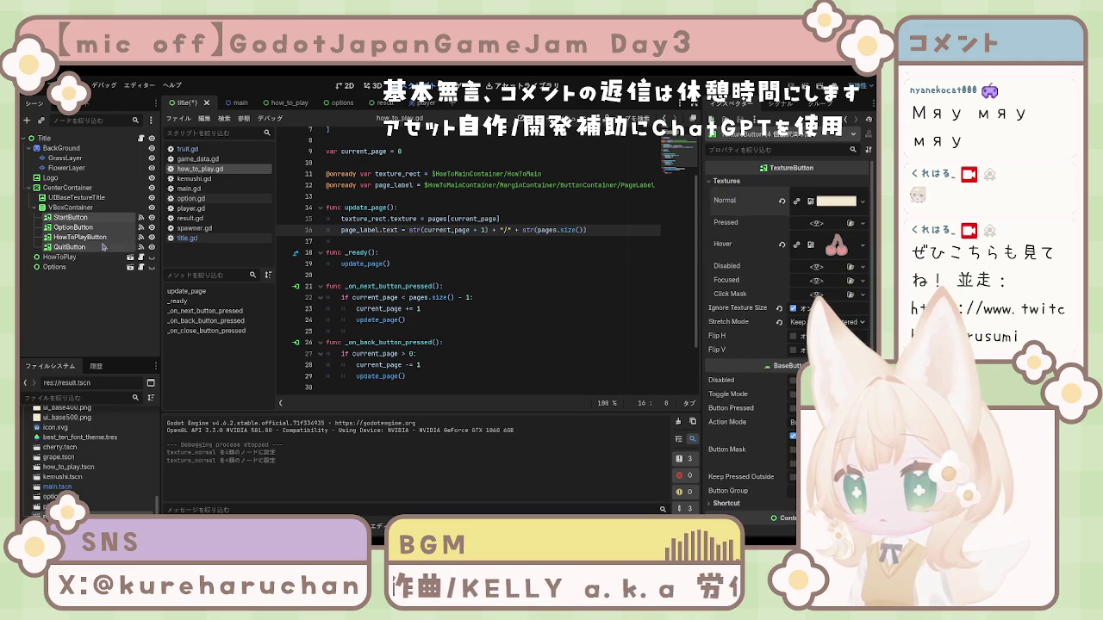
Check the OptionButton and QuitButton hover images, then reselect all four buttons' texture properties
left_click(72, 226)
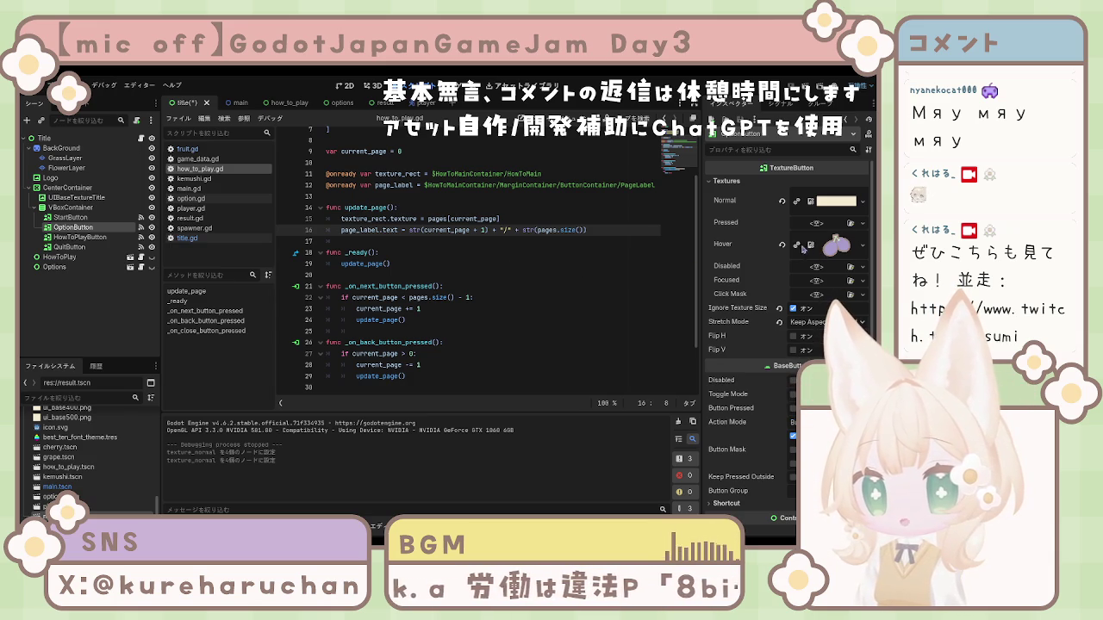
left_click(69, 246)
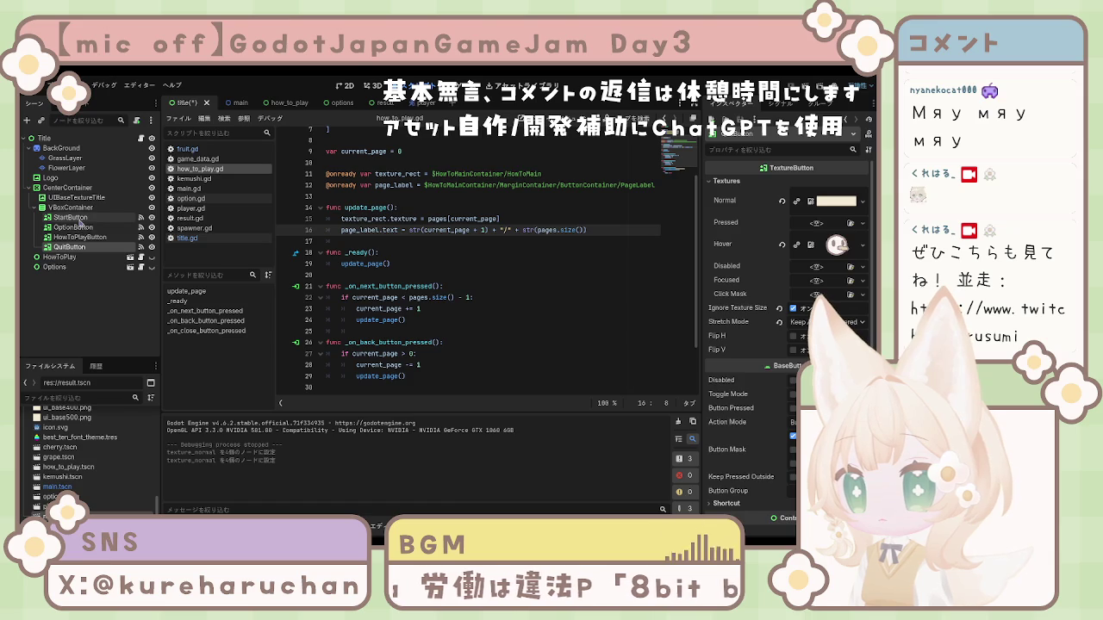
left_click(70, 218, "shift")
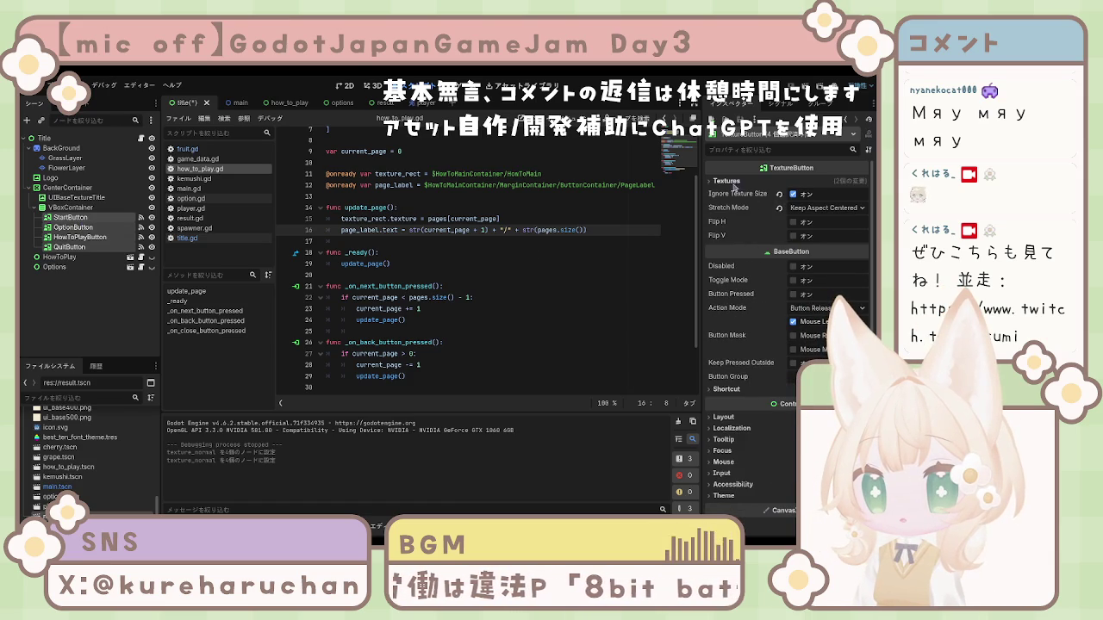
left_click(728, 181)
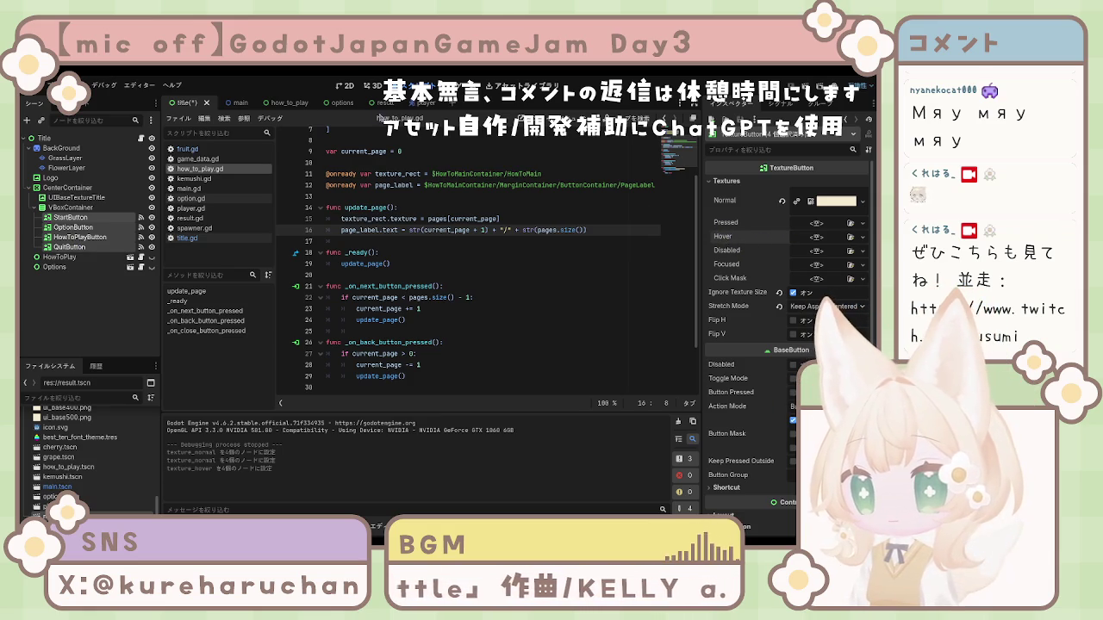
Save the title scene and run the game to test the cream buttons
key("F5")
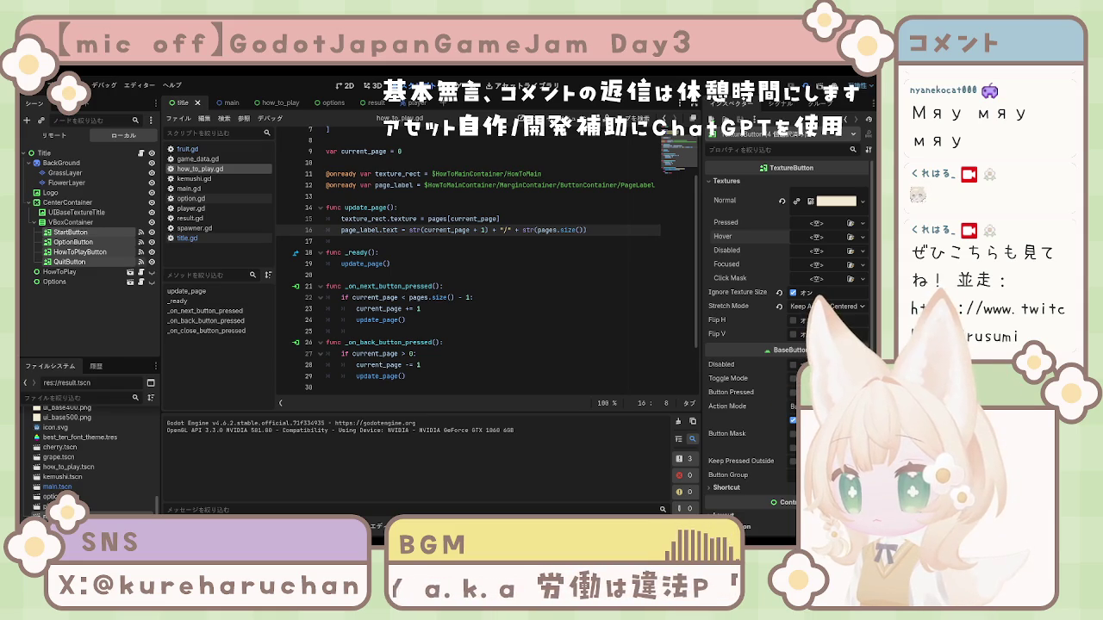
Delete the UIBaseTextureTitle node from the title scene, then run and stop the game
left_click(69, 203)
left_click(72, 213)
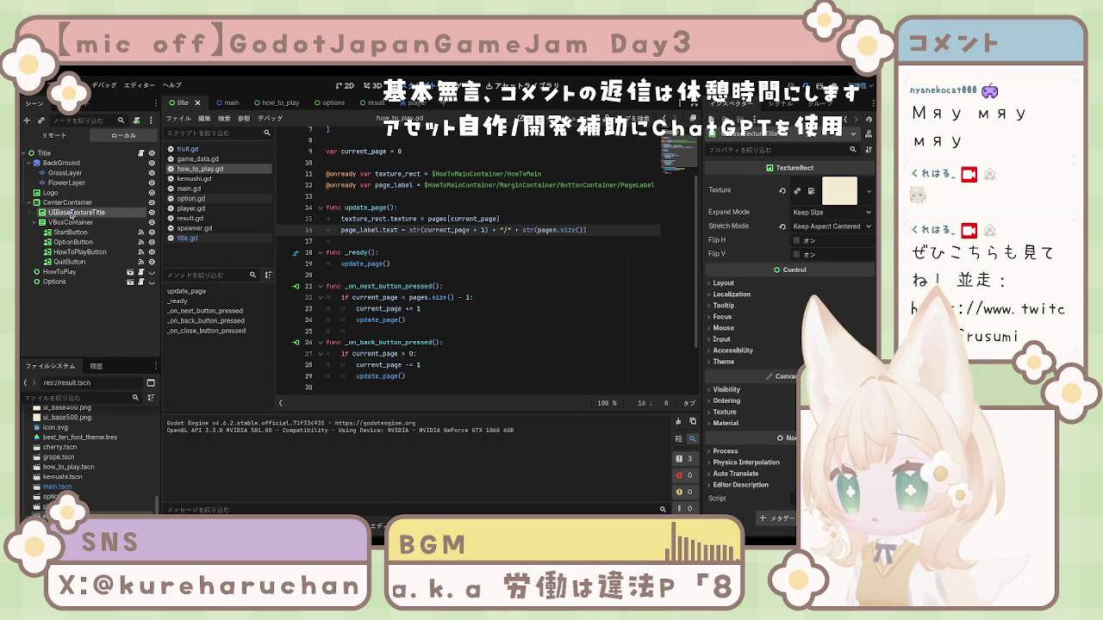
left_click(151, 222)
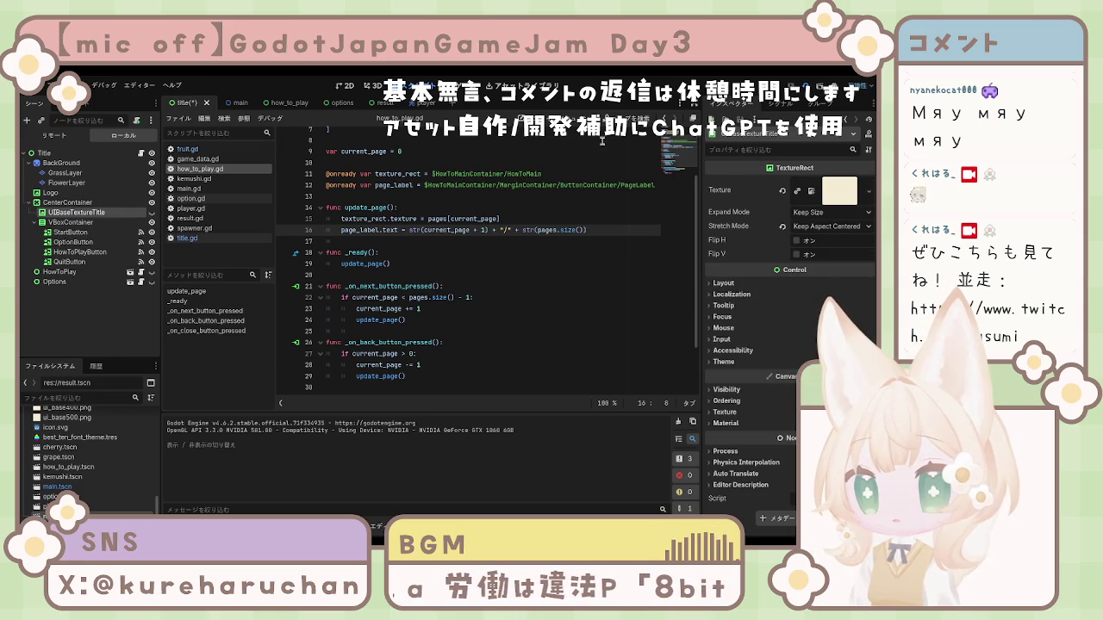
key("ctrl+z")
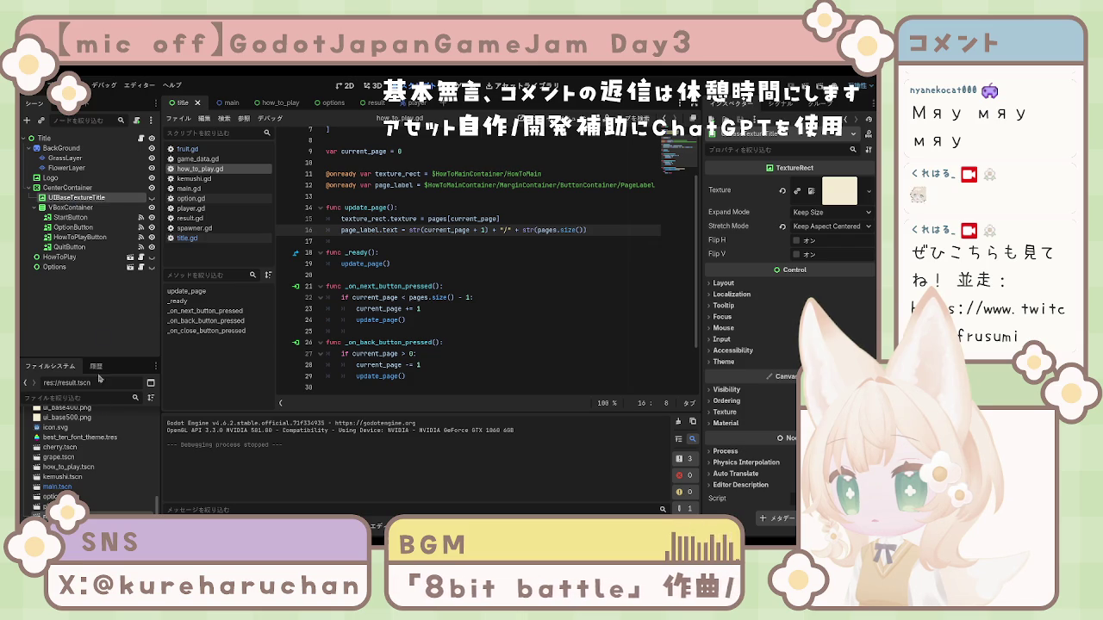
key("Delete")
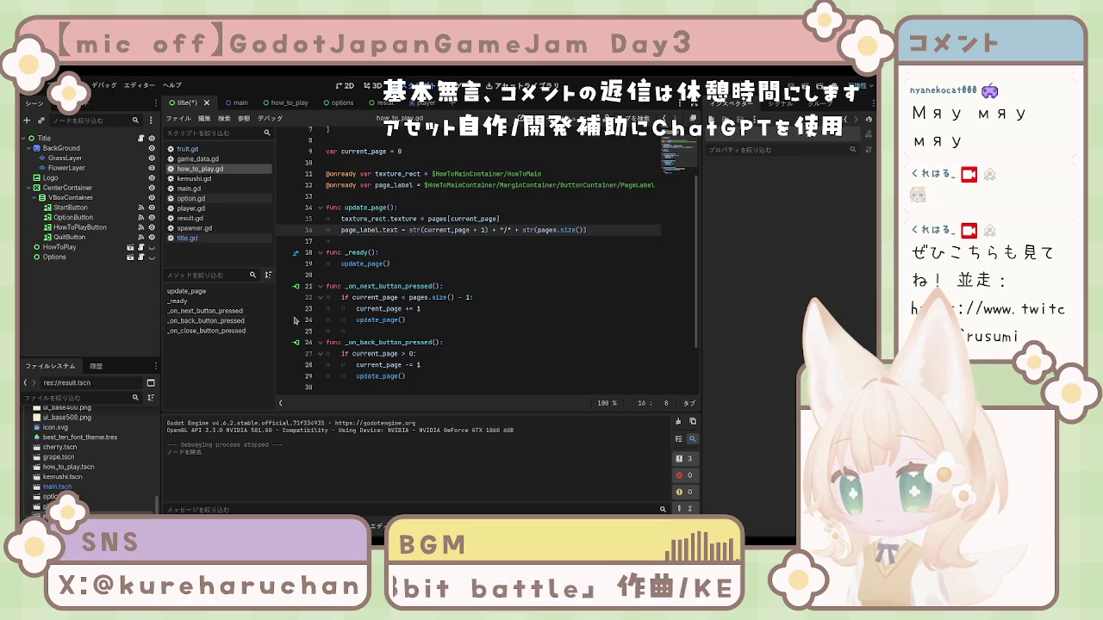
key("F5")
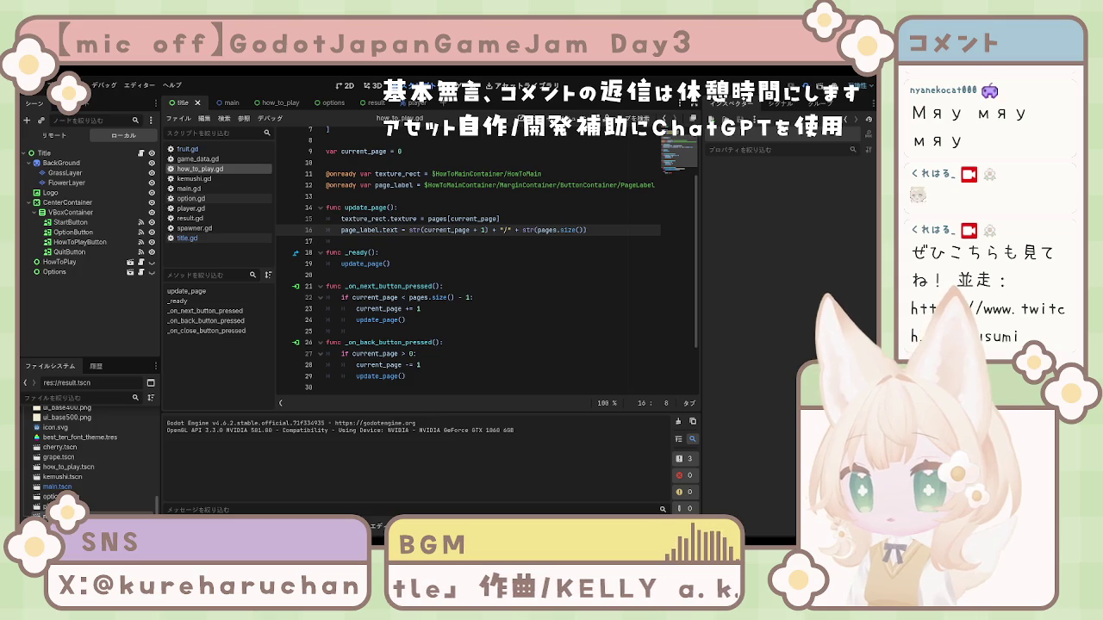
key("F8")
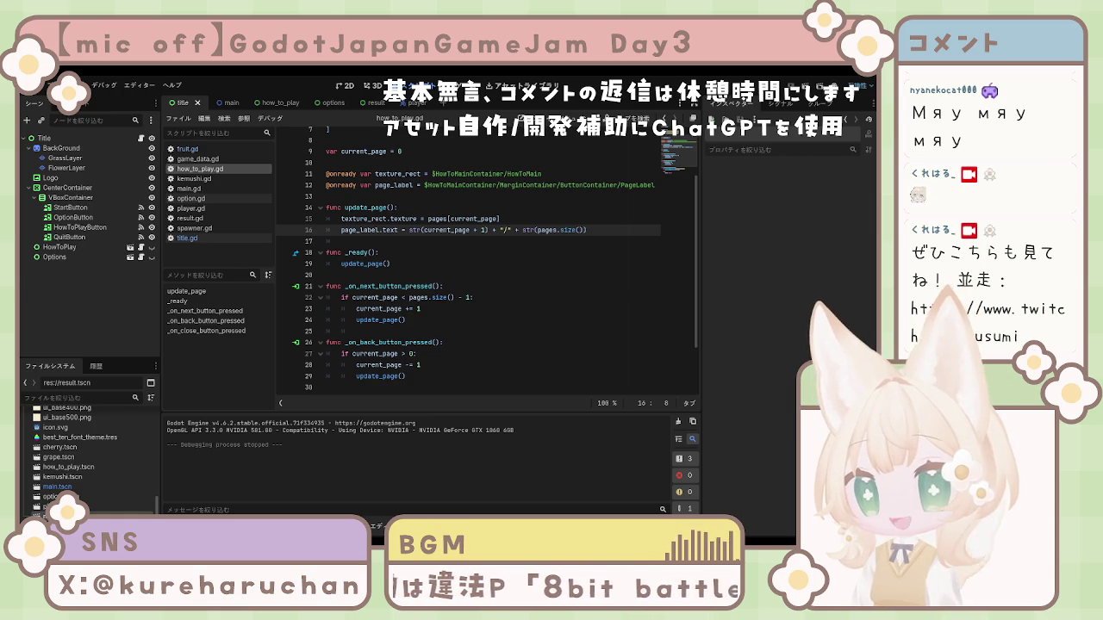
Open the Debugger, review the two Errors entries, return to Stack Trace and check line 19
scroll(487, 258, "down", 2)
scroll(487, 258, "up", 3)
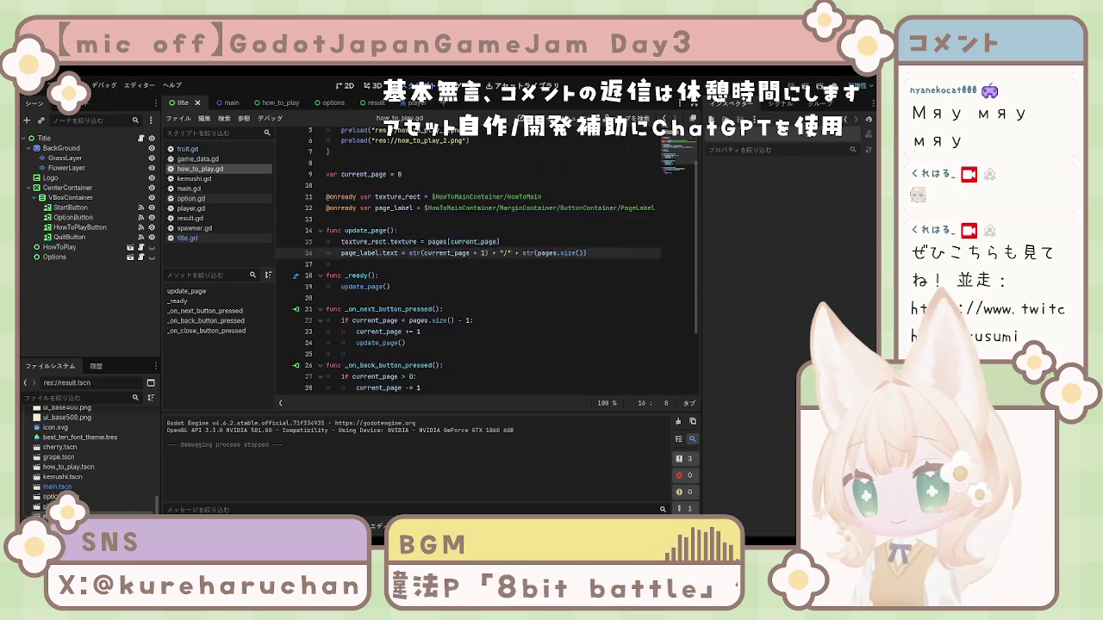
scroll(487, 259, "up", 2)
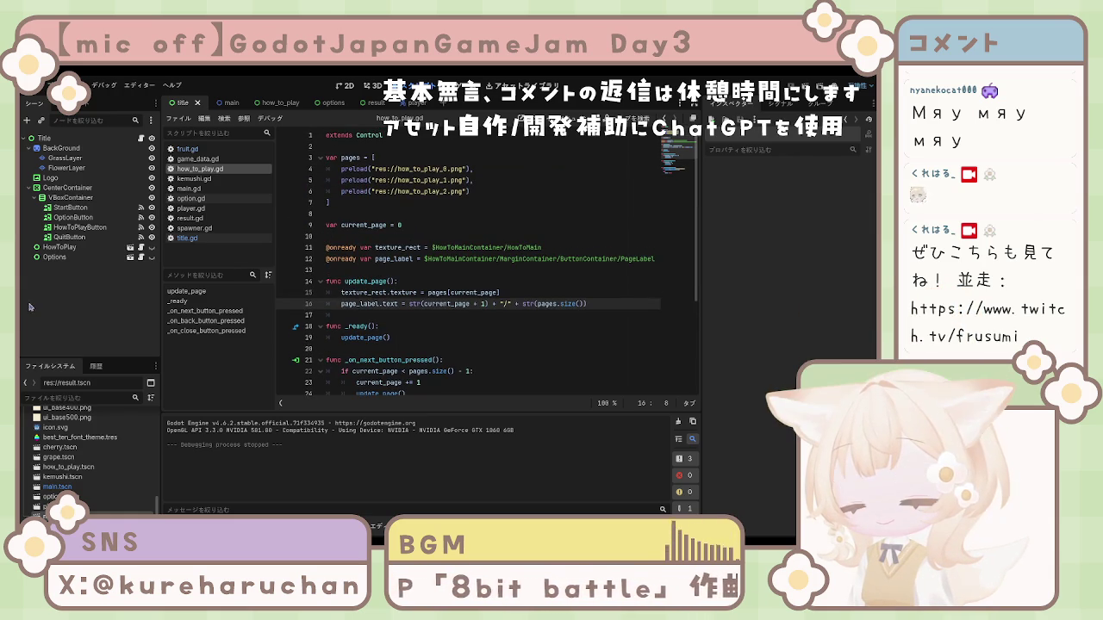
left_click(220, 526)
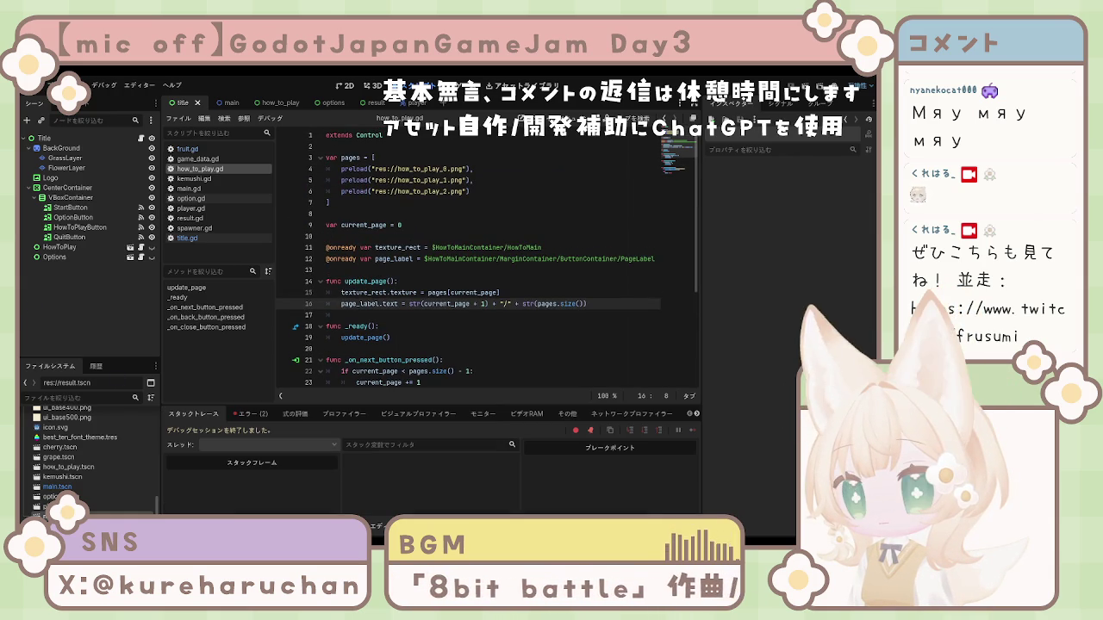
left_click(255, 413)
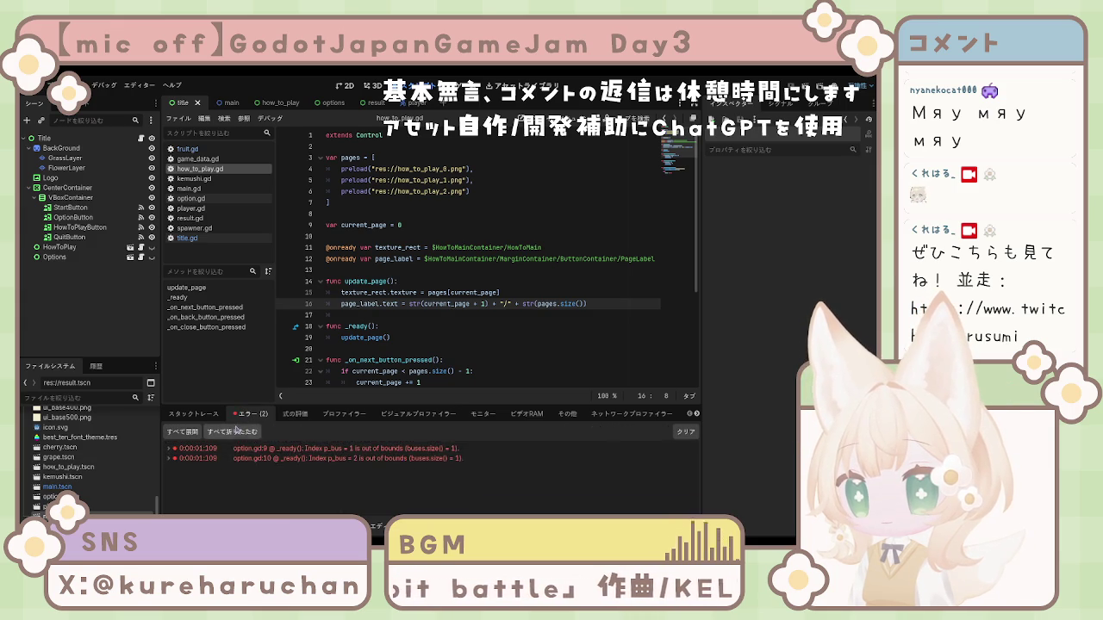
left_click(193, 413)
left_click(485, 336)
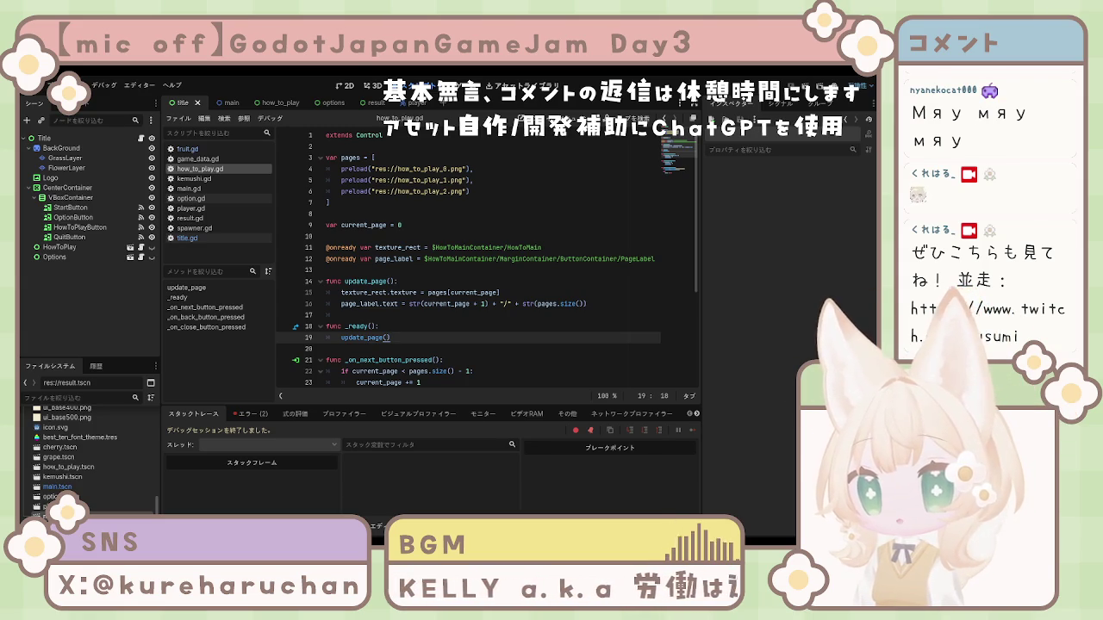
left_click(71, 207)
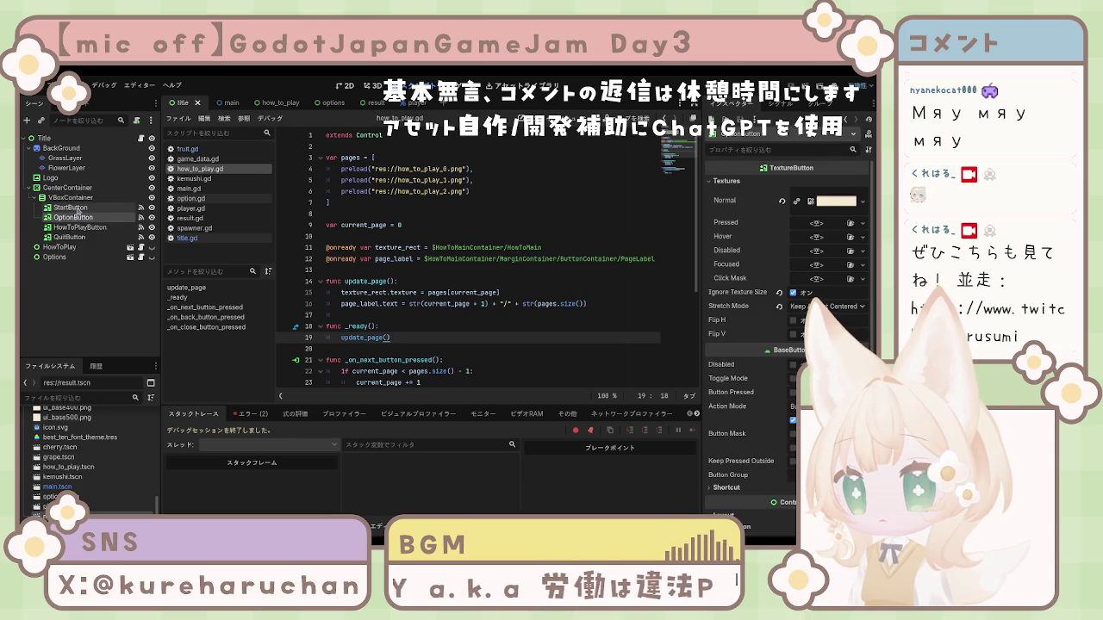
Select OptionButton and open title.gd at line 15 to read its button handlers
left_click(84, 218)
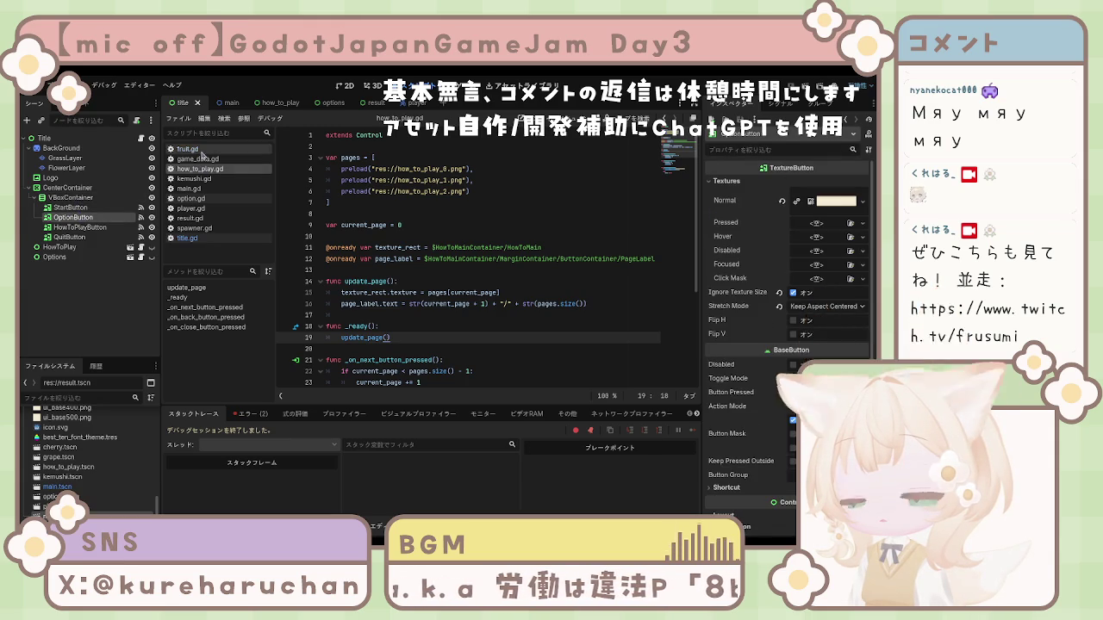
left_click(195, 240)
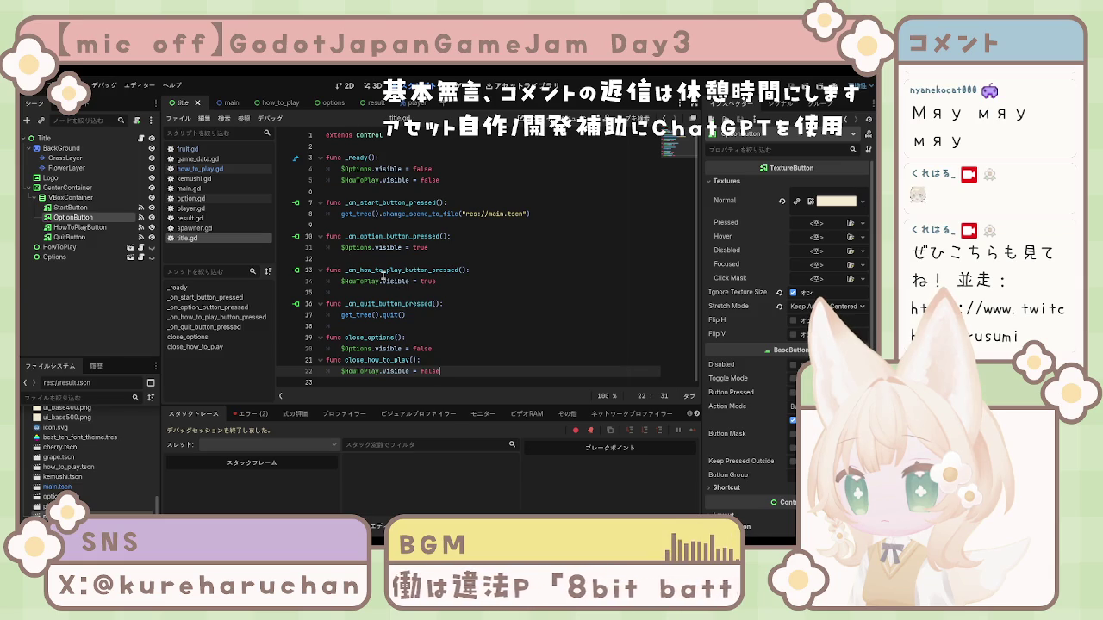
left_click(498, 296)
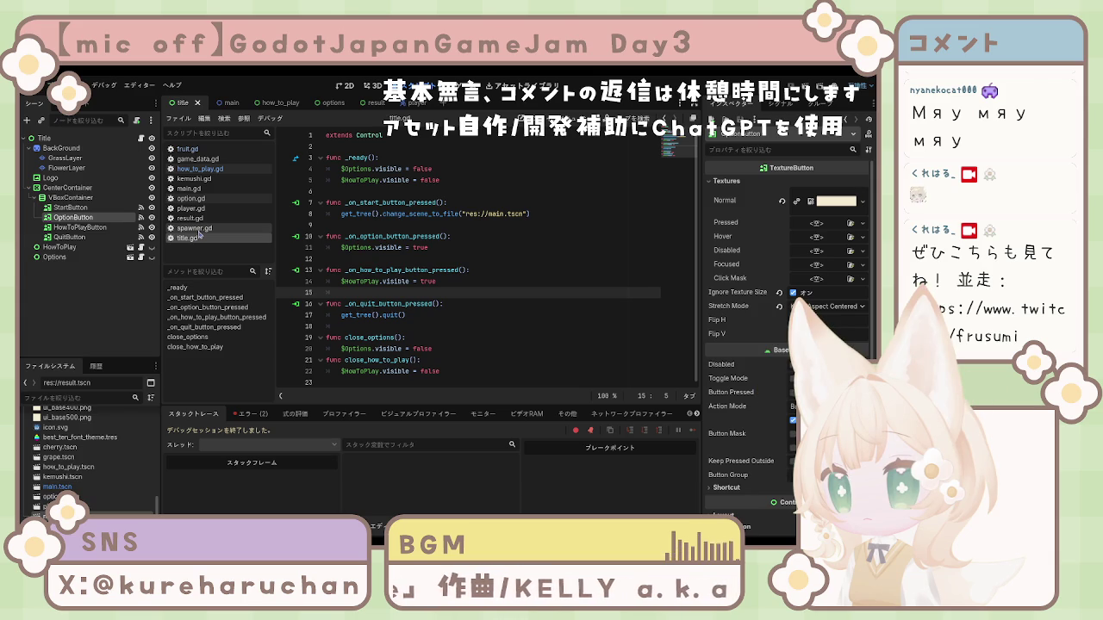
Glance at main.gd, then return to title.gd to view close_options and close_how_to_play
left_click(190, 189)
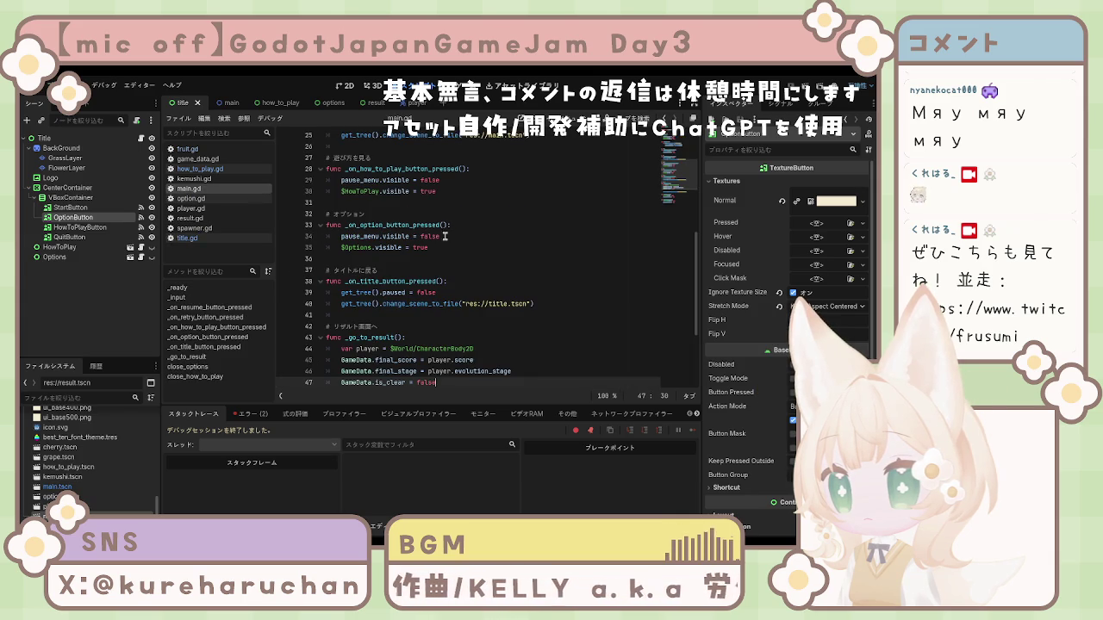
scroll(439, 236, "down", 4)
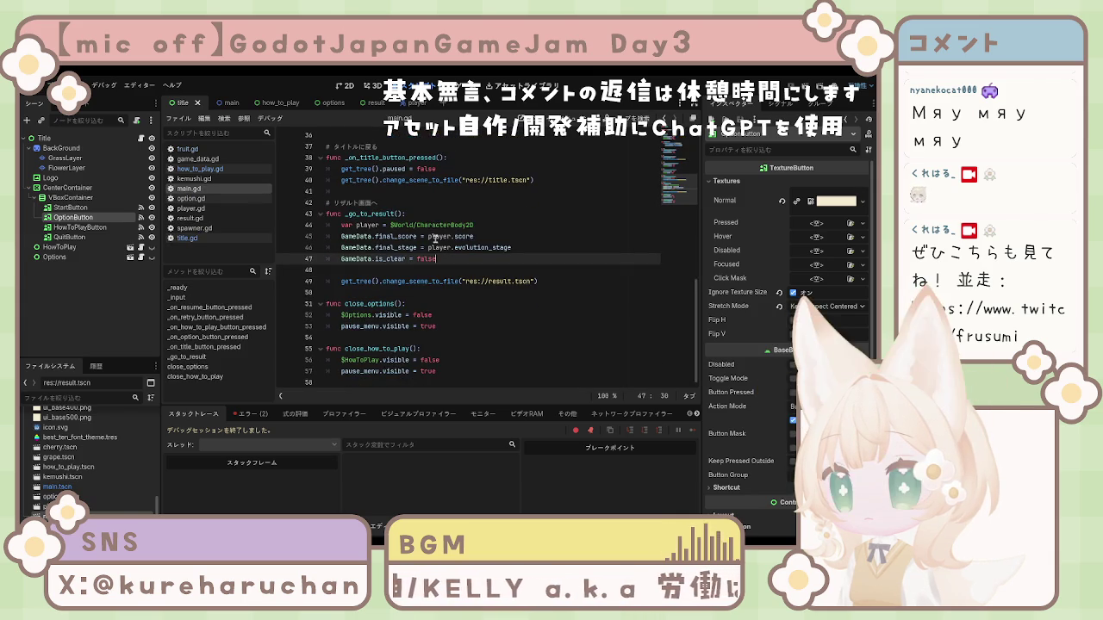
scroll(433, 237, "up", 10)
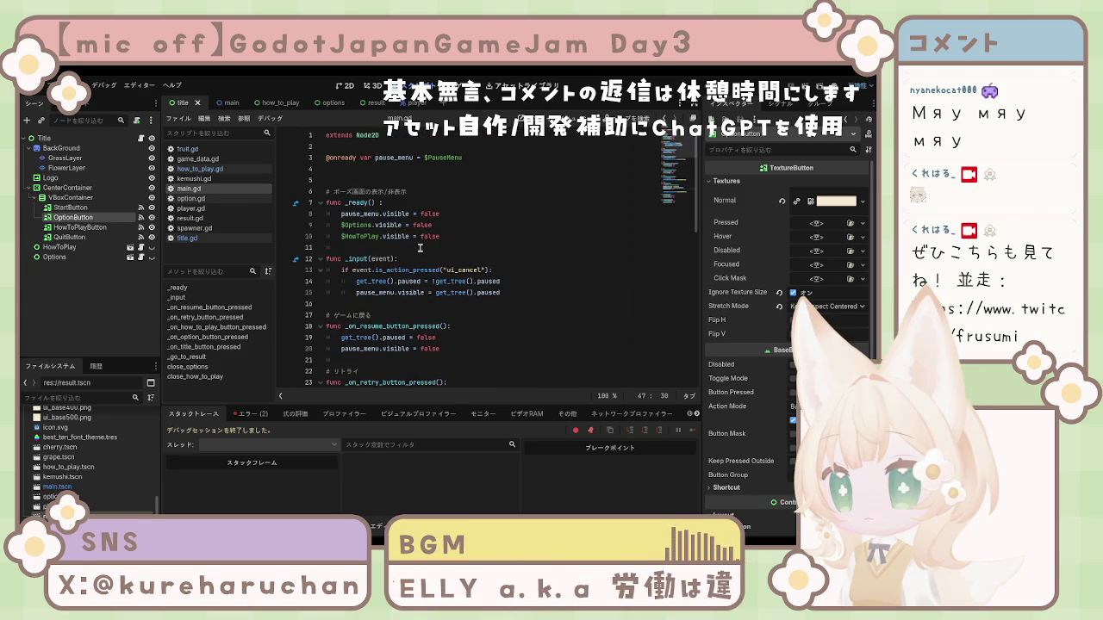
left_click(203, 241)
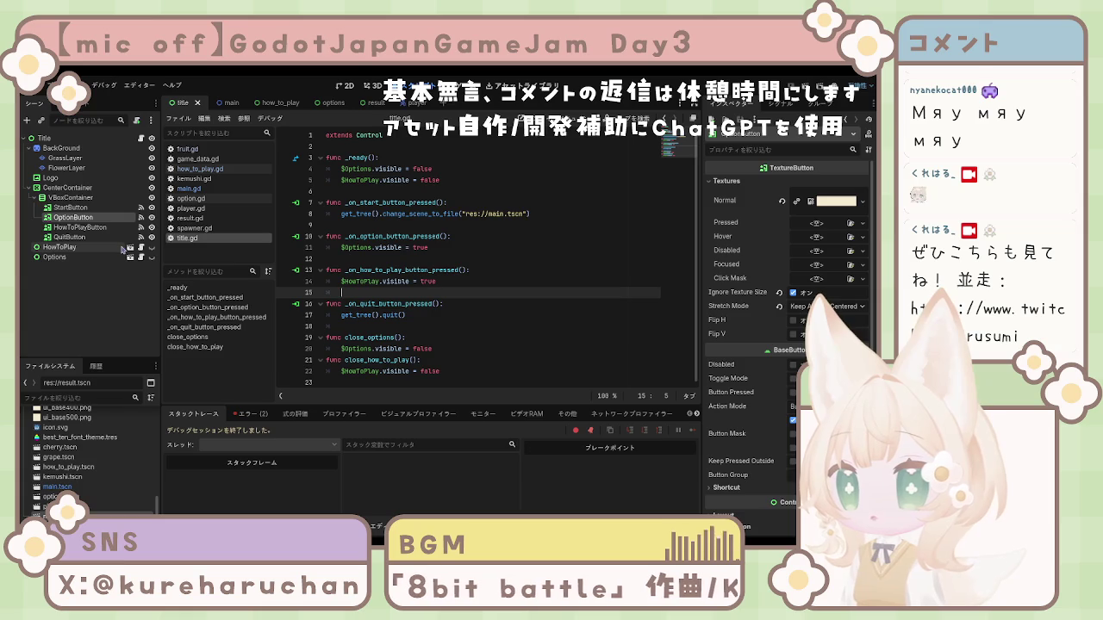
left_click(72, 208)
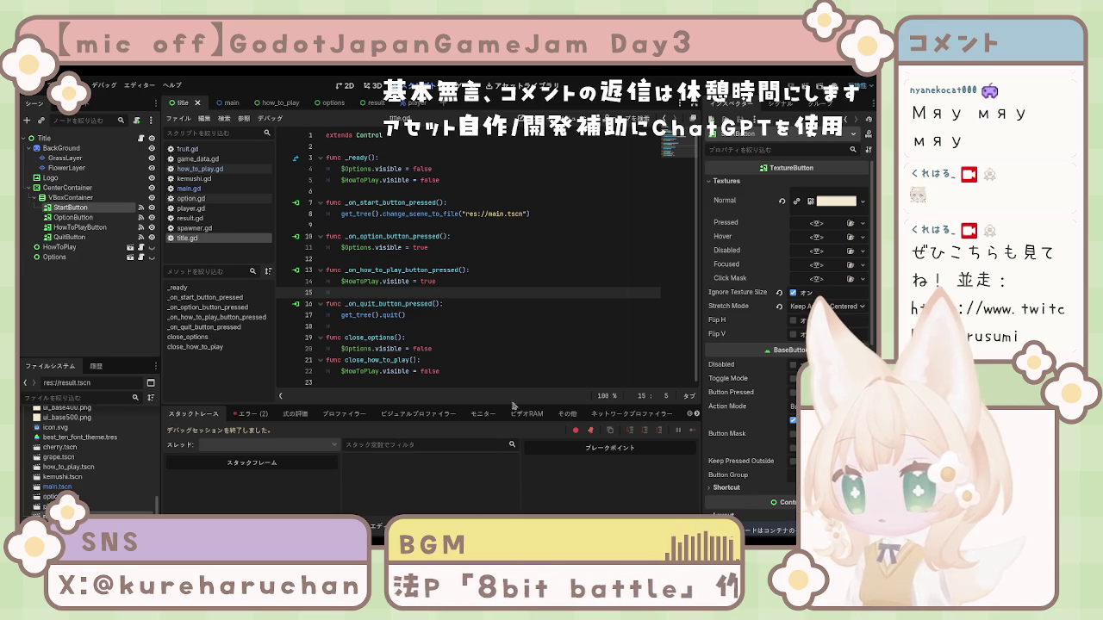
Wrap StartButton in a CenterContainer named StartButtonContainer and add a Label inside it
key("ctrl+z")
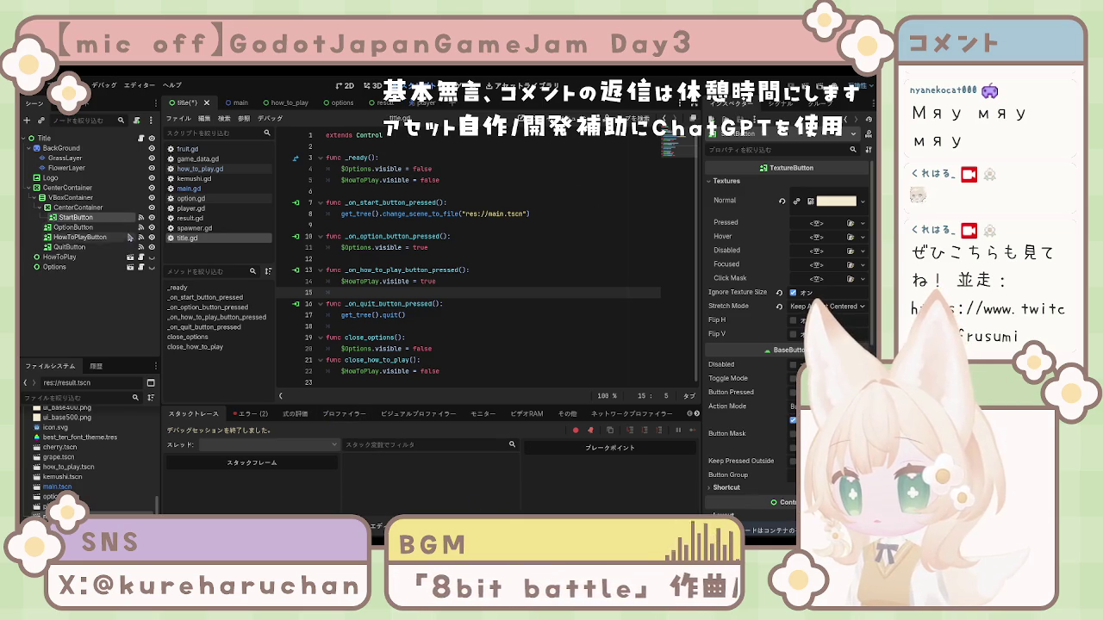
left_click(86, 207)
left_click(86, 217)
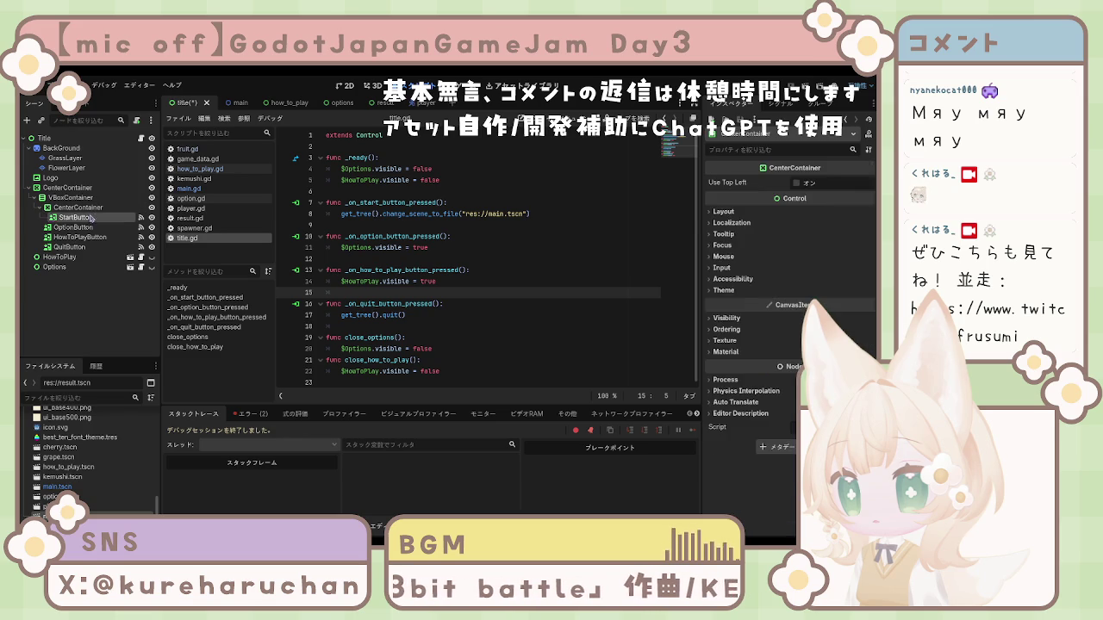
left_click(94, 210)
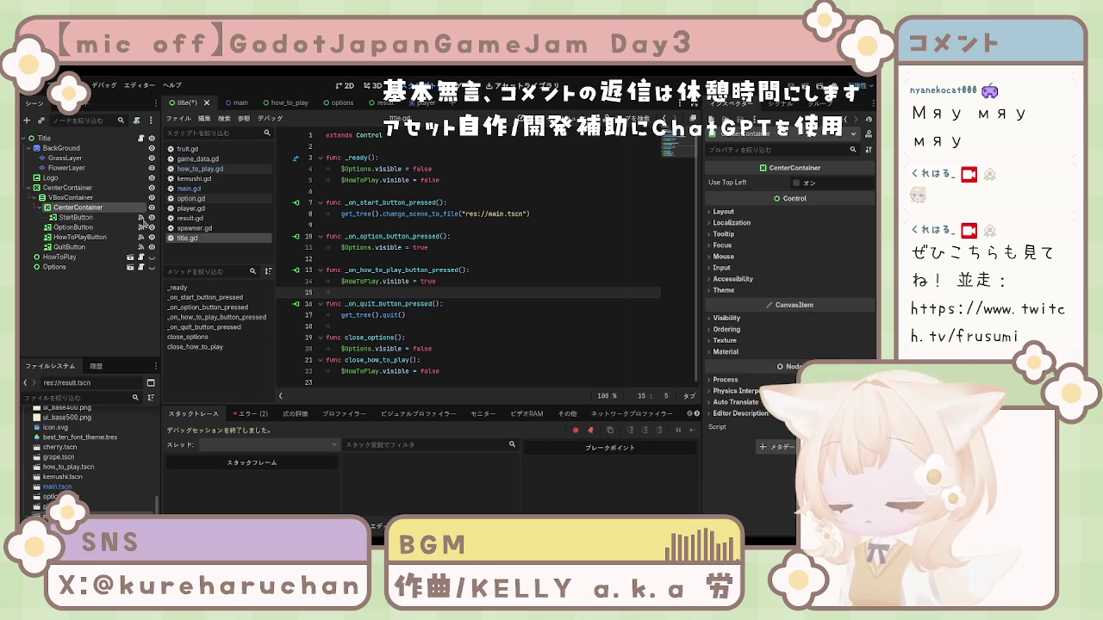
type("StartButtonContainer")
key("Return")
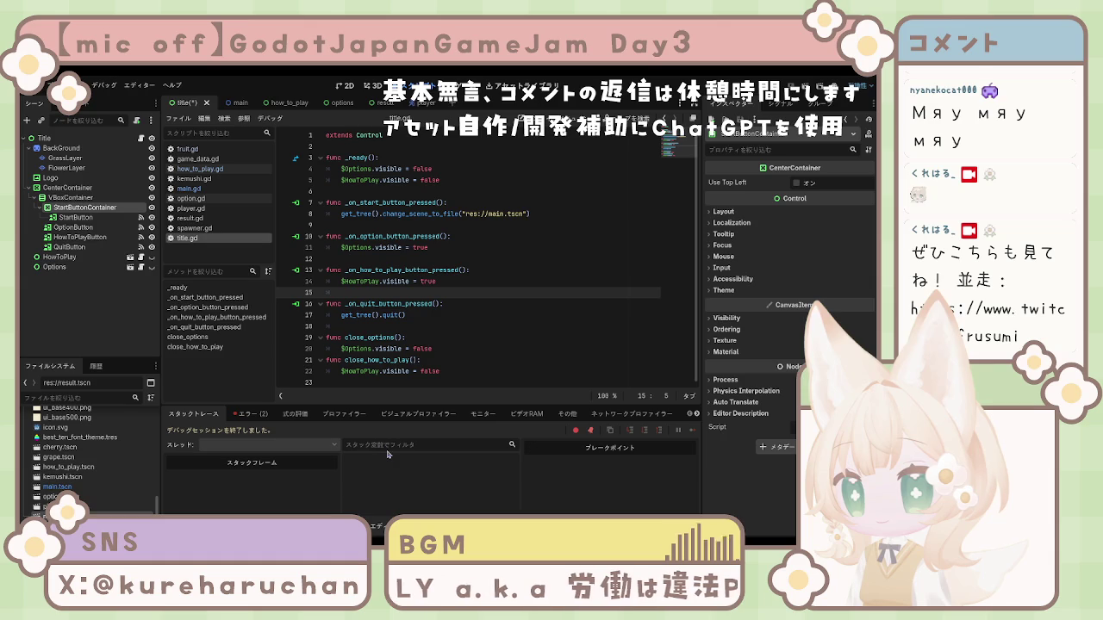
key("ctrl+v")
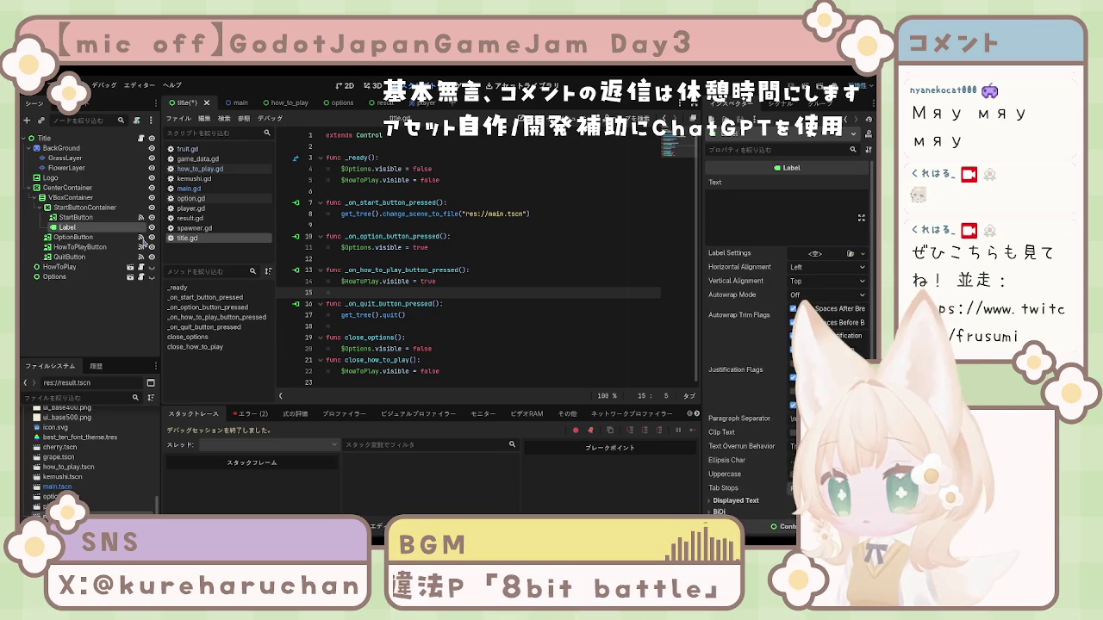
Rename the new Label first to StartLabel, then to StartButtonLabel
type("Start")
key("Return")
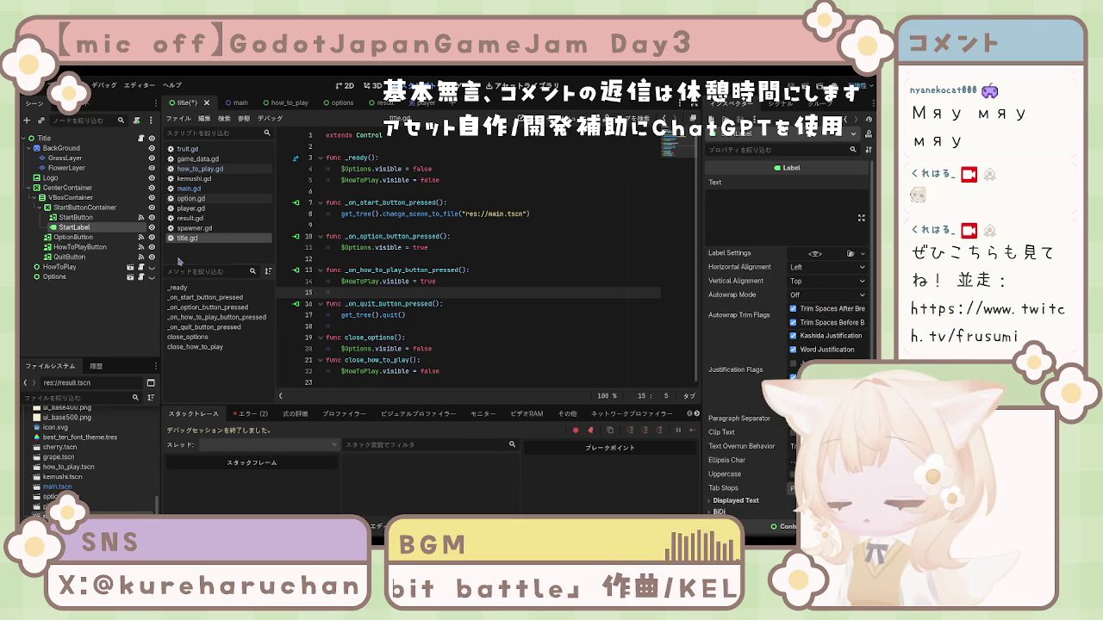
type("Button")
key("Return")
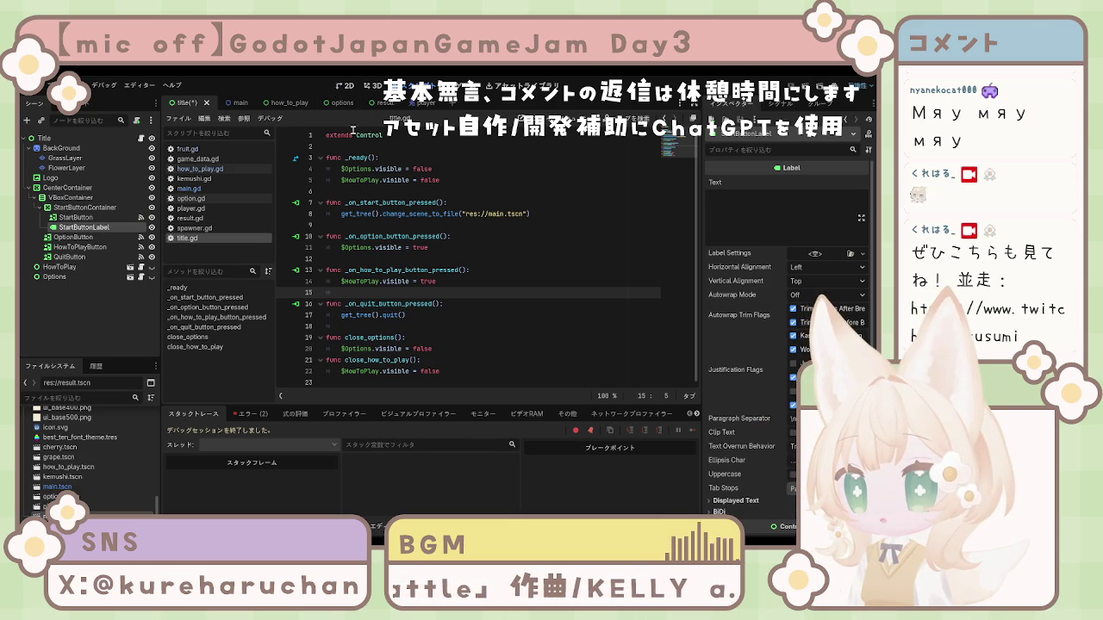
In the 2D view, set StartButtonLabel's Text to ゲーム開始
left_click(344, 85)
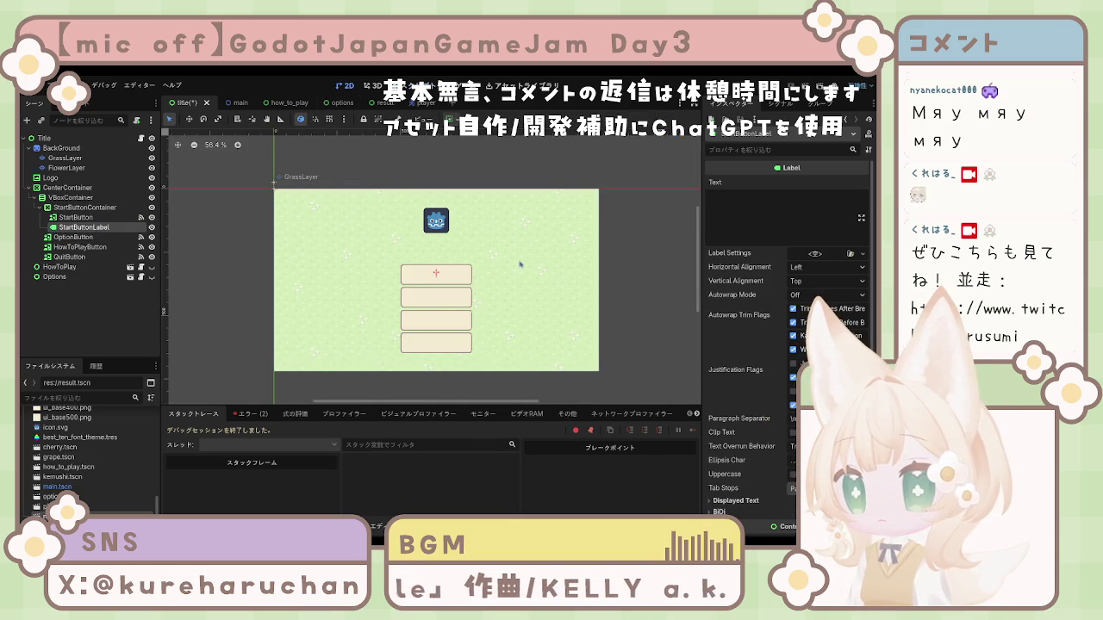
left_click(774, 231)
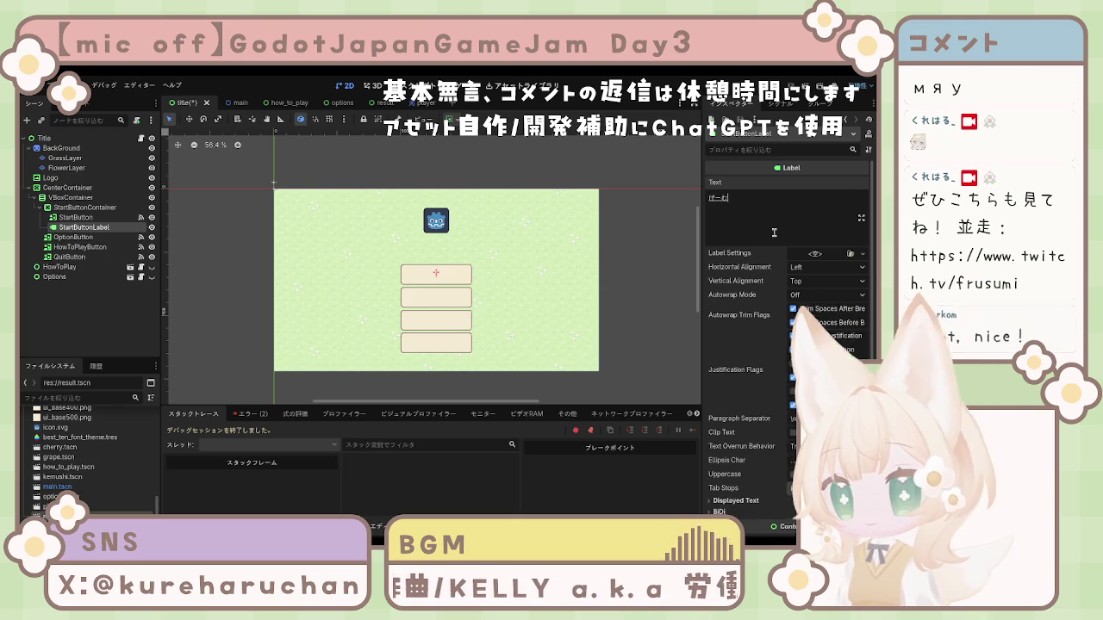
type("ゲームか")
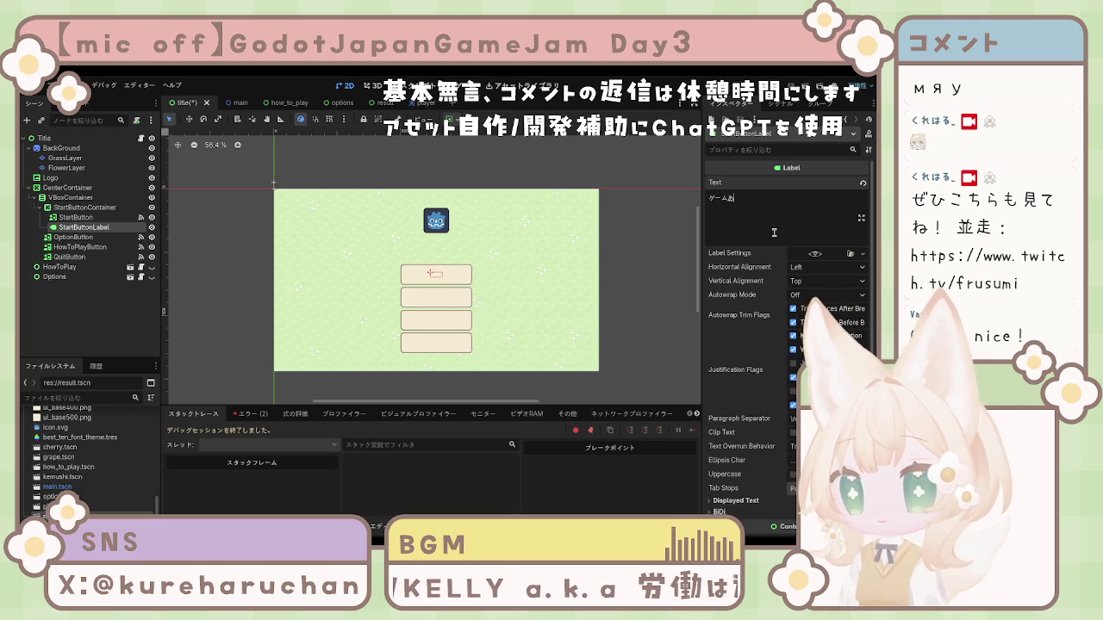
type("いし")
key("space")
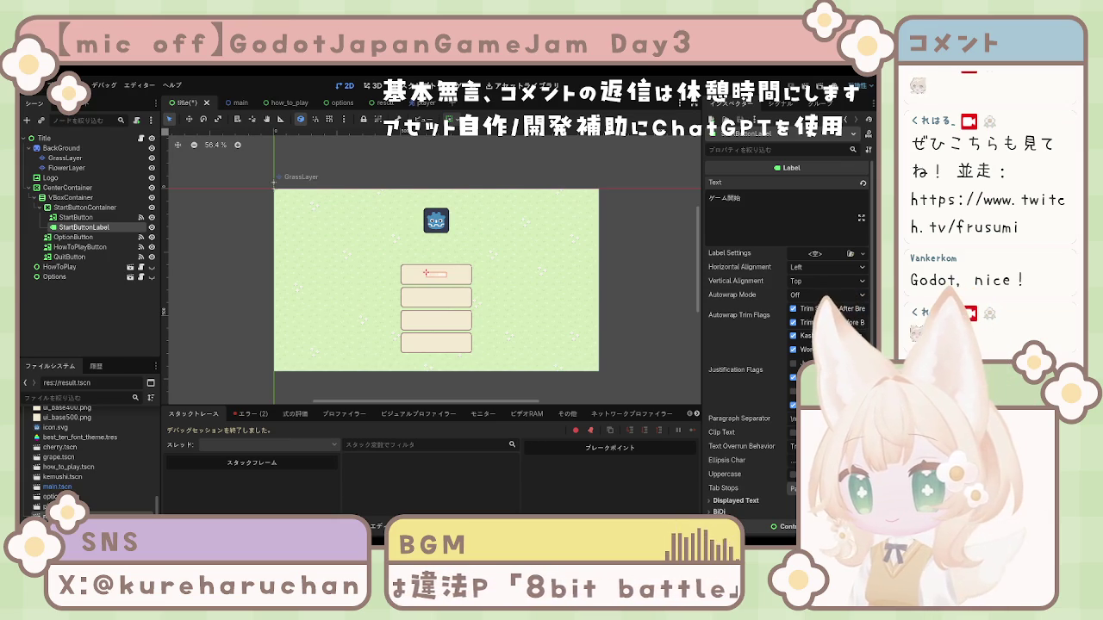
Enable a darker brown Font Color theme override on StartButtonLabel
scroll(432, 281, "up", 6)
scroll(438, 287, "up", 2)
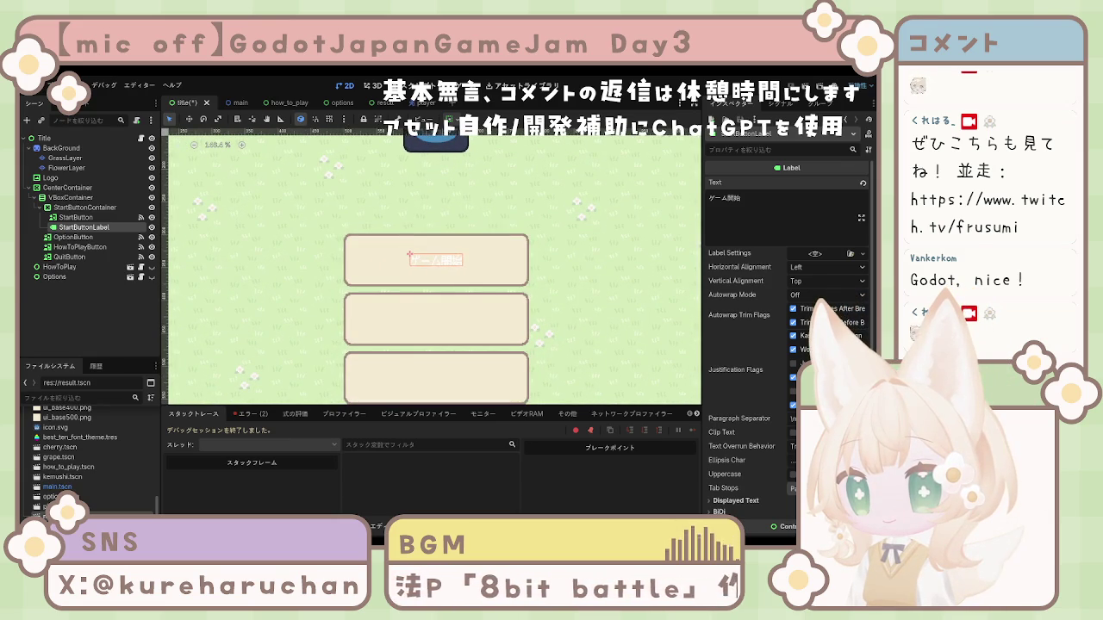
scroll(756, 419, "down", 3)
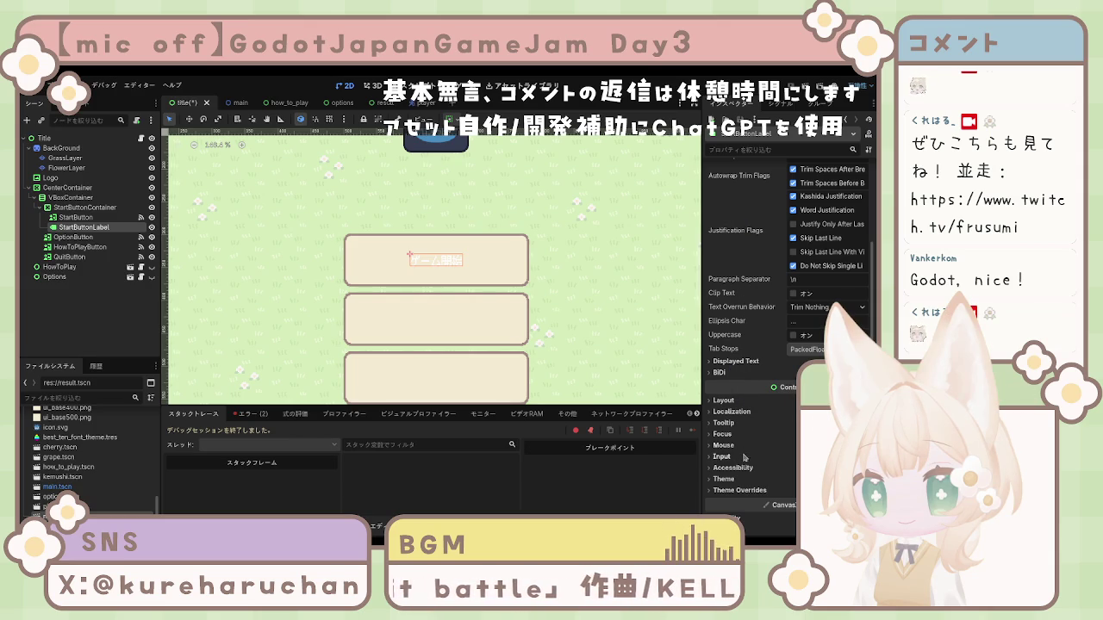
scroll(746, 458, "down", 3)
left_click(734, 369)
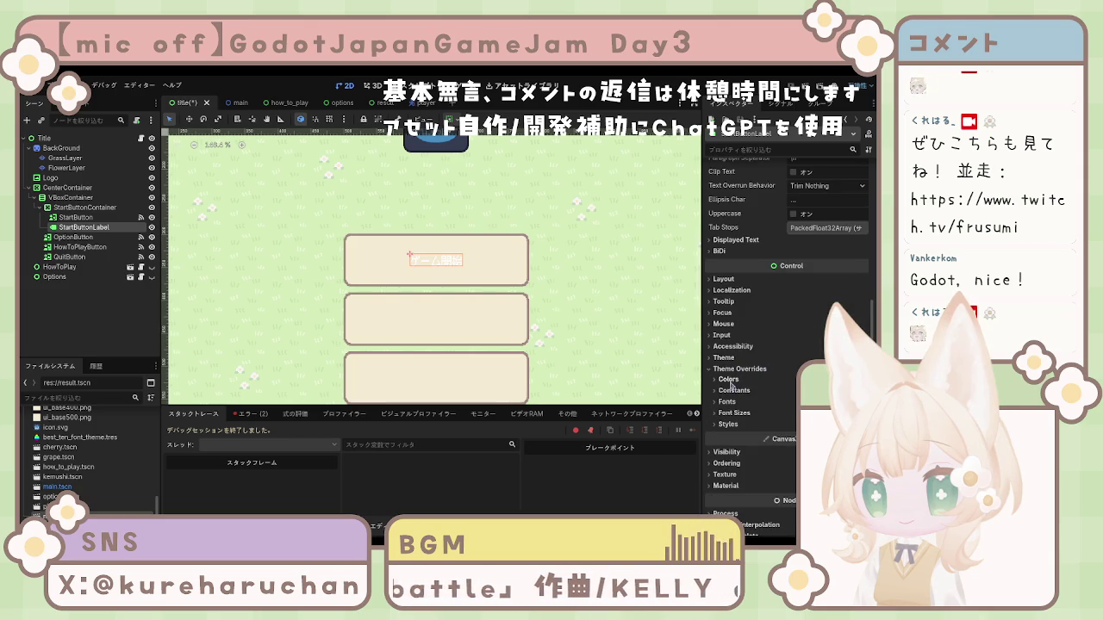
left_click(730, 380)
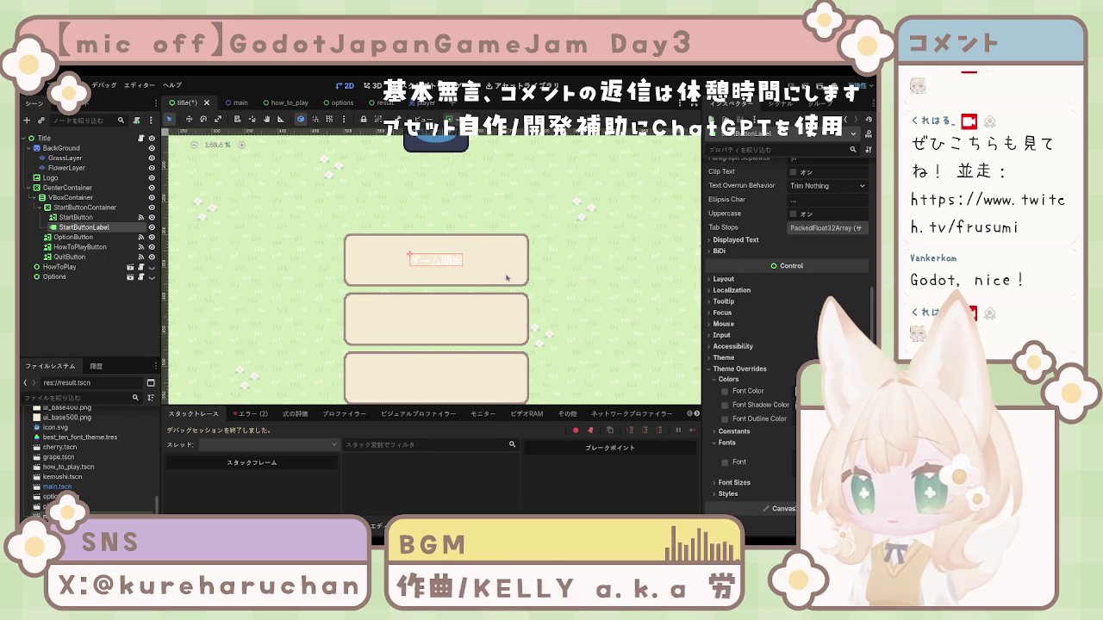
left_click(725, 391)
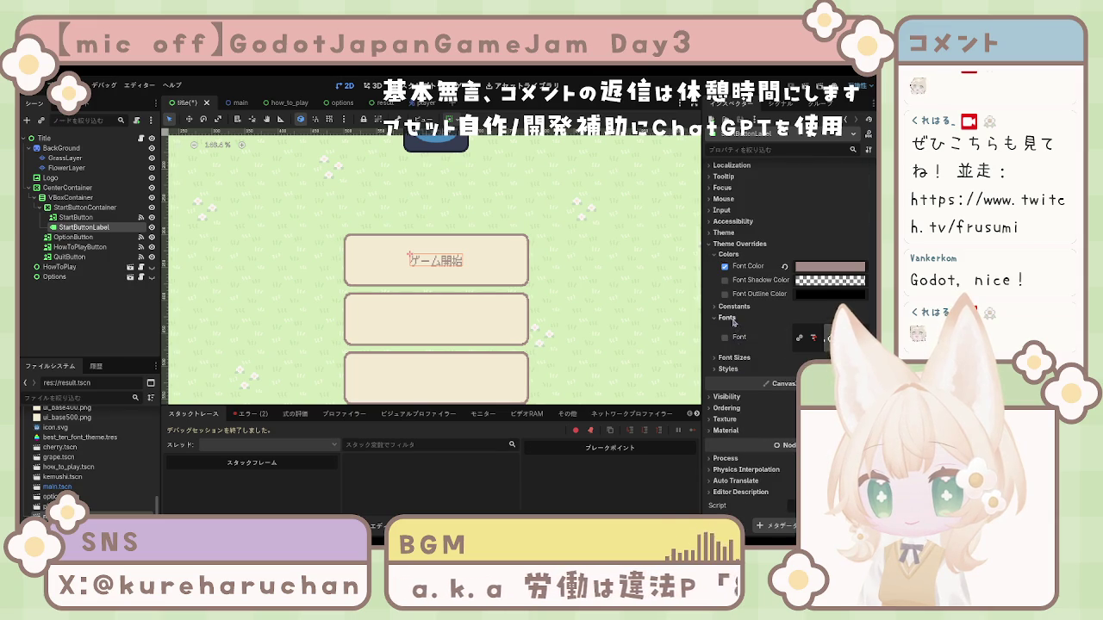
Enable a larger Font Size theme override for StartButtonLabel
left_click(732, 348)
left_click(734, 387)
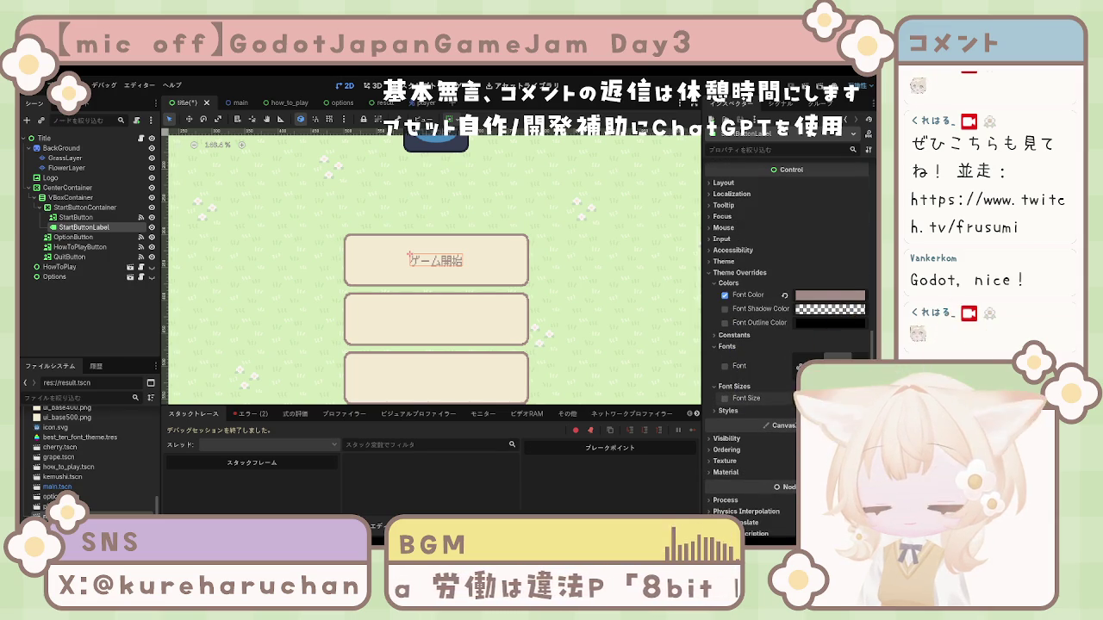
left_click(725, 398)
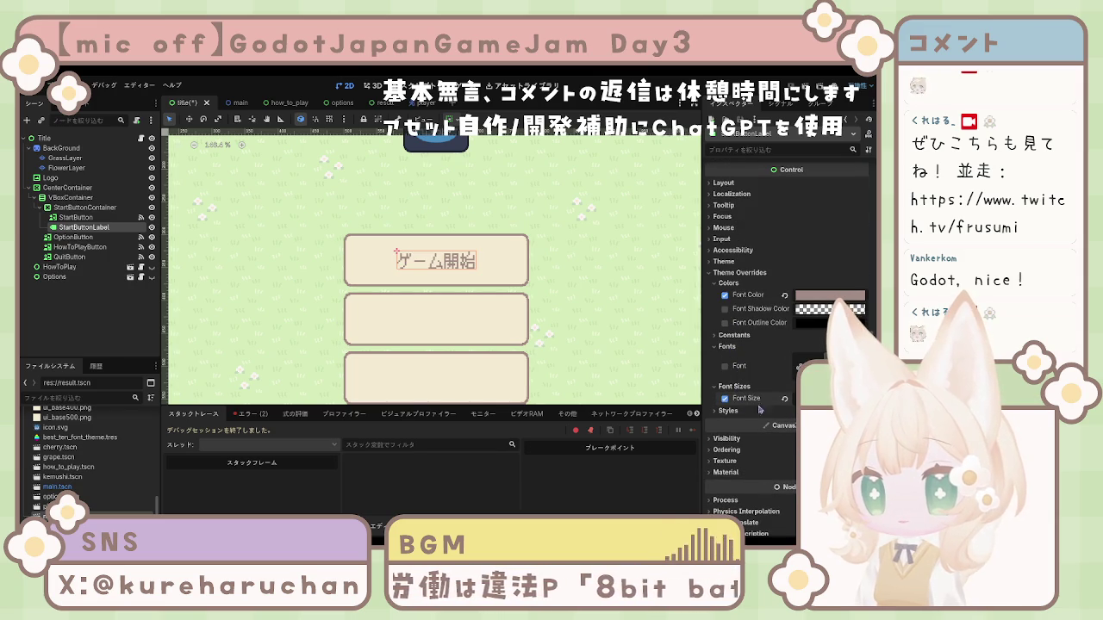
scroll(523, 318, "down", 6)
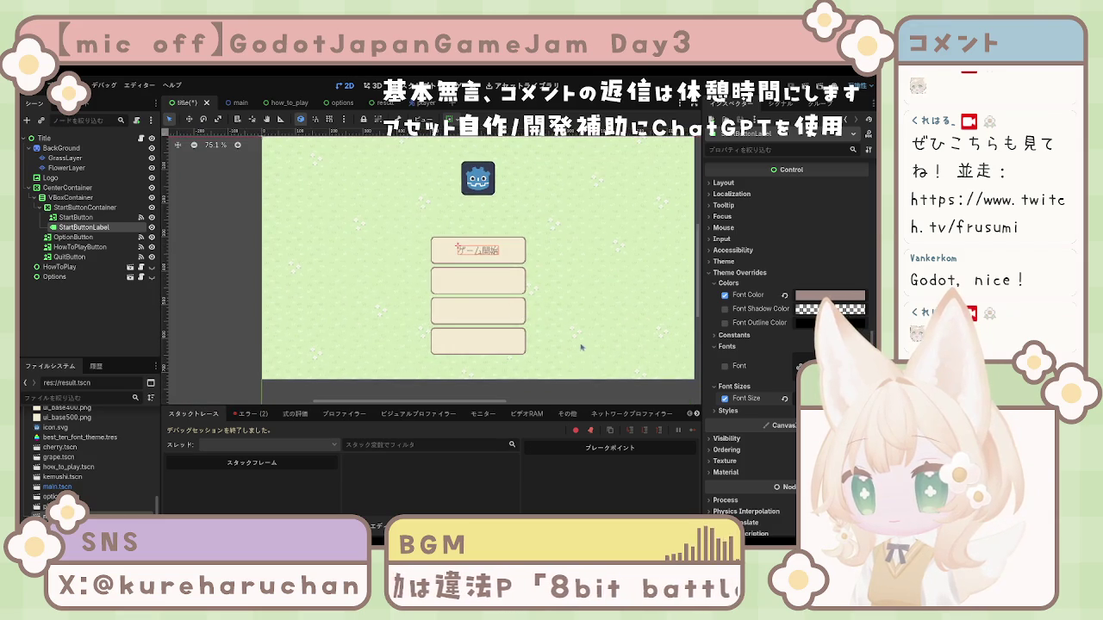
left_click(78, 157)
left_click(86, 311)
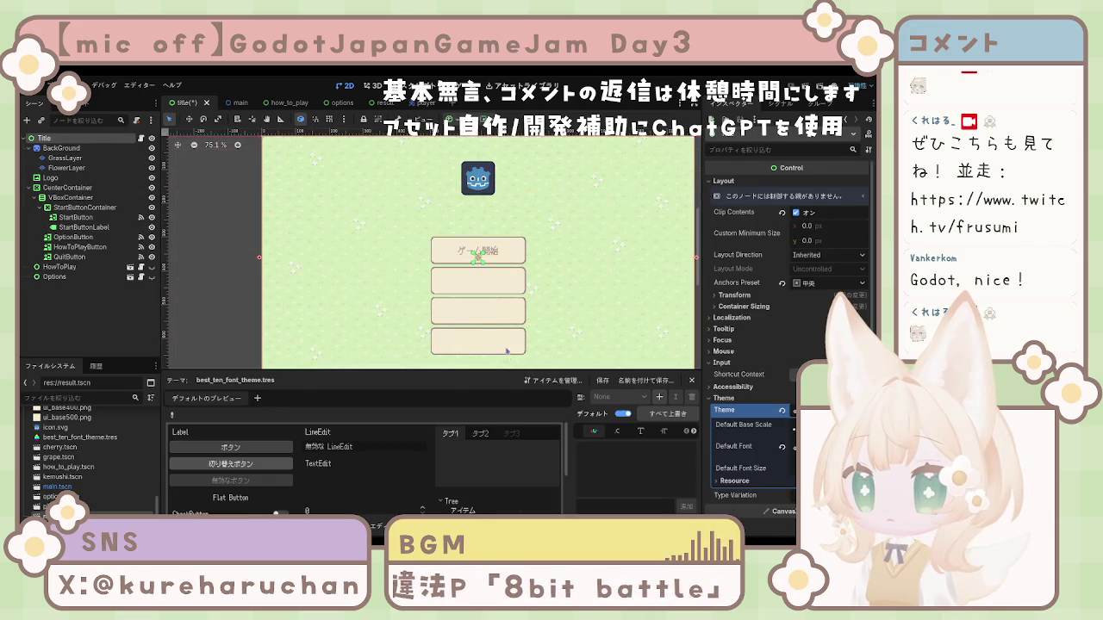
scroll(608, 339, "down", 4)
scroll(607, 339, "up", 6)
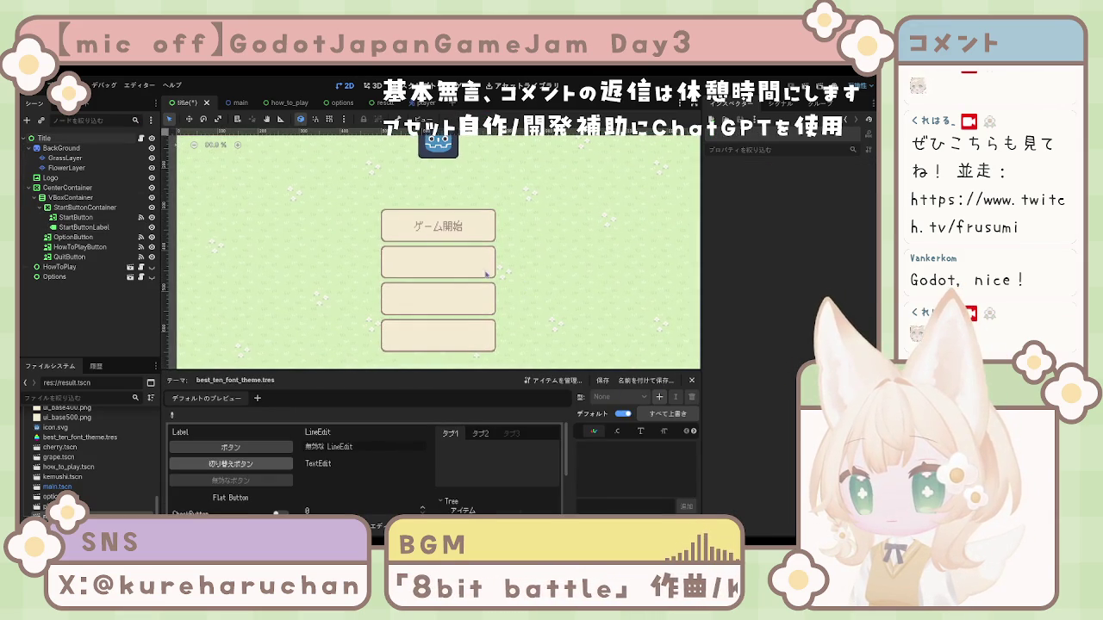
left_click(458, 230)
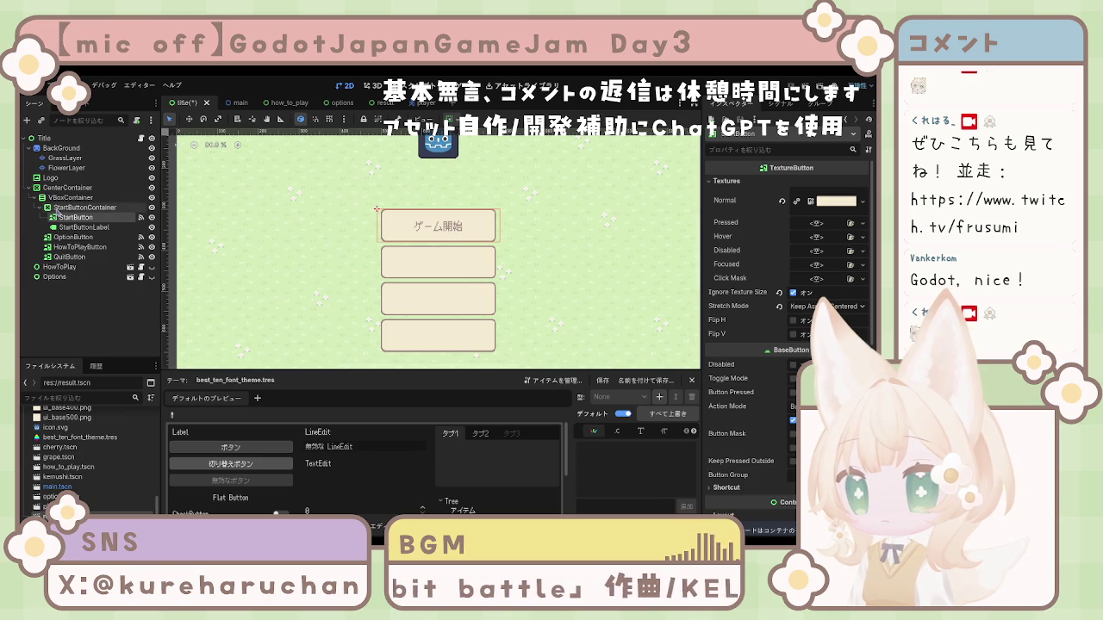
left_click(84, 206)
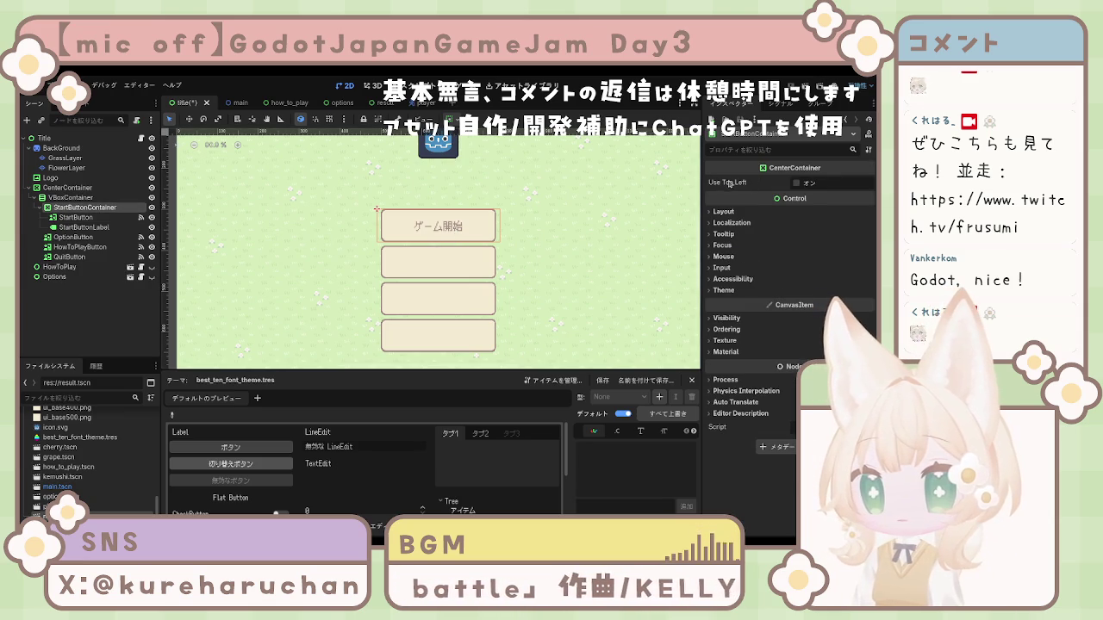
left_click(730, 215)
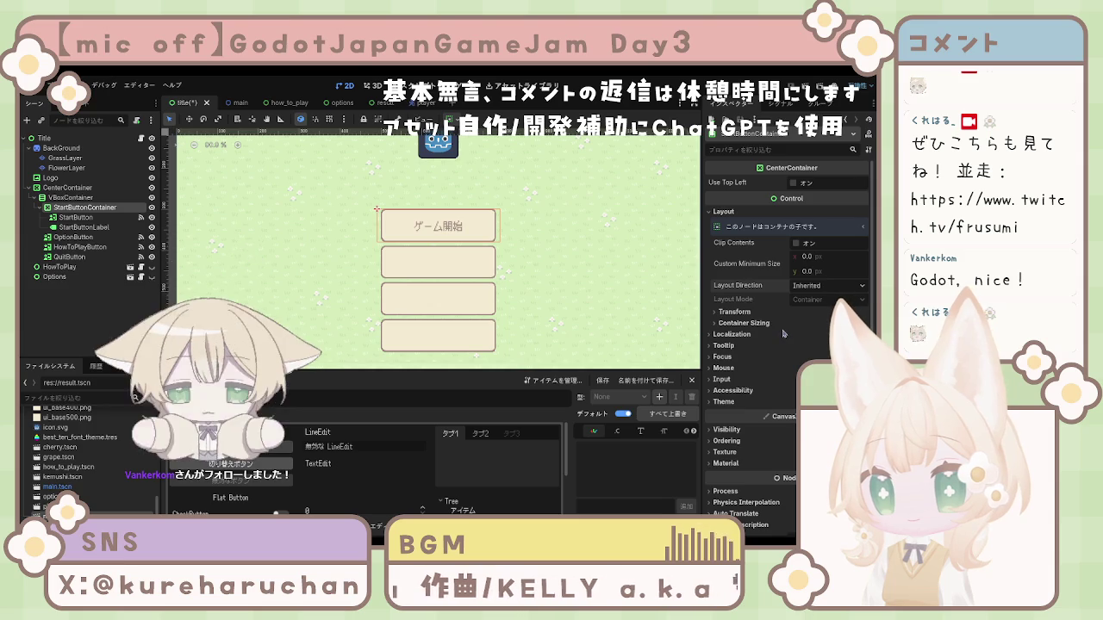
left_click(743, 322)
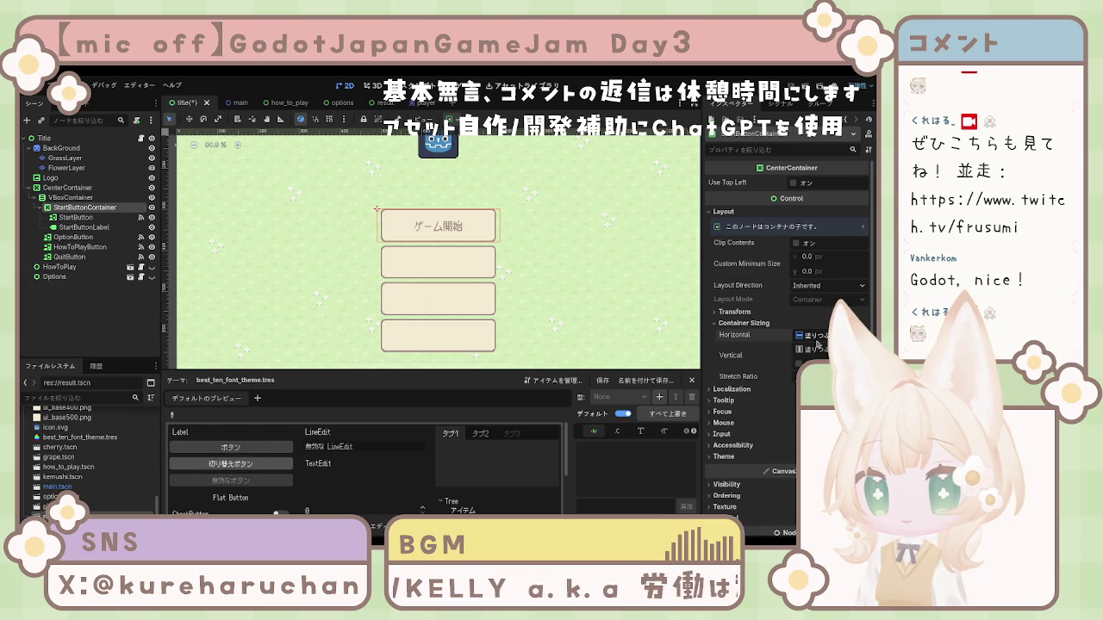
left_click(814, 335)
left_click(819, 361)
left_click(810, 349)
left_click(815, 374)
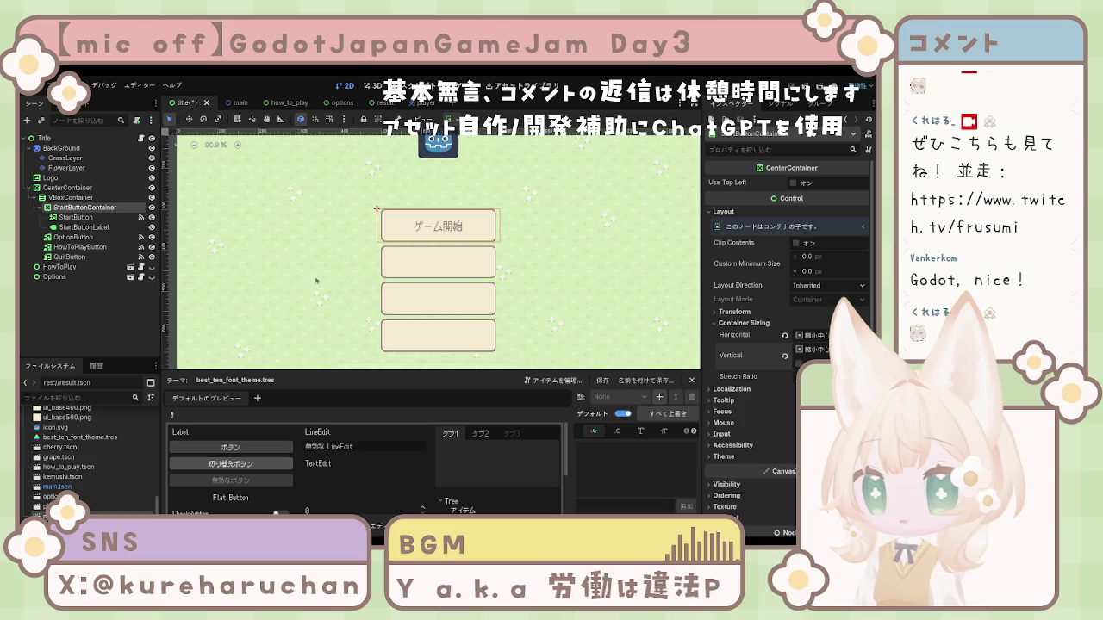
left_click(74, 217)
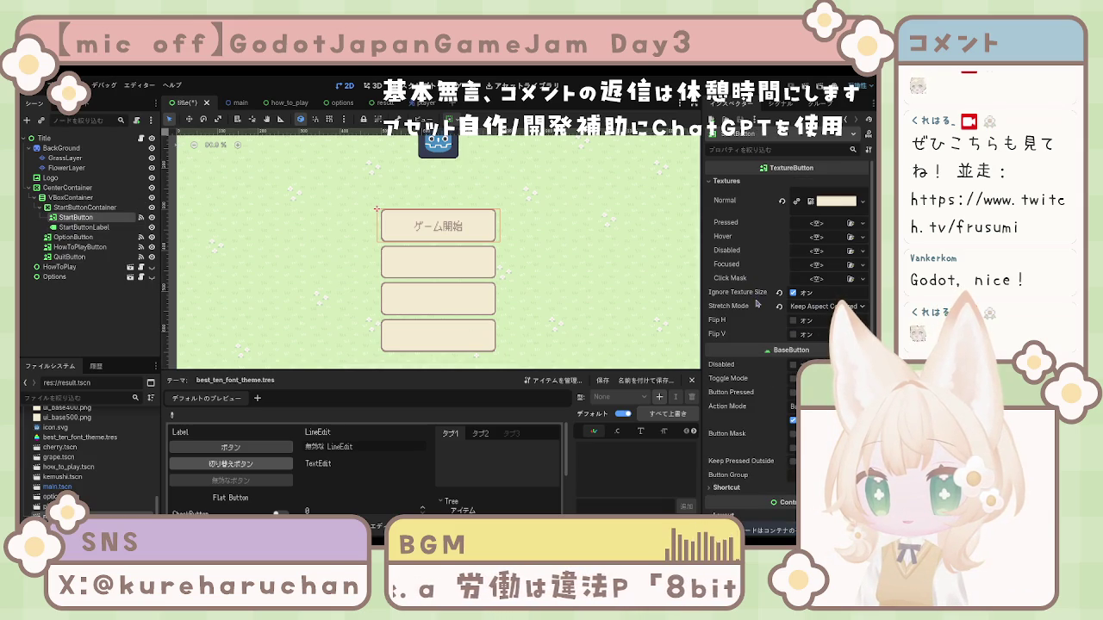
scroll(757, 304, "down", 4)
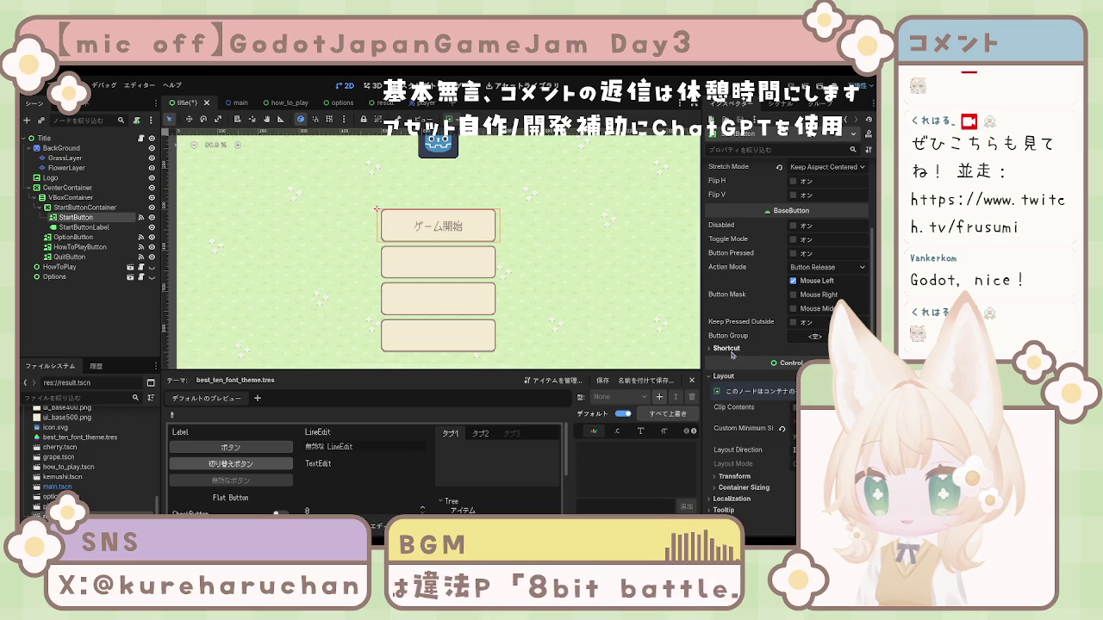
scroll(737, 353, "up", 4)
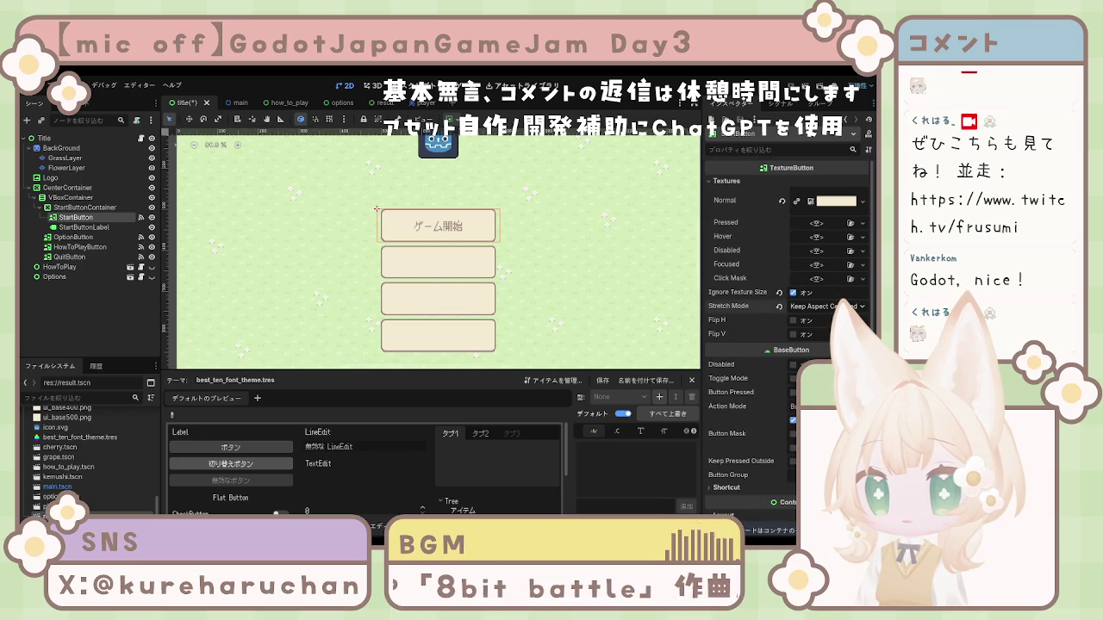
left_click(76, 228)
left_click(76, 217)
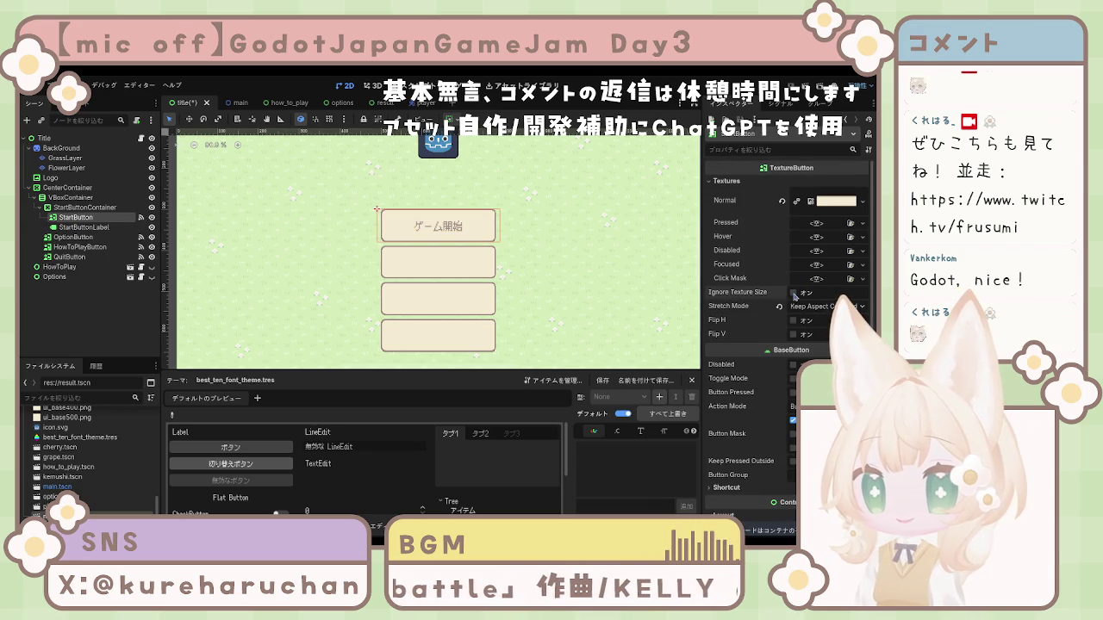
scroll(759, 228, "down", 4)
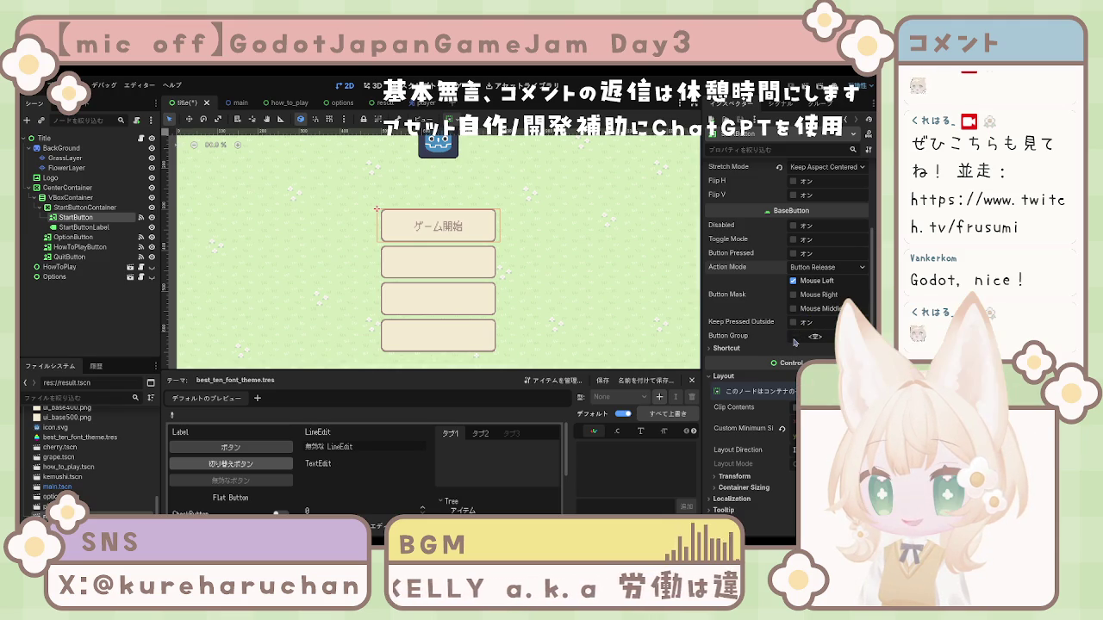
scroll(736, 353, "down", 3)
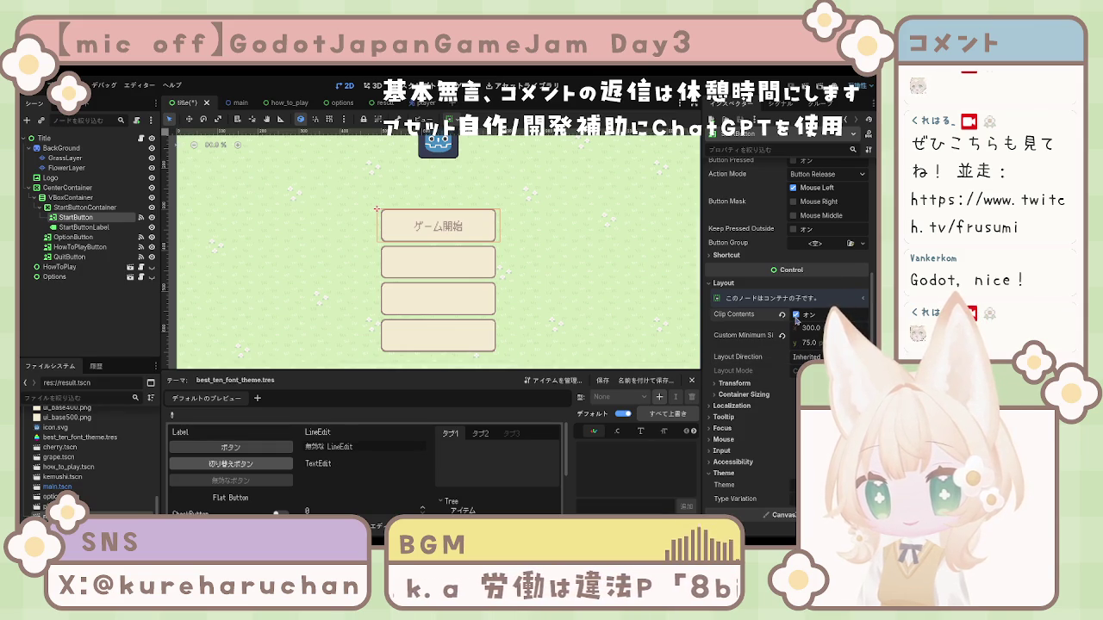
Set StartButton's Custom Minimum Size to 256 × 64
left_click(755, 394)
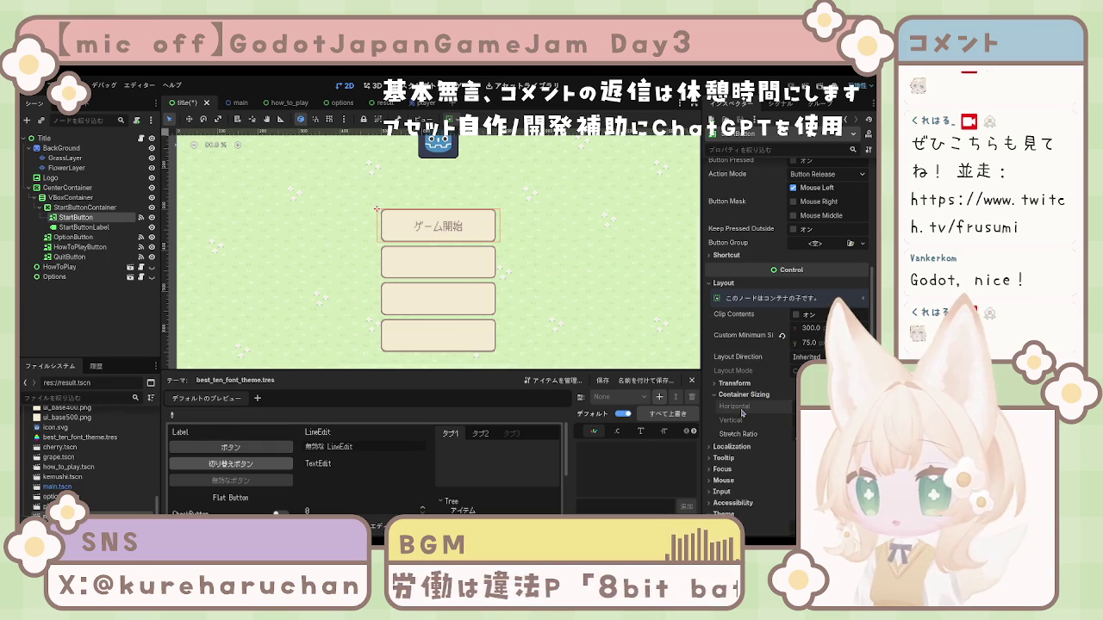
left_click(739, 382)
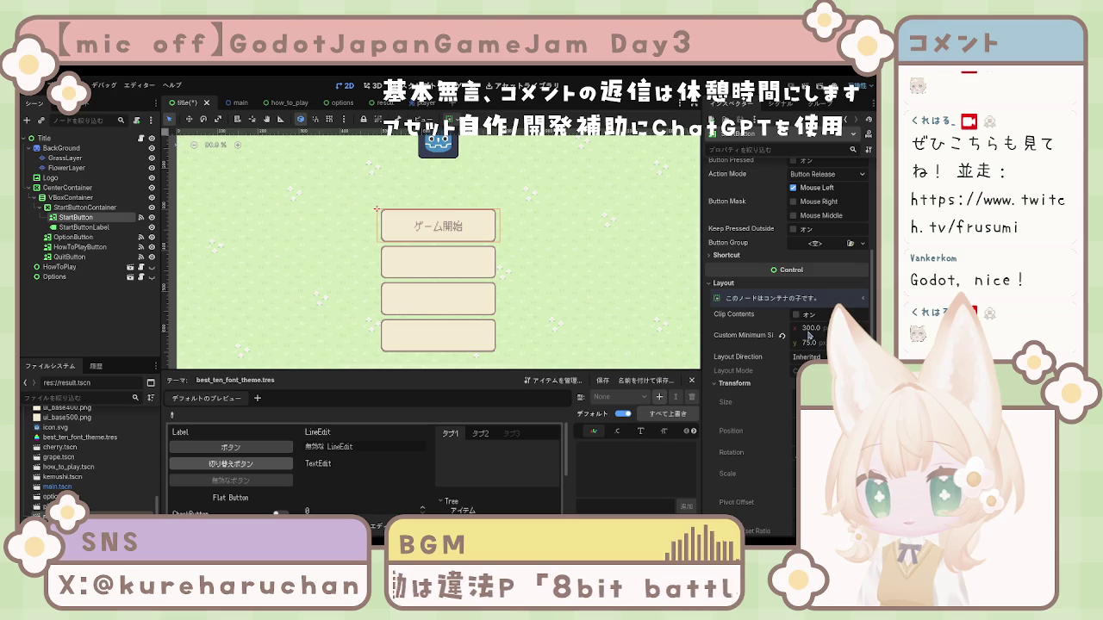
left_click(810, 329)
type("256")
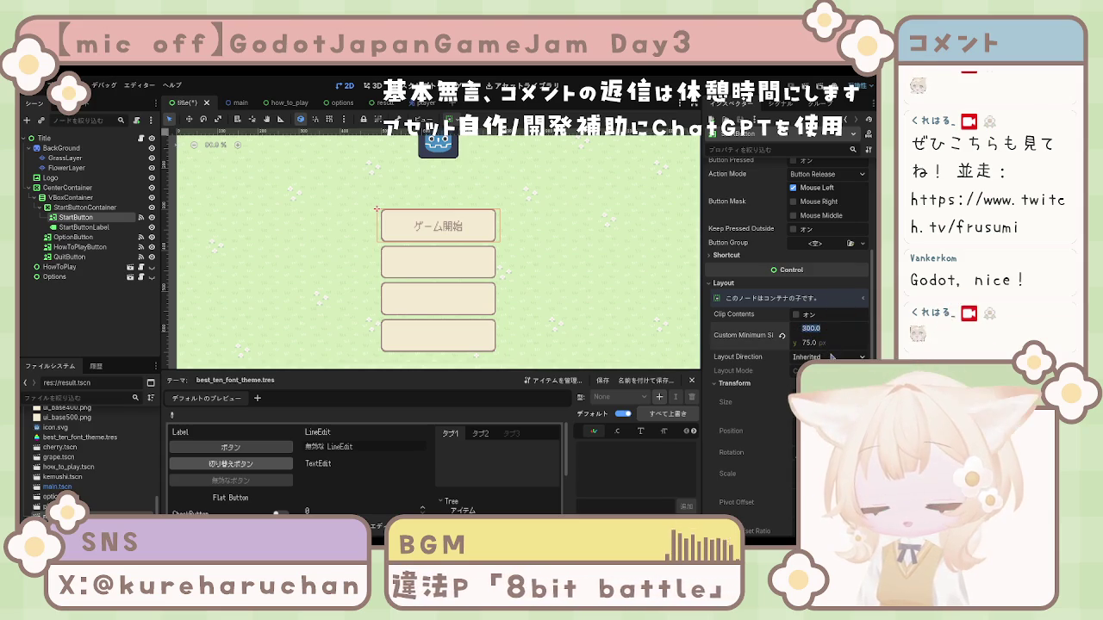
key("Return")
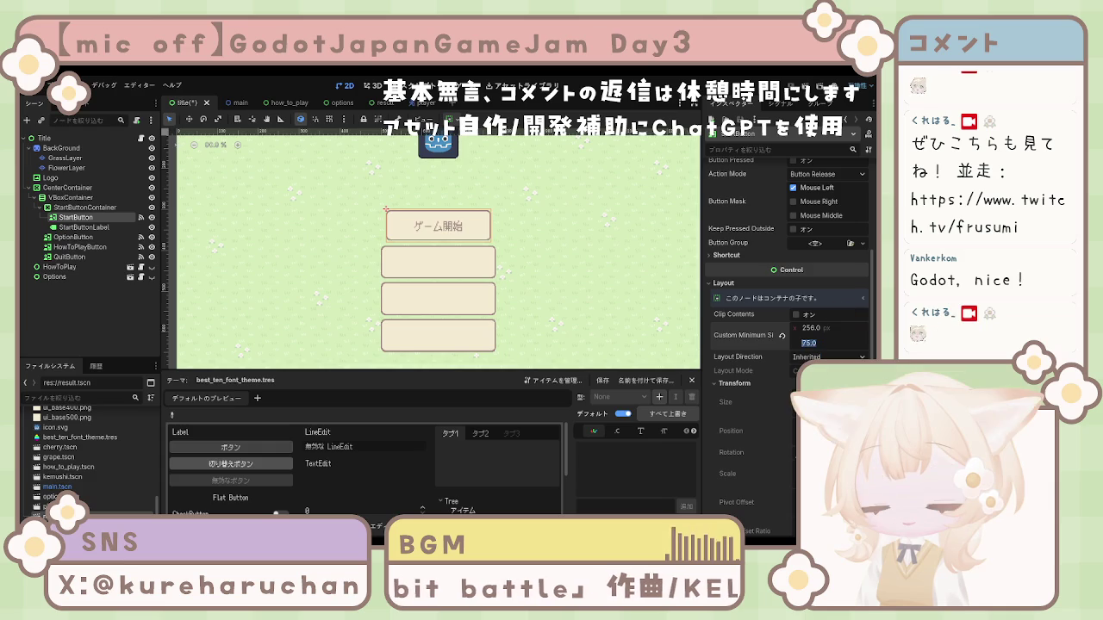
type("64")
key("Return")
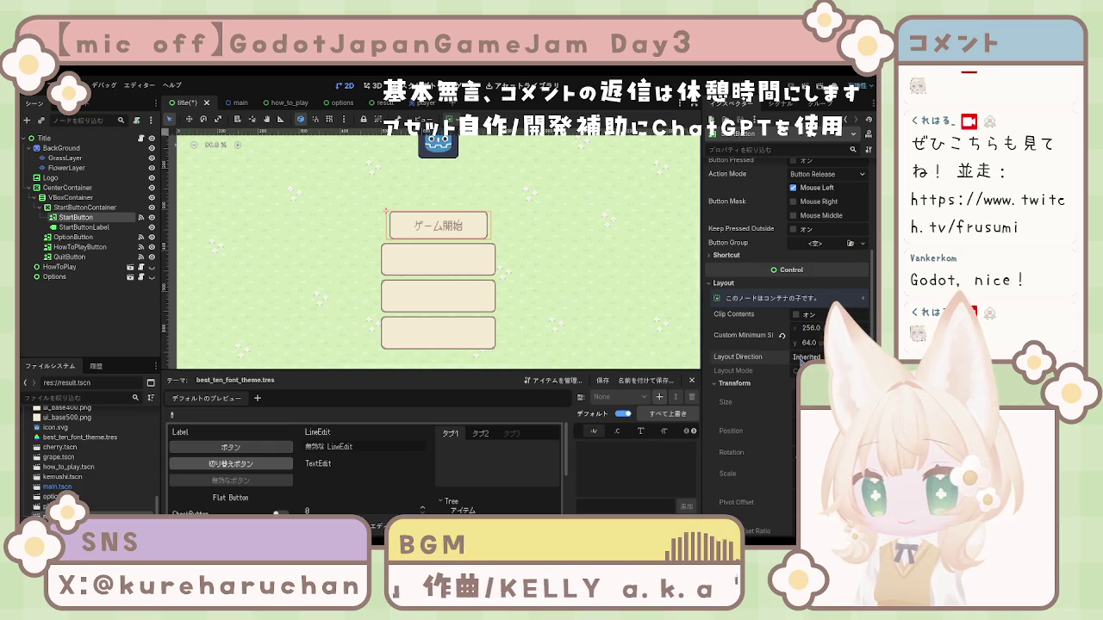
Test resetting the stretch mode, then undo it to keep Keep Aspect Centered
scroll(800, 362, "up", 5)
scroll(802, 360, "up", 2)
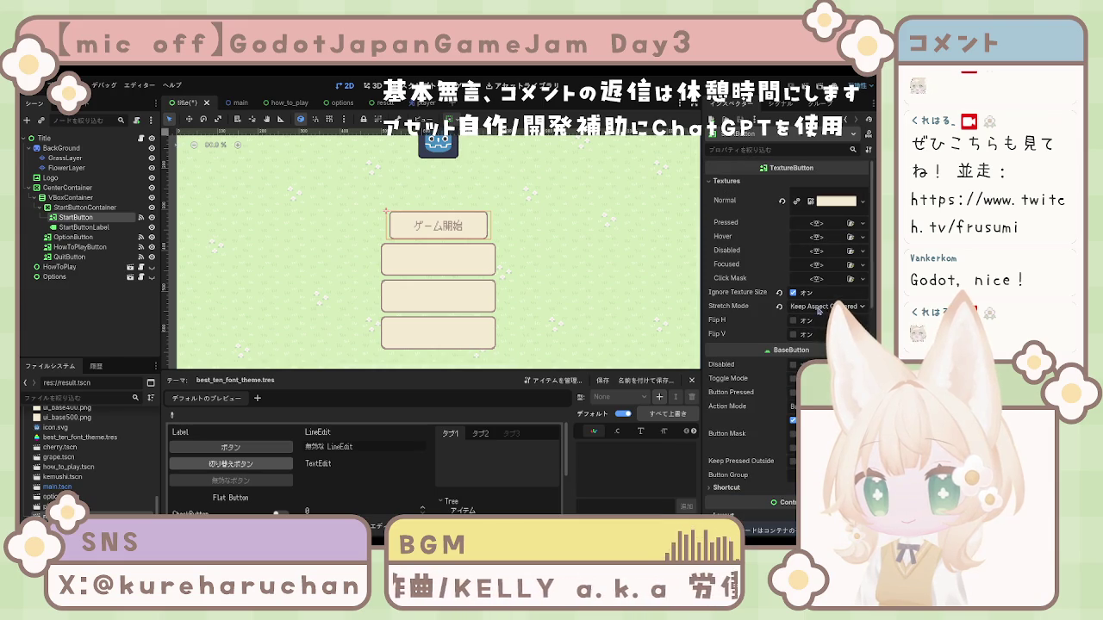
left_click(778, 306)
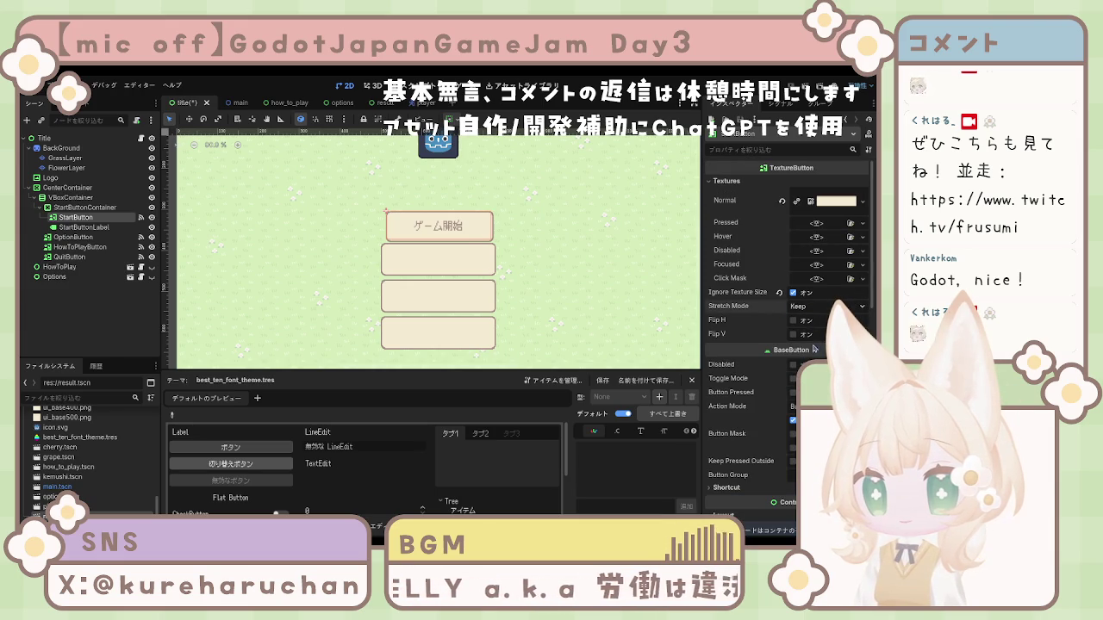
key("ctrl+z")
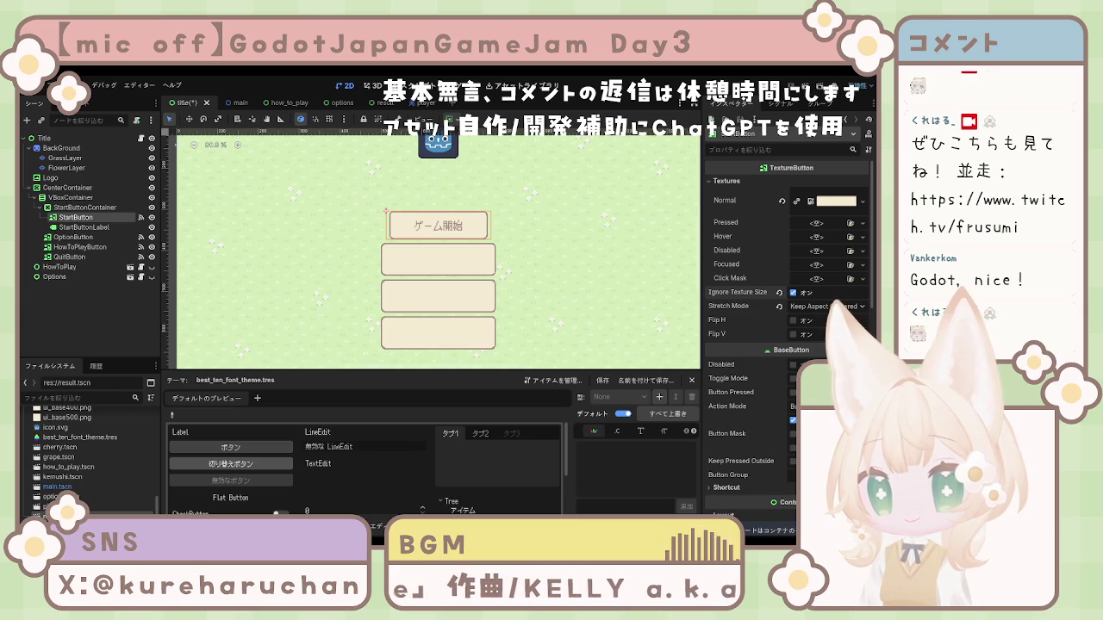
left_click(458, 272)
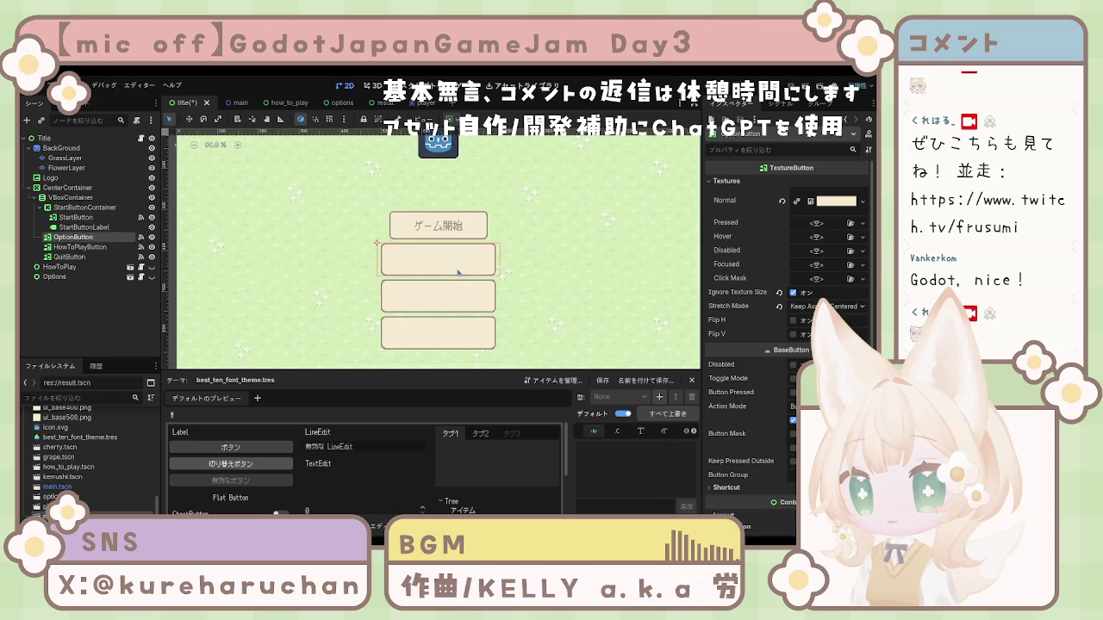
Multi-select OptionButton, HowToPlayButton and QuitButton, keeping Keep Aspect Centered stretch mode
left_click(470, 296, "shift")
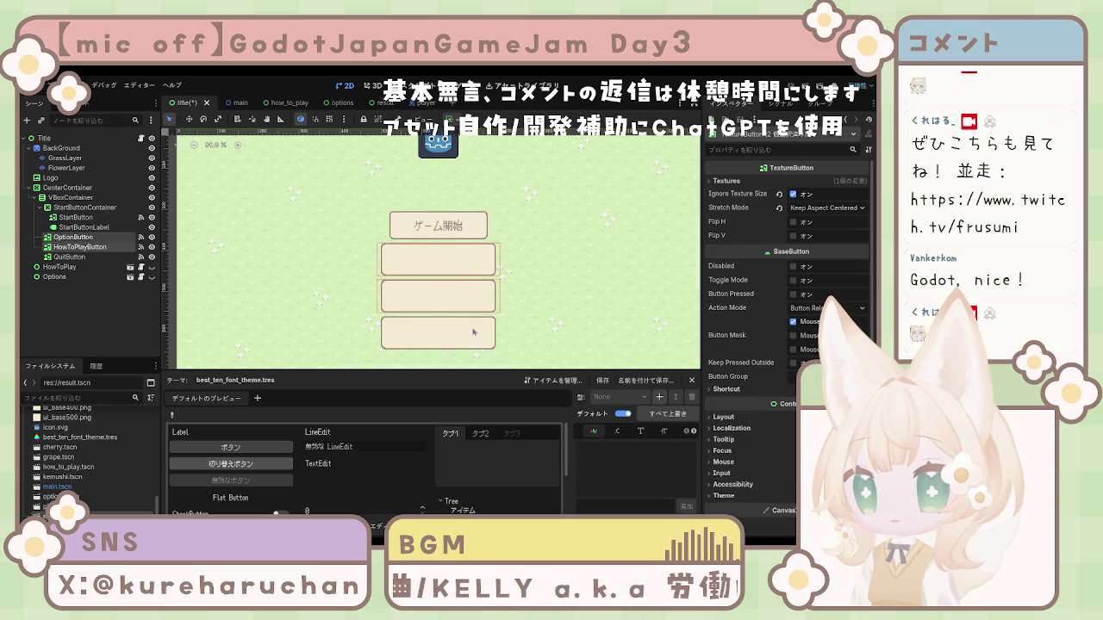
left_click(472, 332, "shift")
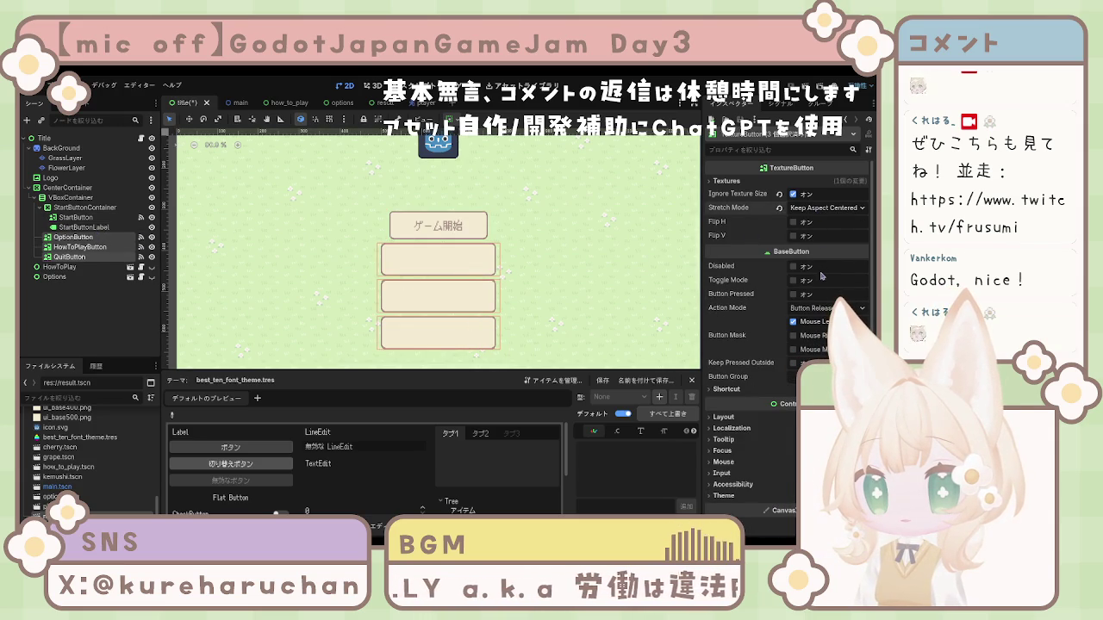
key("ctrl+z")
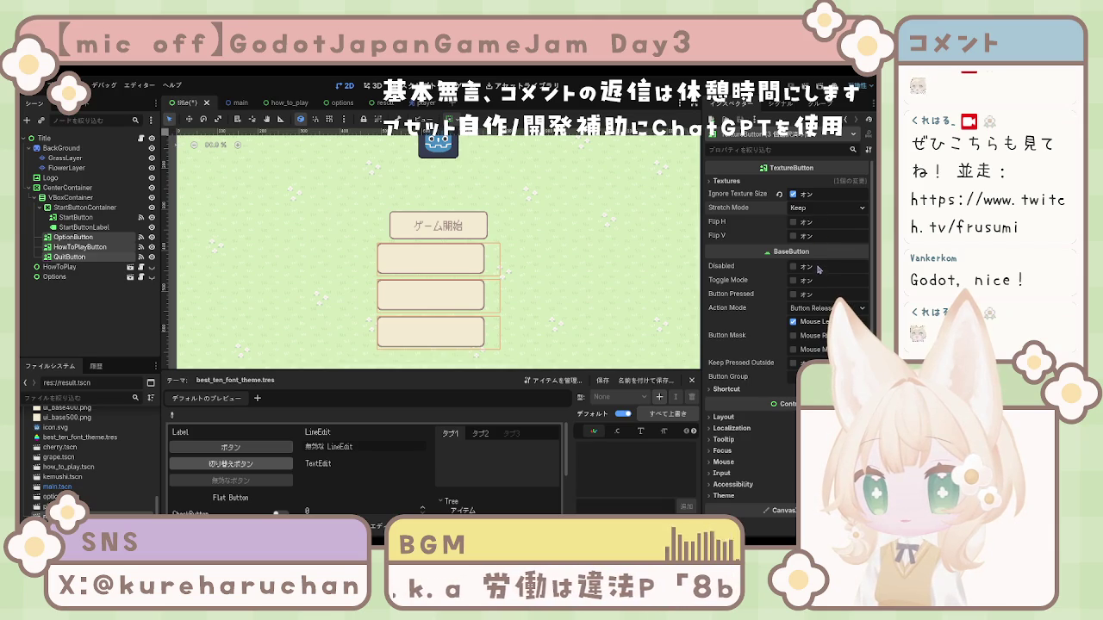
key("ctrl+shift+z")
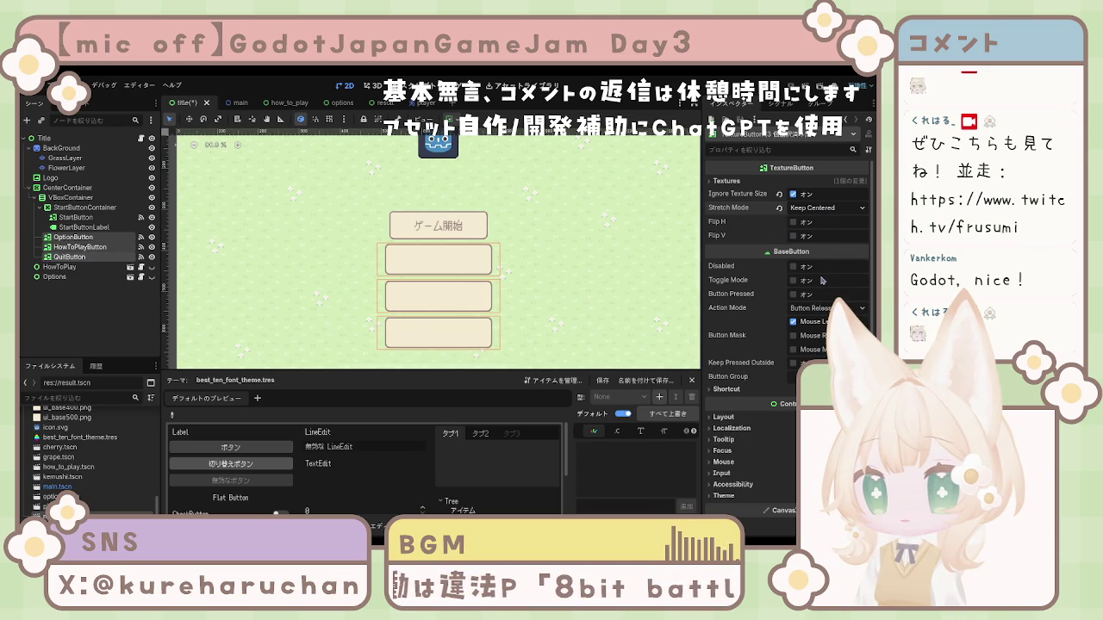
key("ctrl+shift+z")
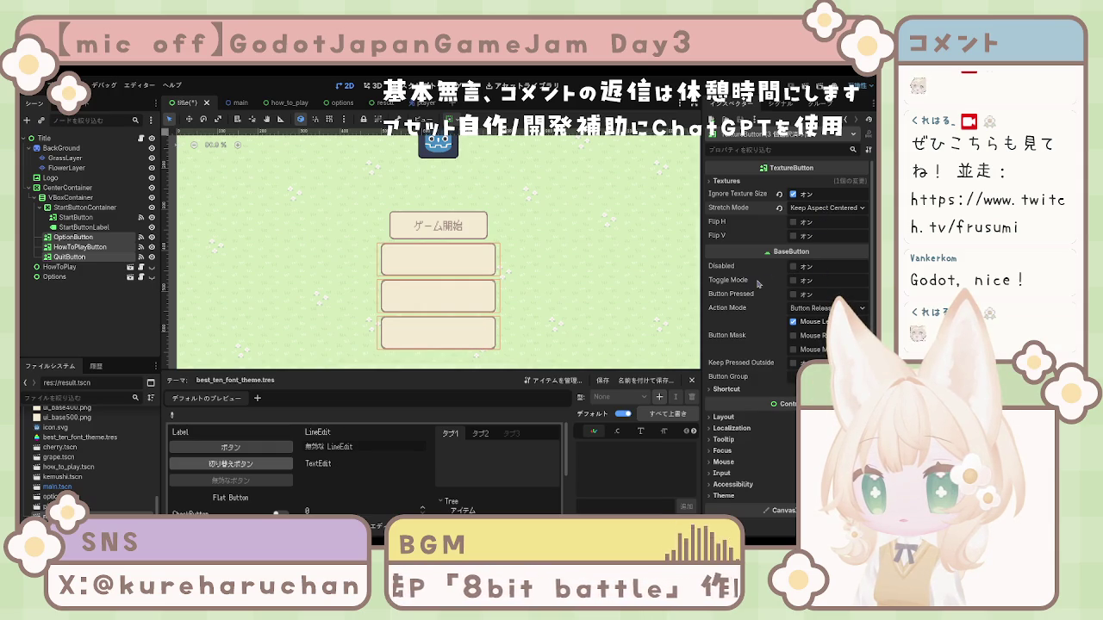
Set the three buttons' Custom Minimum Size x to 256
scroll(754, 285, "down", 1)
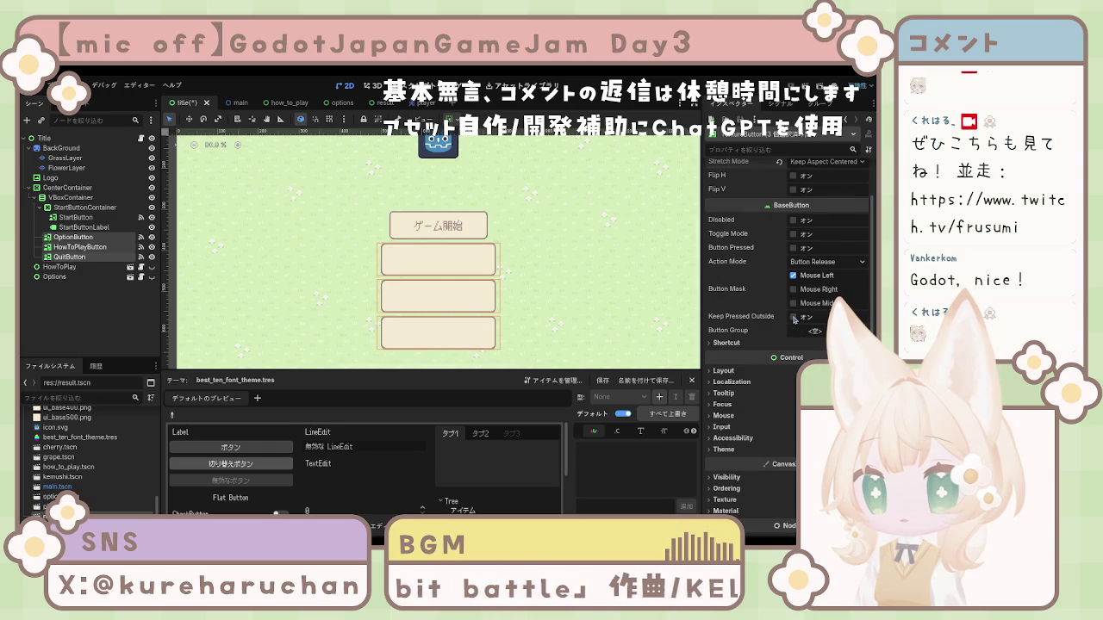
scroll(741, 306, "down", 1)
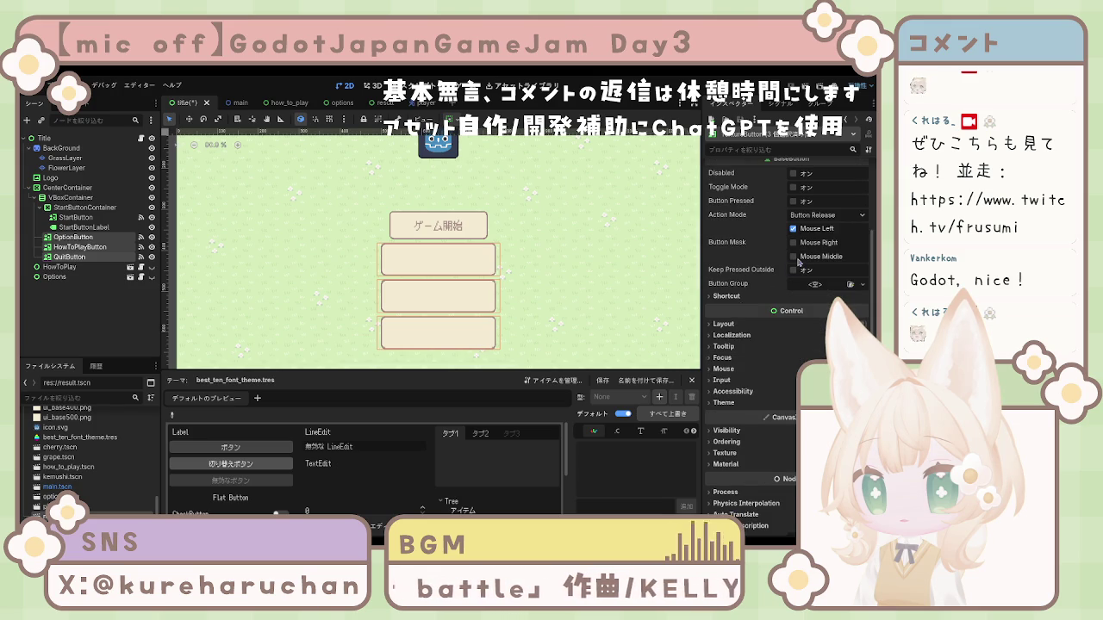
left_click(725, 324)
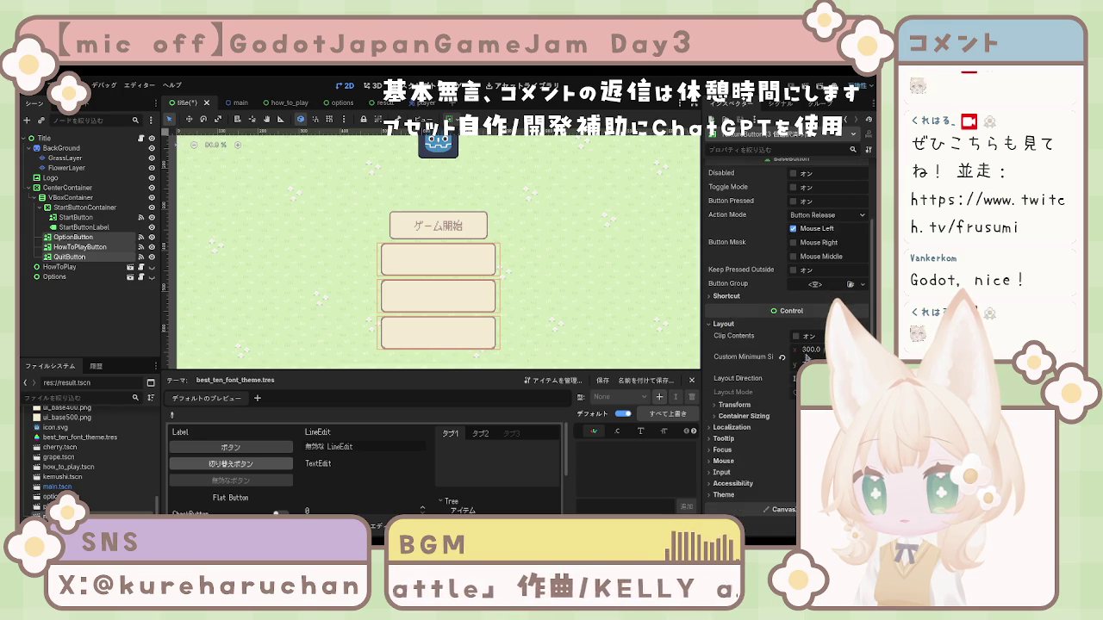
double_click(810, 350)
type("256")
key("Return")
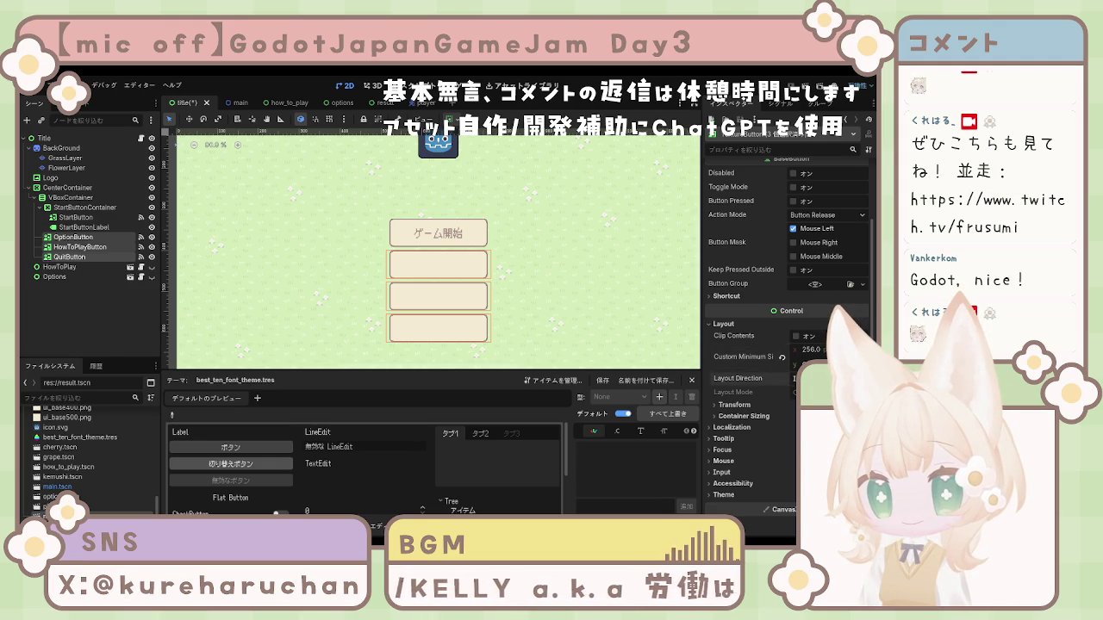
Change the three buttons' vertical Container Sizing option
scroll(762, 349, "down", 1)
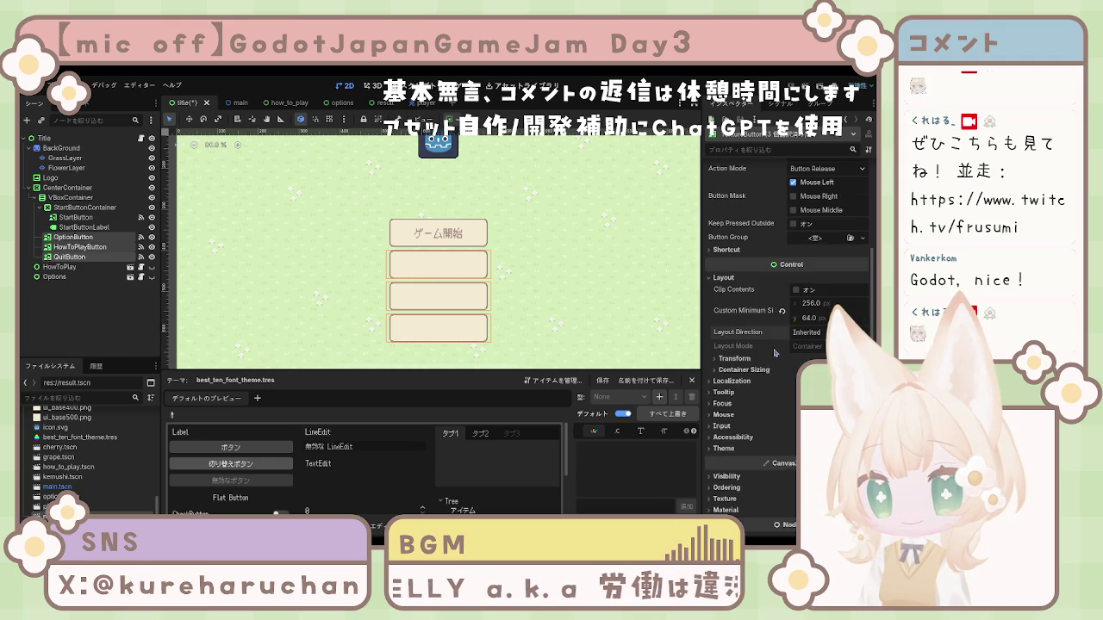
left_click(748, 368)
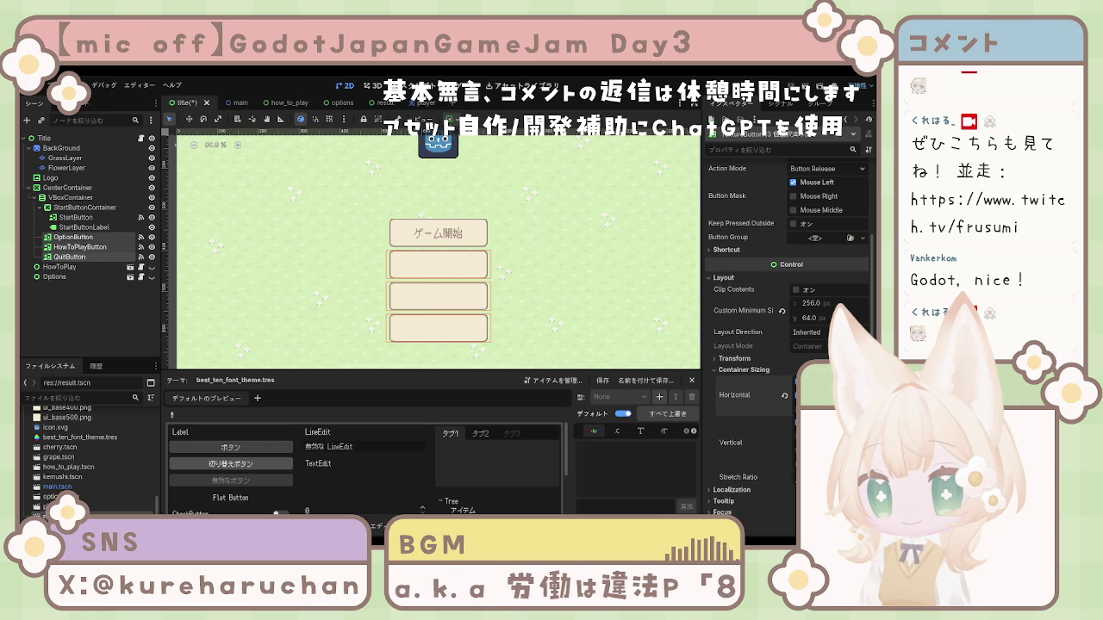
left_click(806, 455)
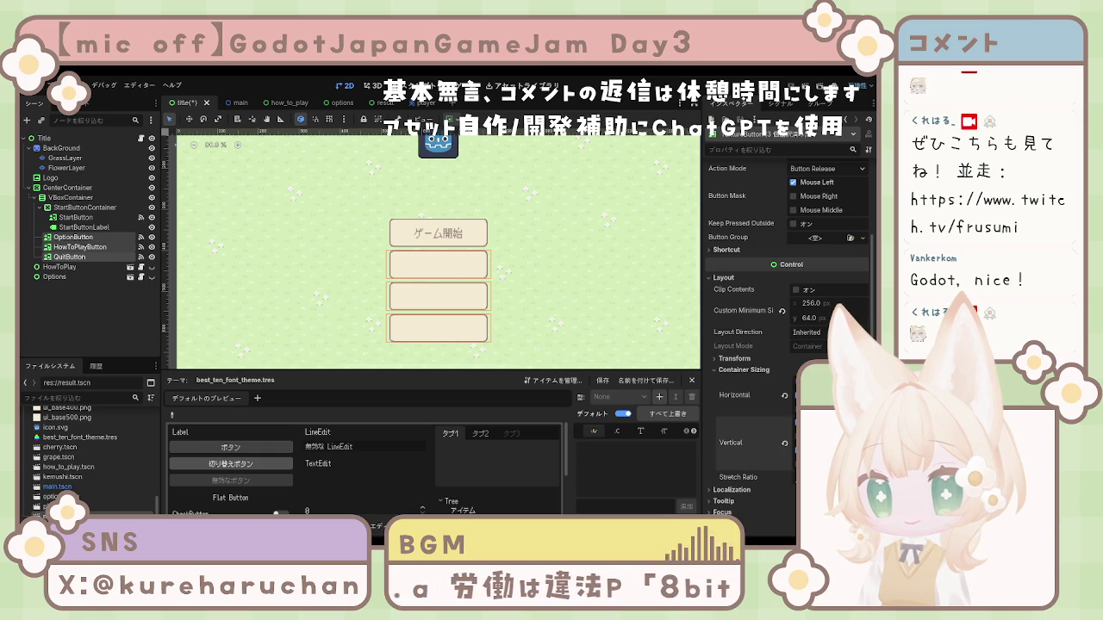
left_click(757, 370)
left_click(737, 359)
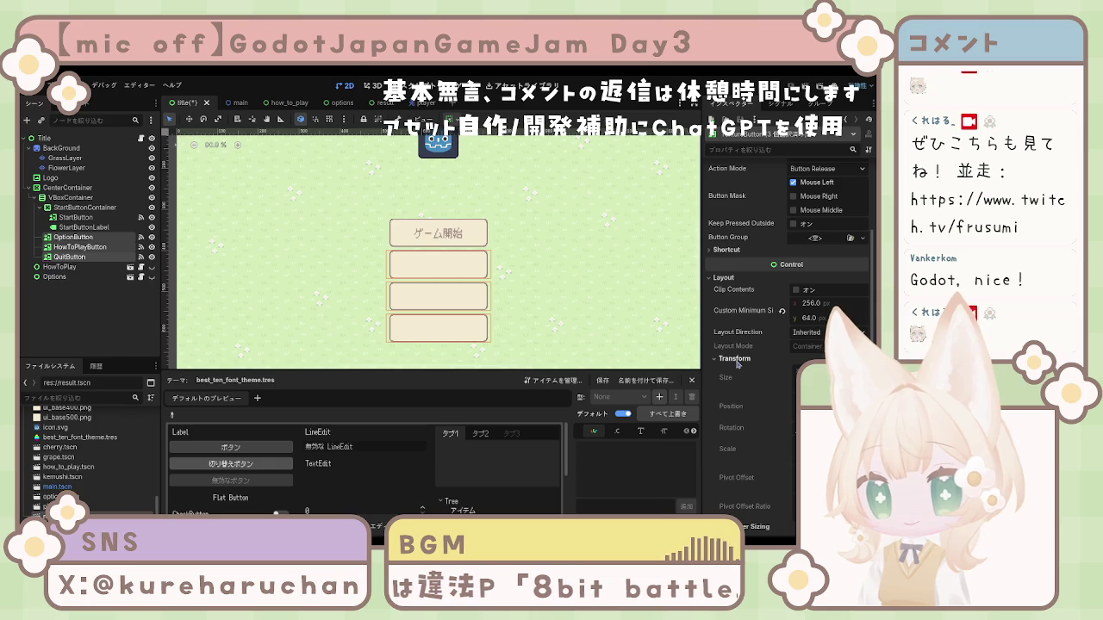
left_click(736, 359)
left_click(676, 366)
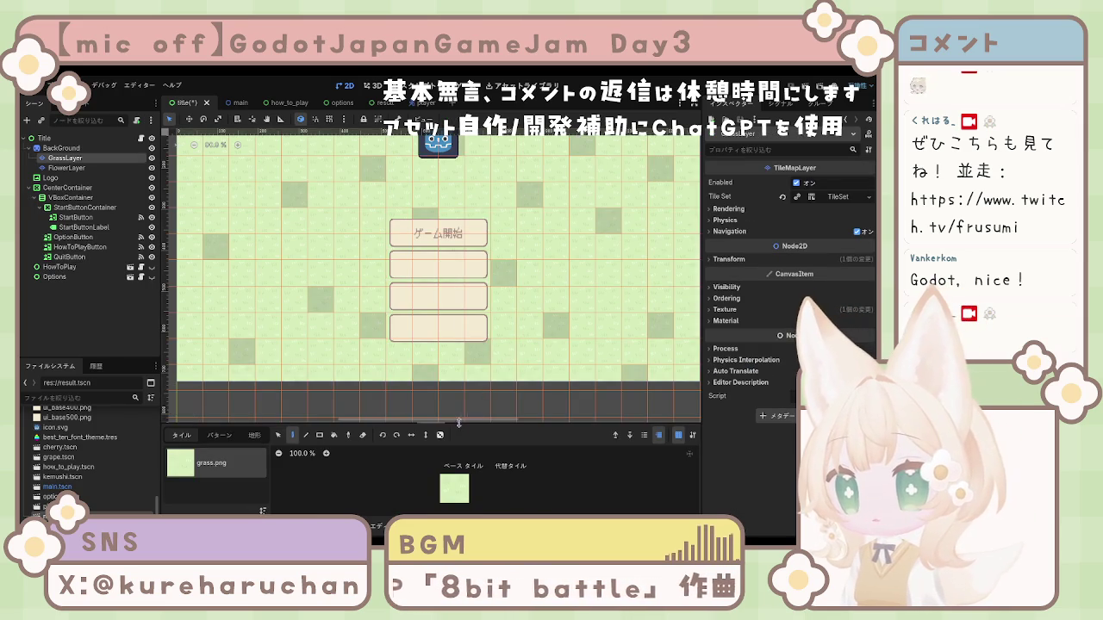
Reparent OptionButton into a new CenterContainer named OptionButtonContainer
scroll(296, 325, "down", 3)
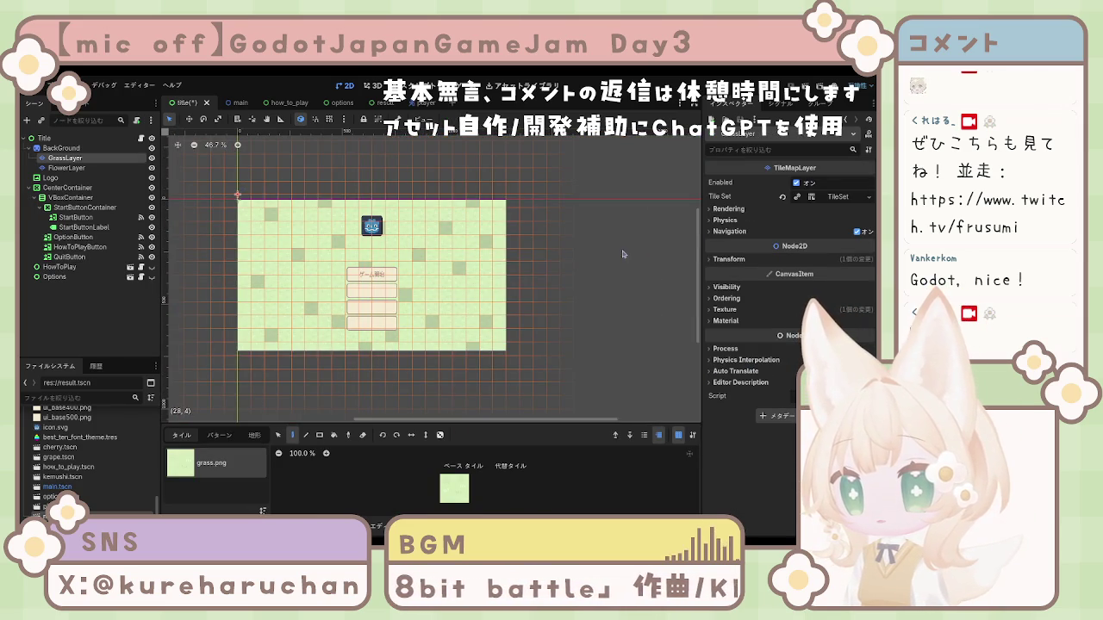
left_click(340, 299)
scroll(339, 299, "up", 6)
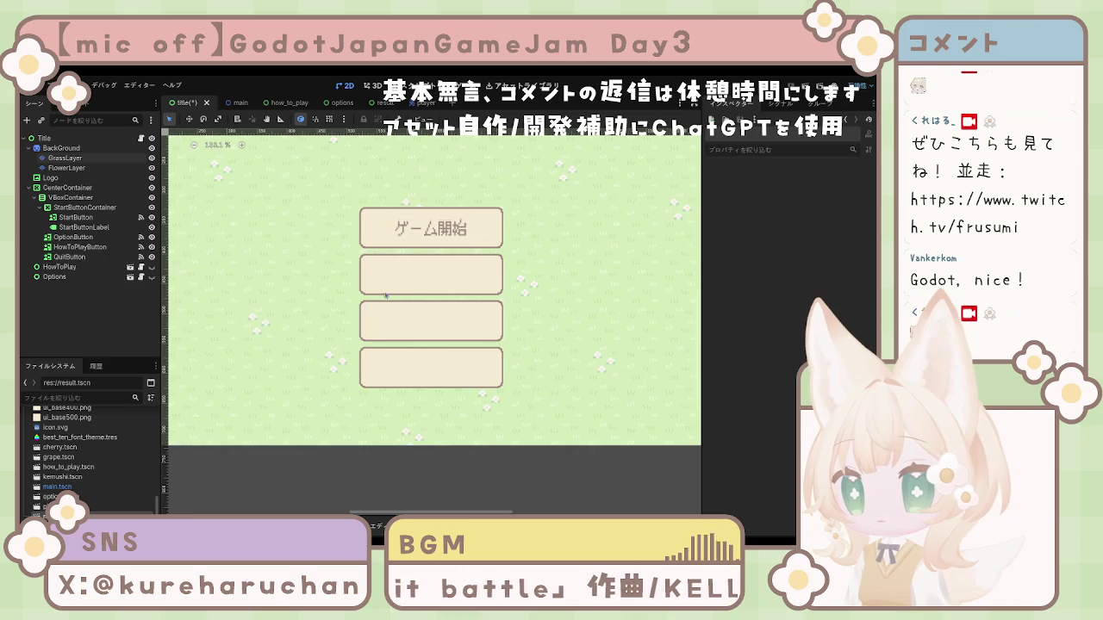
left_click(446, 233)
left_click(84, 207)
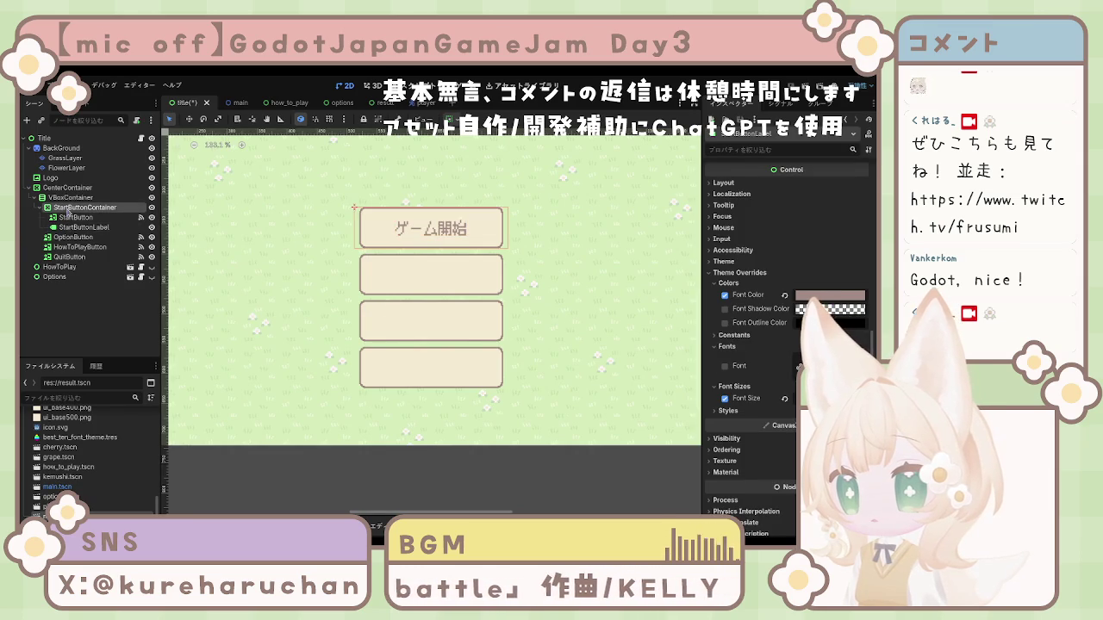
left_click(74, 228)
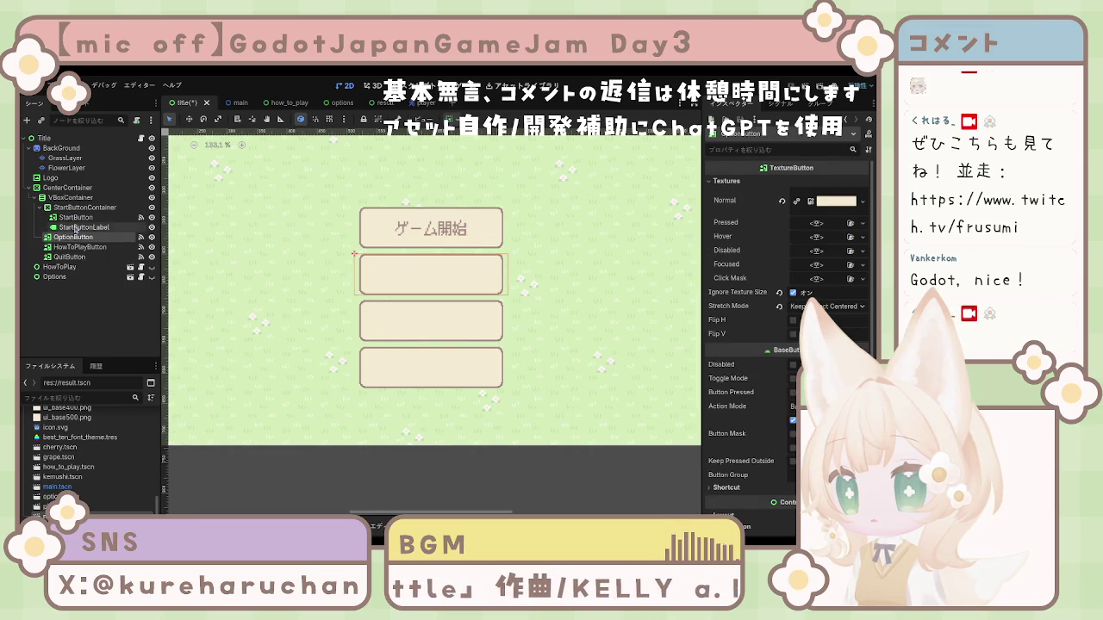
left_click(69, 238)
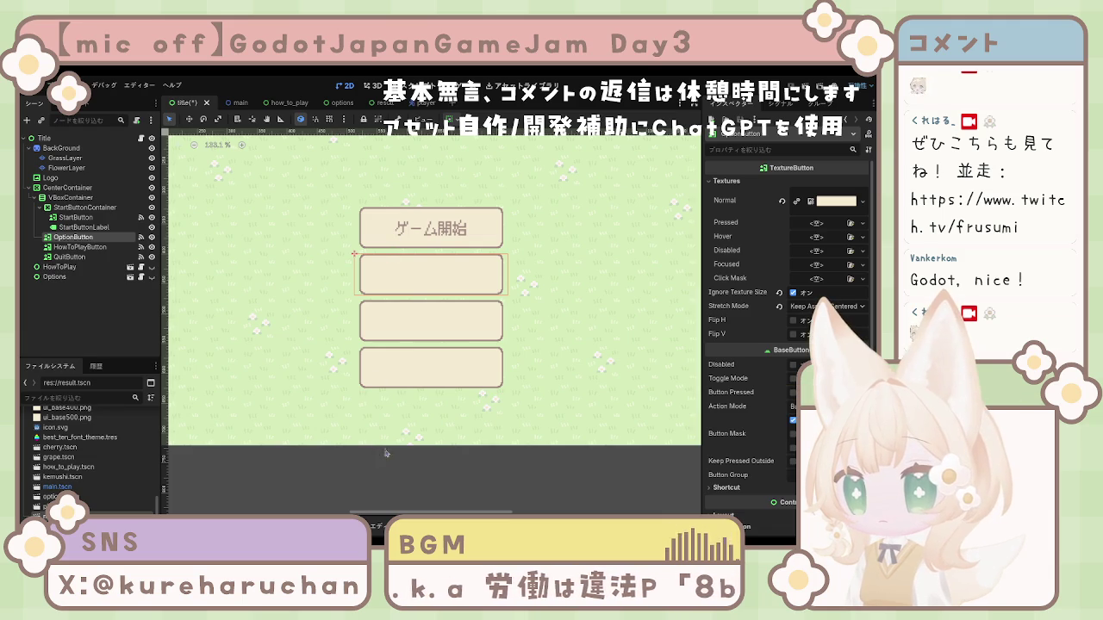
left_click(65, 239)
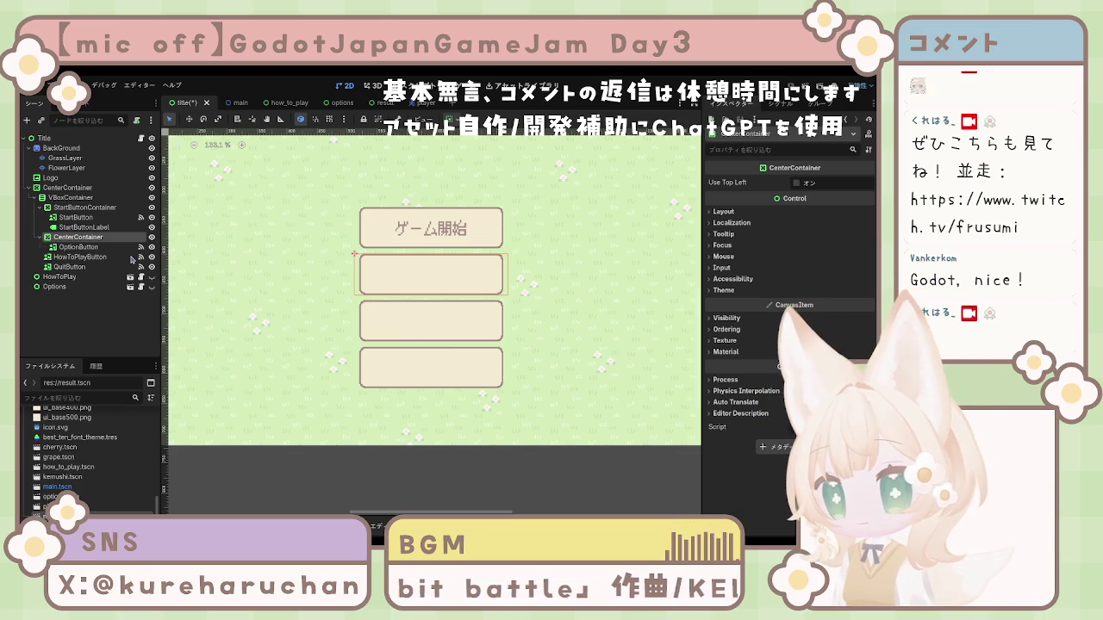
type("OptionButtonContainer")
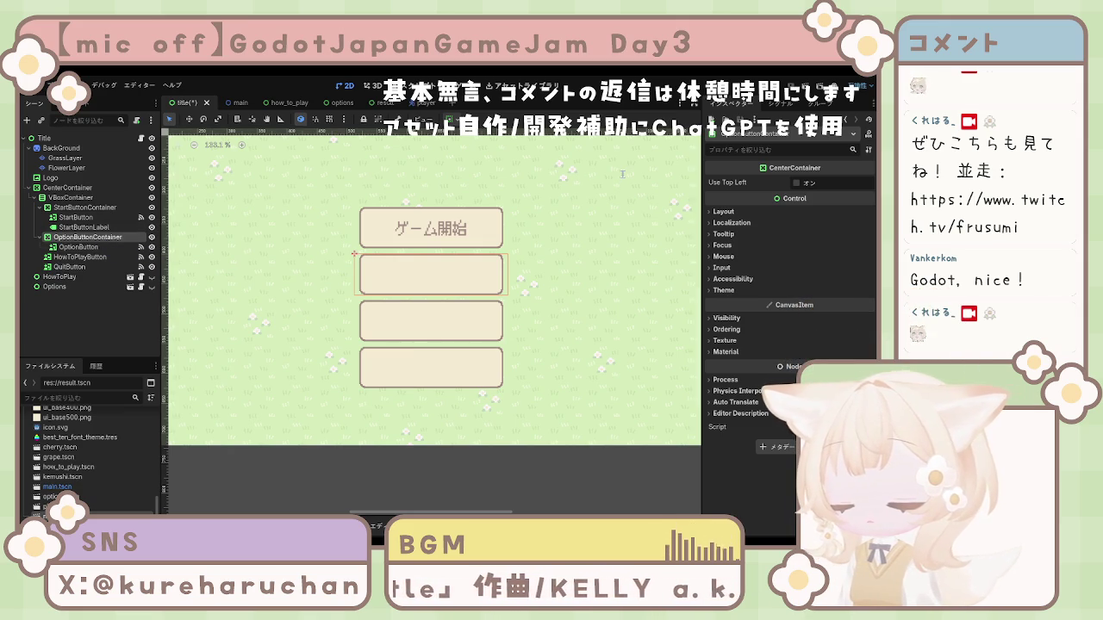
Add a Label under OptionButton and name it OptionButtonLabel
key("ctrl+v")
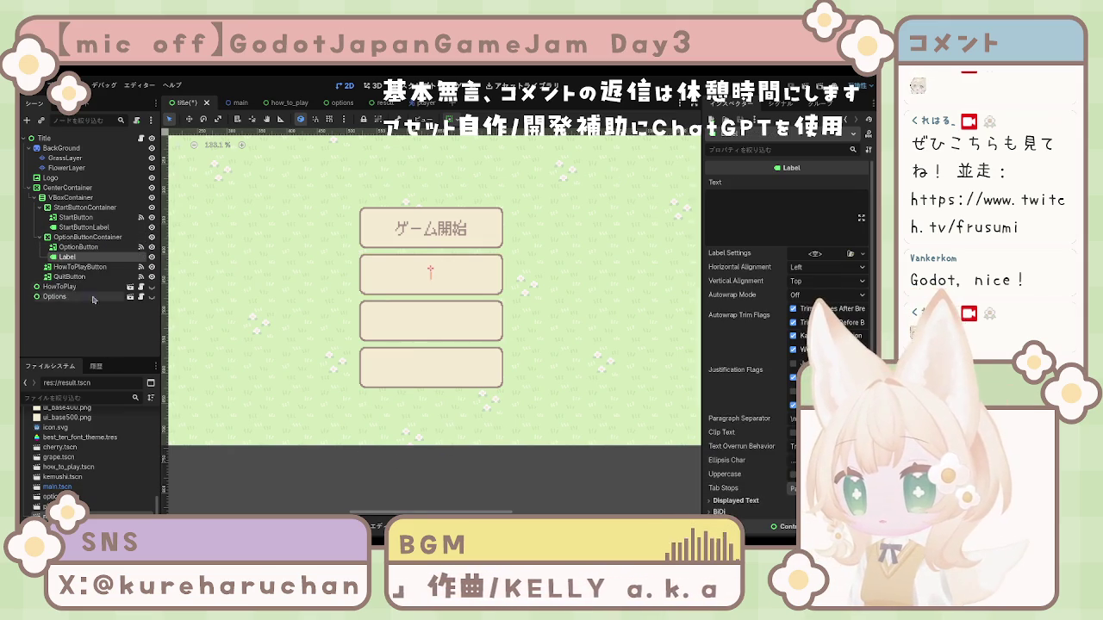
left_click(93, 247)
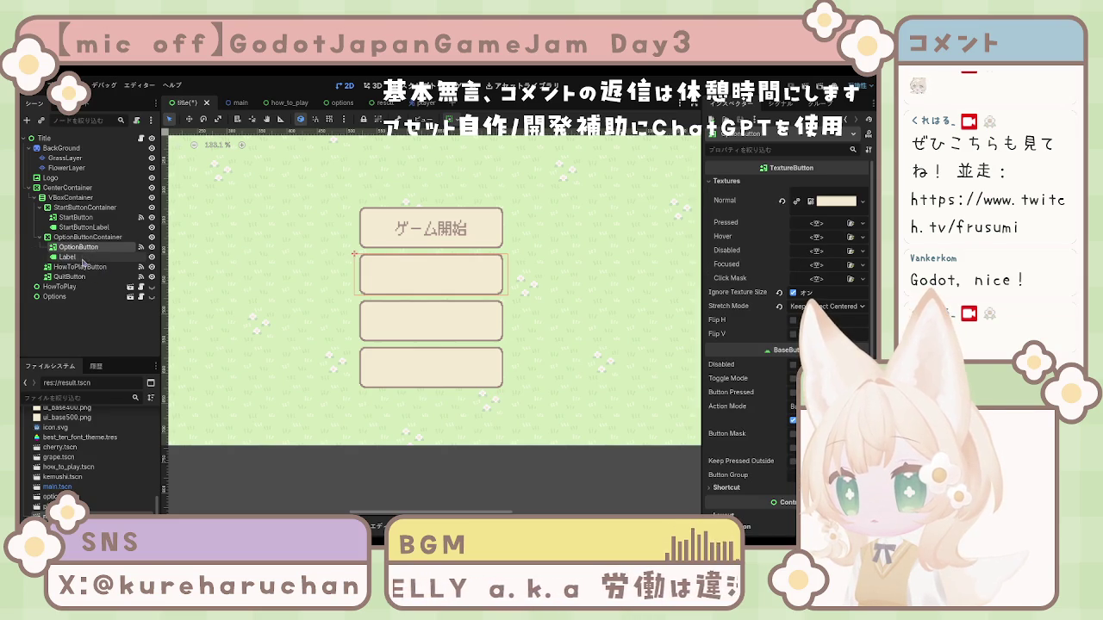
left_click(86, 259)
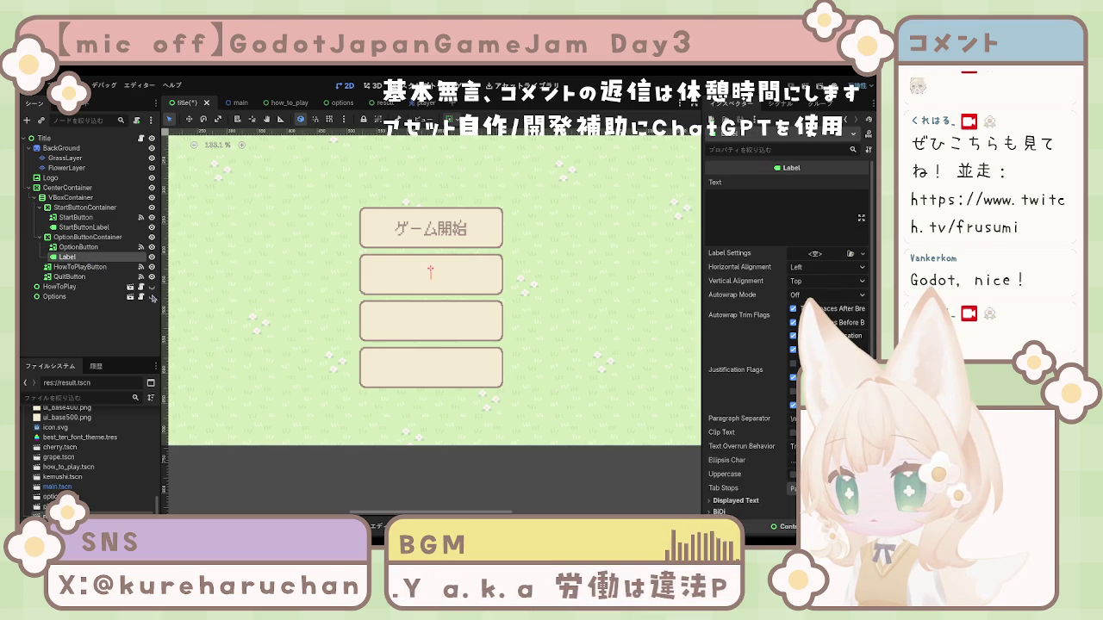
type("OptionButtonLabel")
key("Return")
Set OptionButtonLabel's text to 設定
left_click(745, 206)
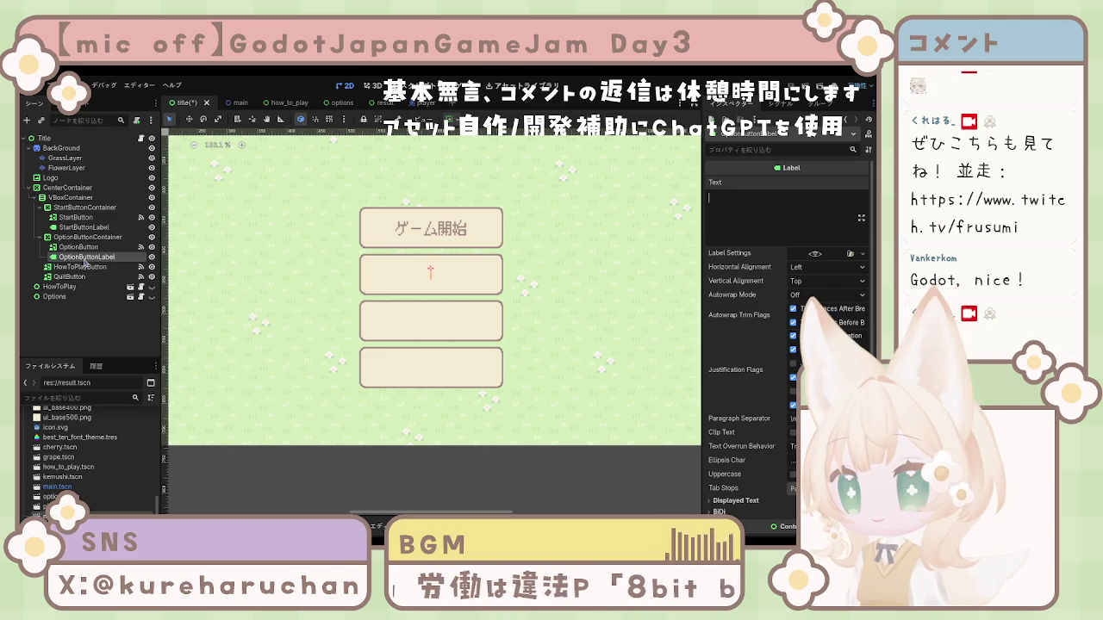
left_click(86, 258)
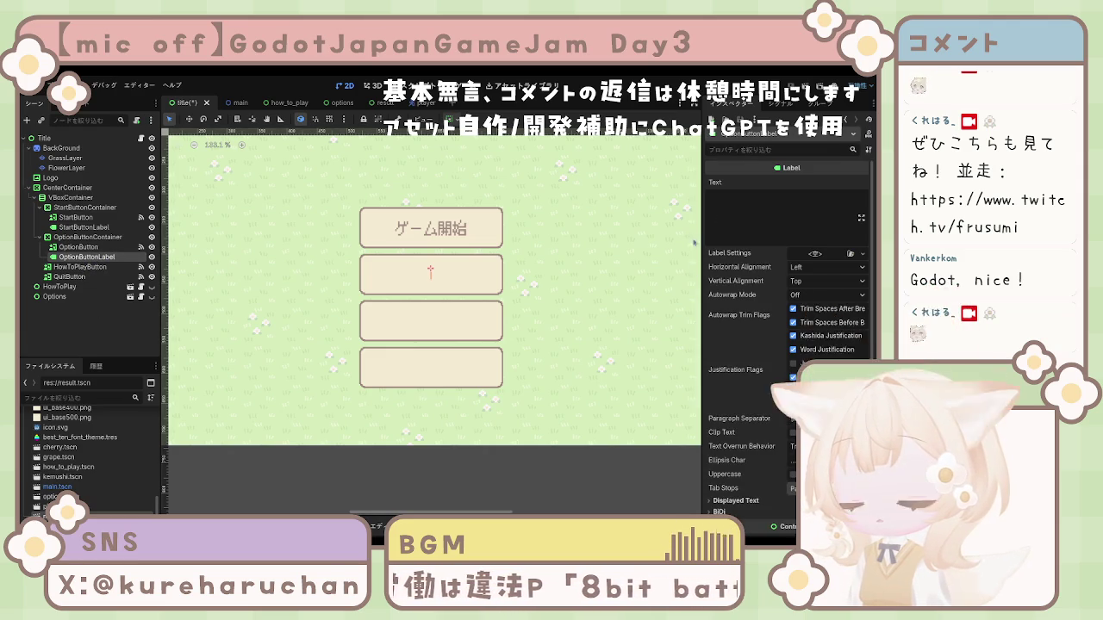
left_click(784, 217)
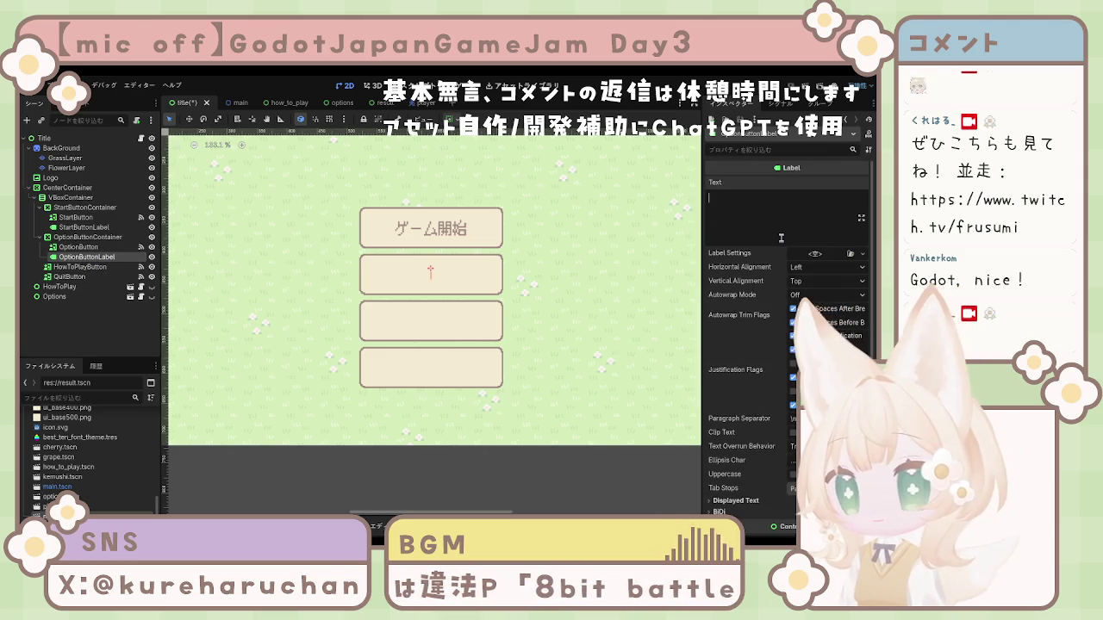
type("おぷし")
key("BackSpace")
key("BackSpace")
key("BackSpace")
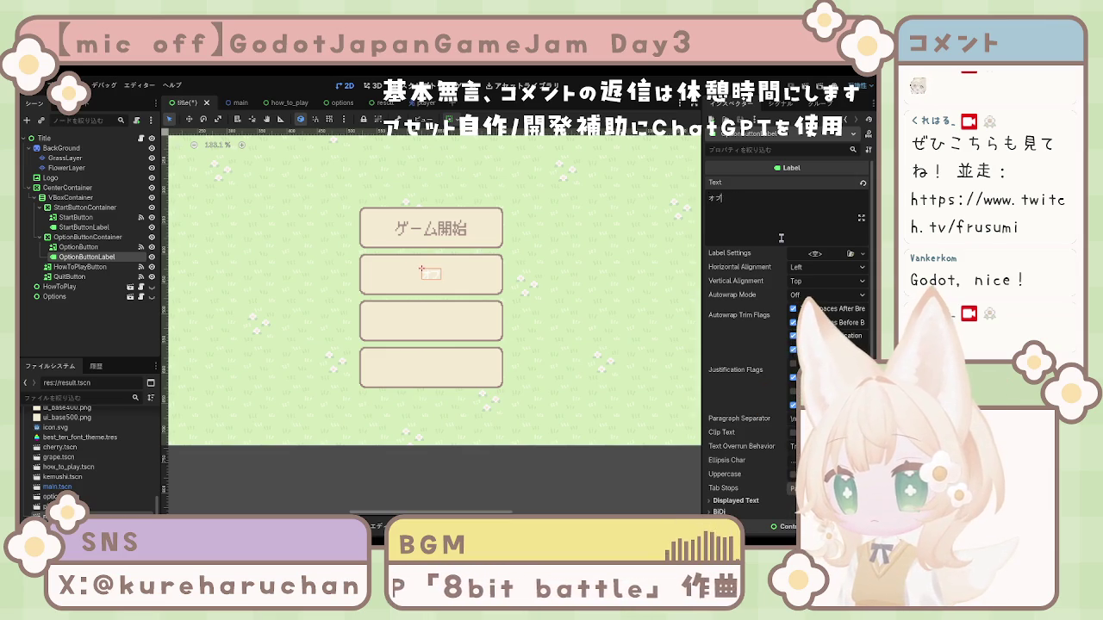
type("設定")
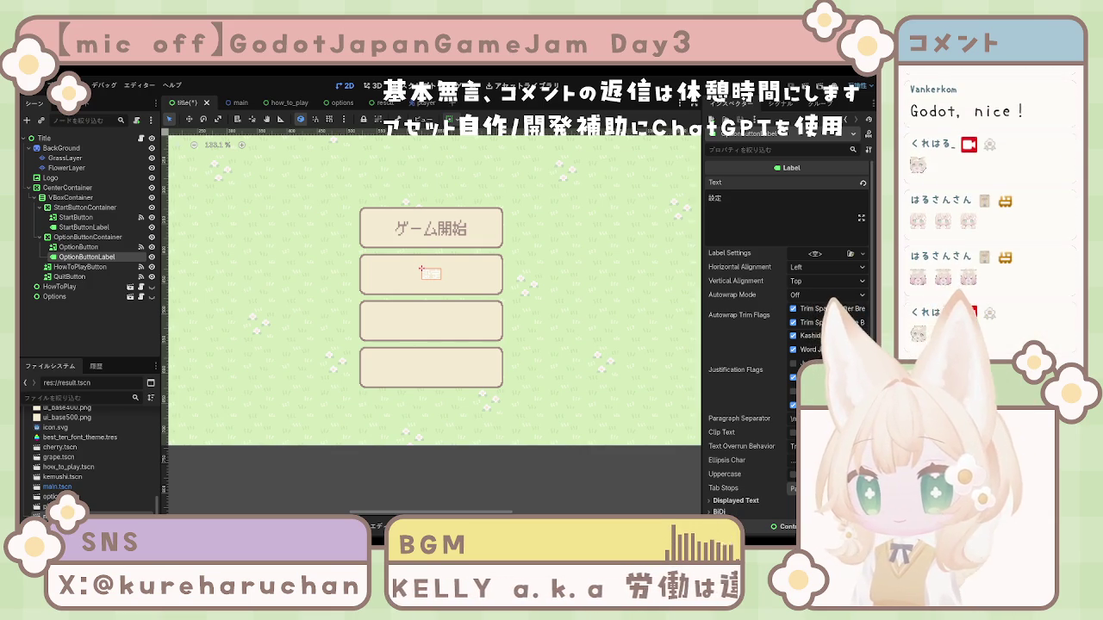
Center the label's text both horizontally and vertically
left_click(812, 267)
left_click(812, 296)
left_click(814, 281)
left_click(819, 310)
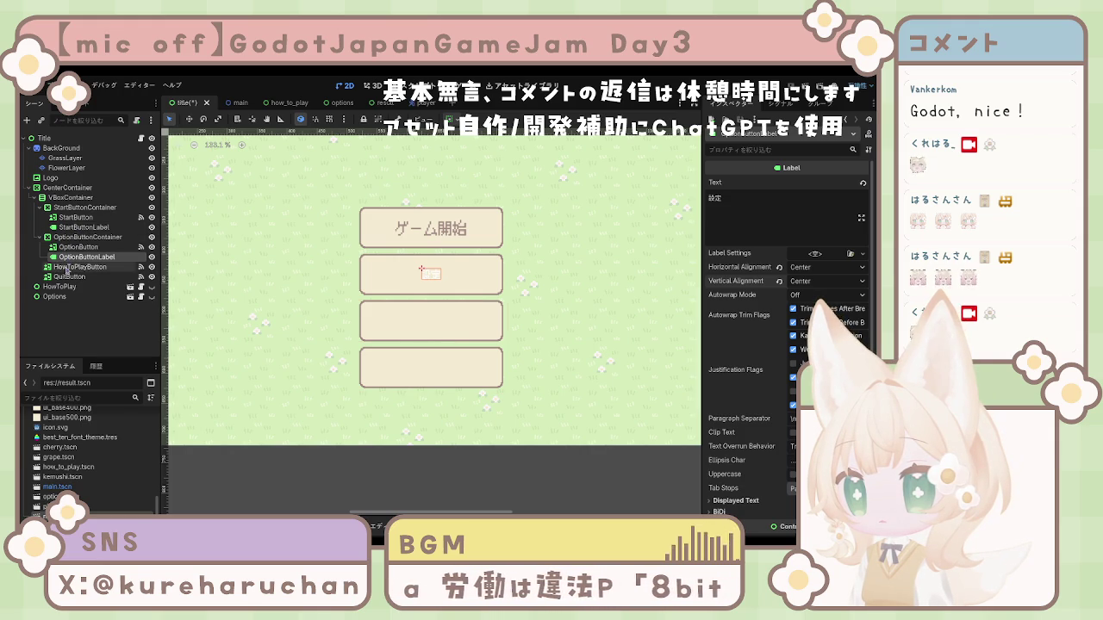
left_click(69, 267)
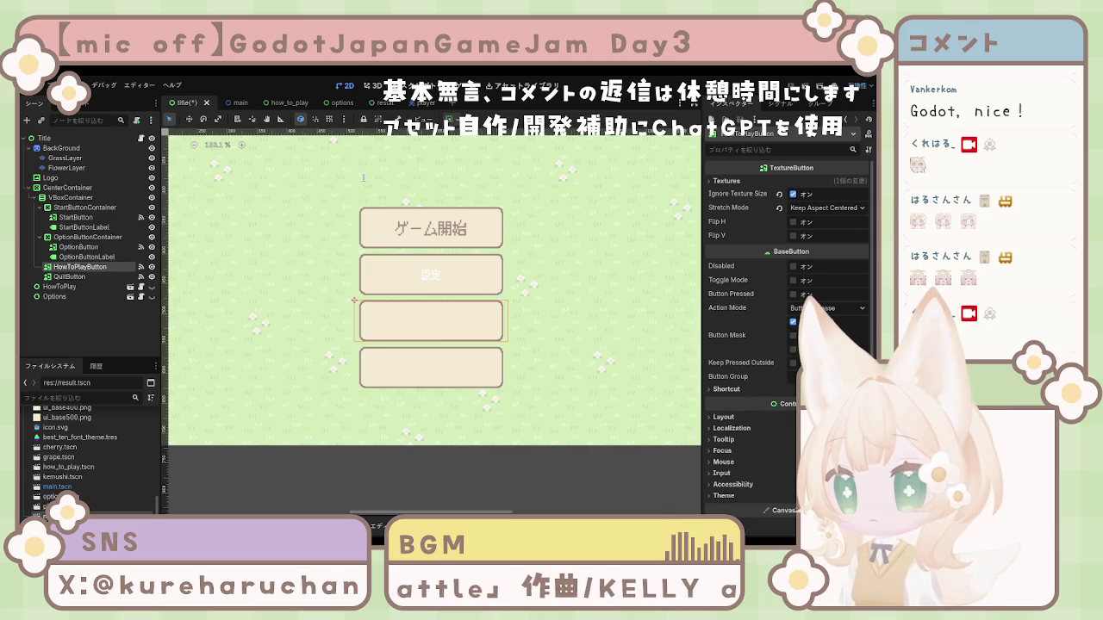
Wrap HowToPlayButton in a centring container named HowToPlayButtonContainer
key("ctrl+z")
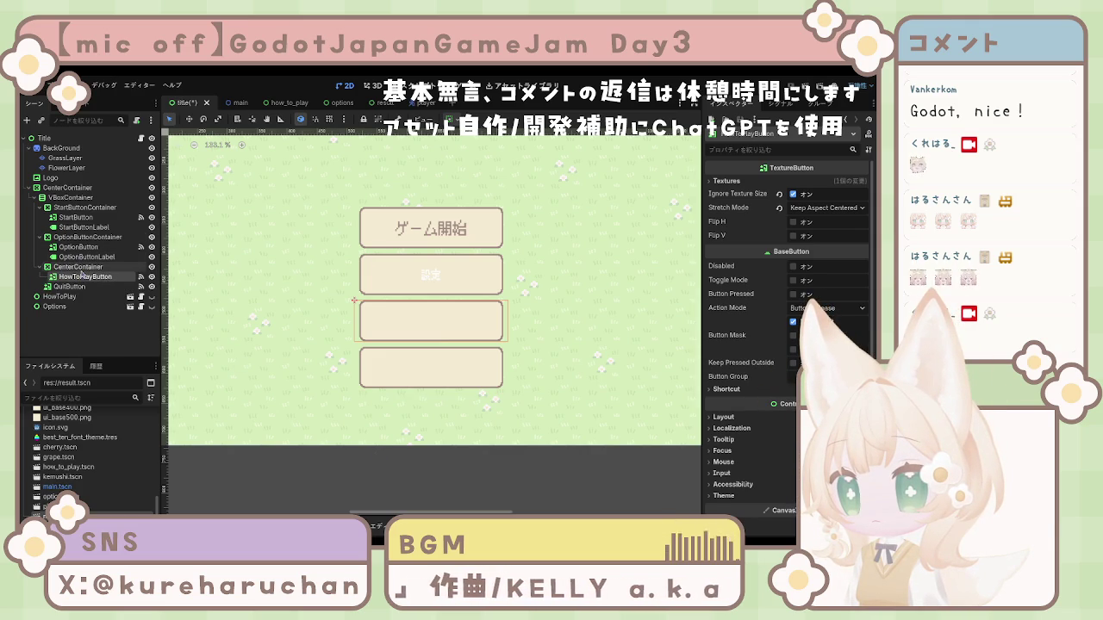
left_click(76, 268)
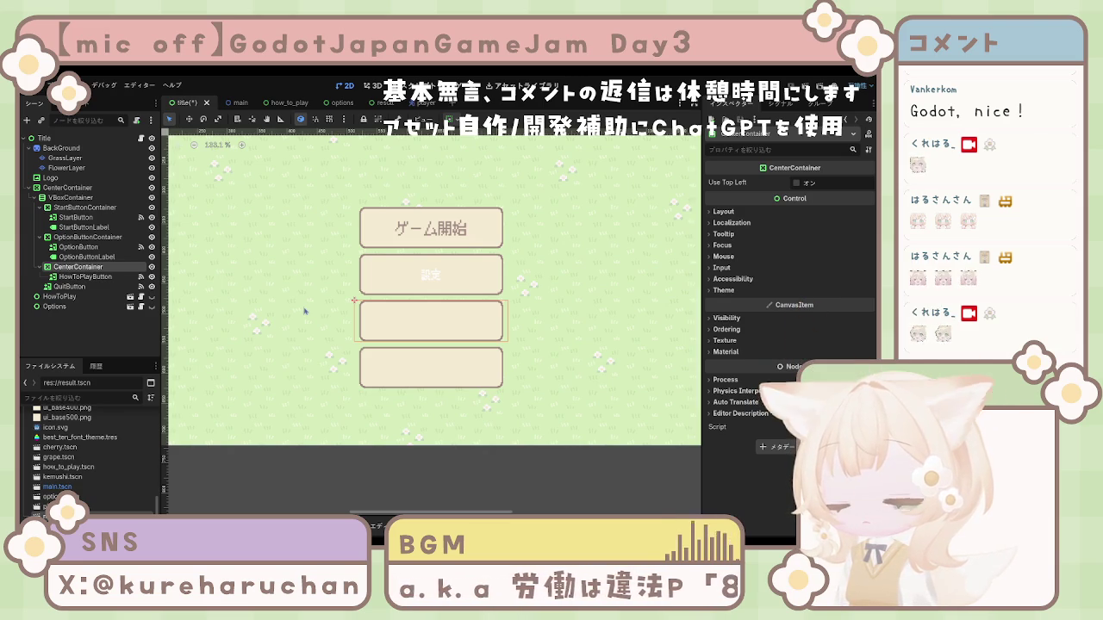
type("HowToPlayContainer")
key("Return")
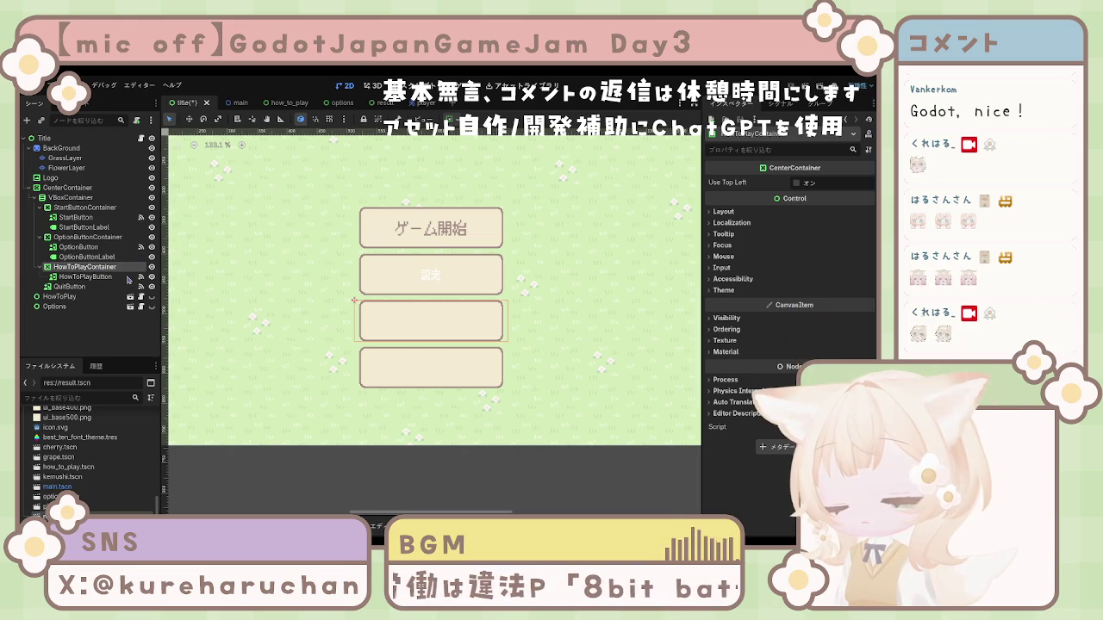
double_click(85, 266)
type("HowToPlayButtonContainer")
key("Return")
left_click(92, 277)
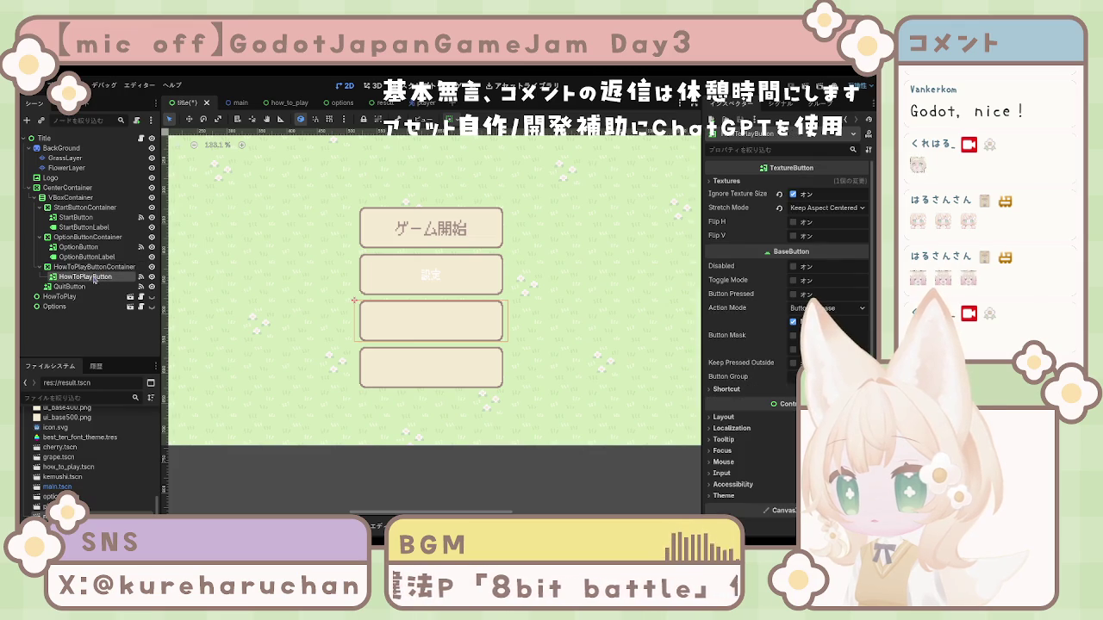
left_click(93, 268)
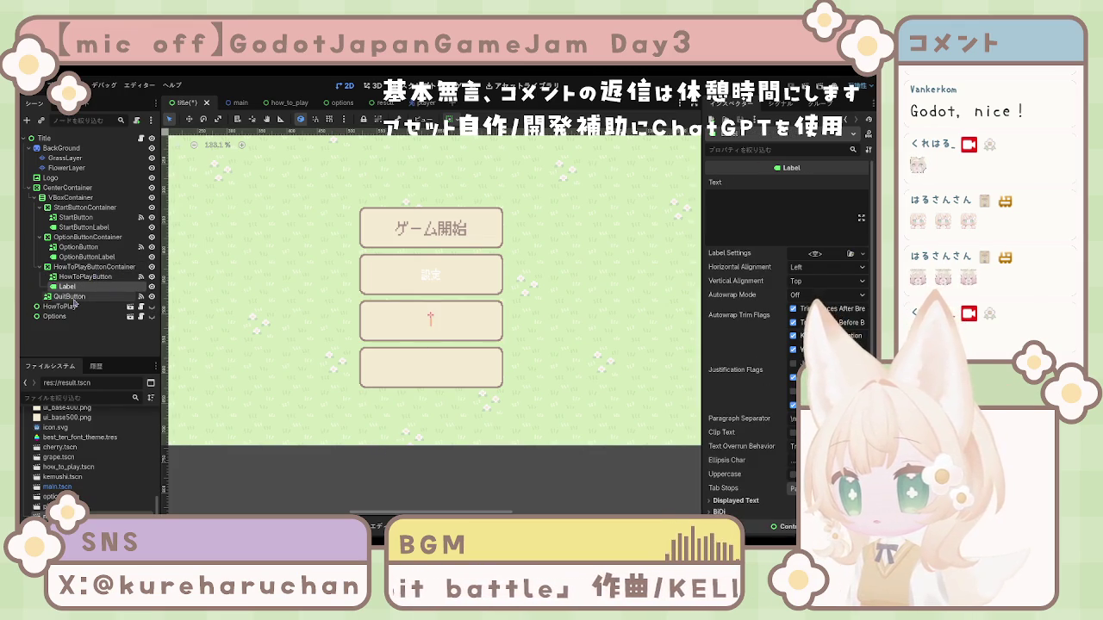
Wrap QuitButton in a container with a label, then select all four button labels
left_click(72, 297)
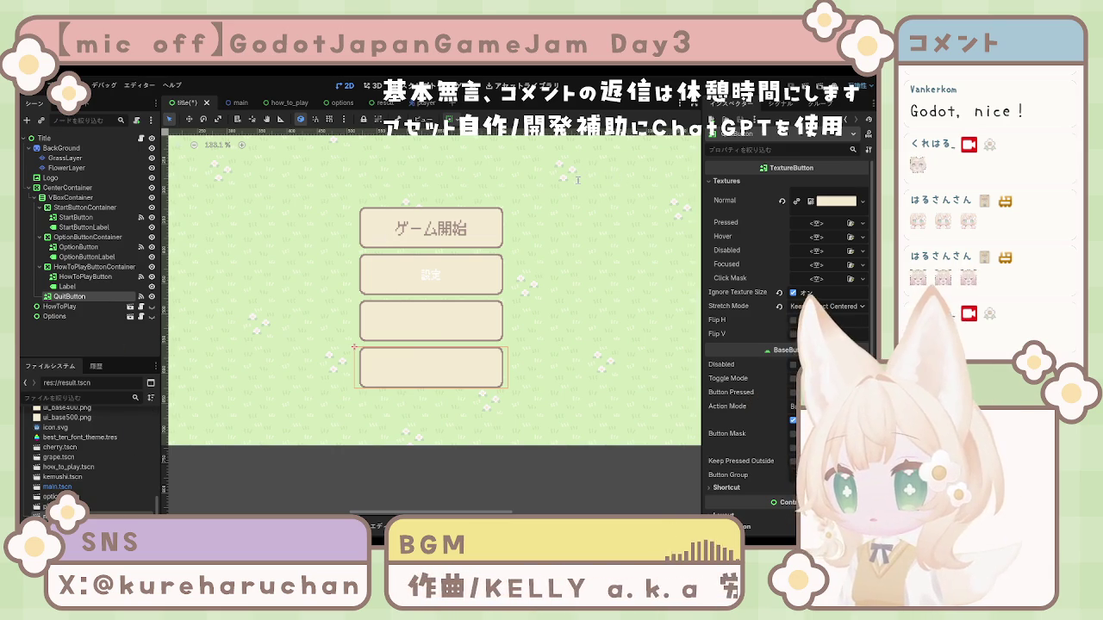
key("ctrl+shift+z")
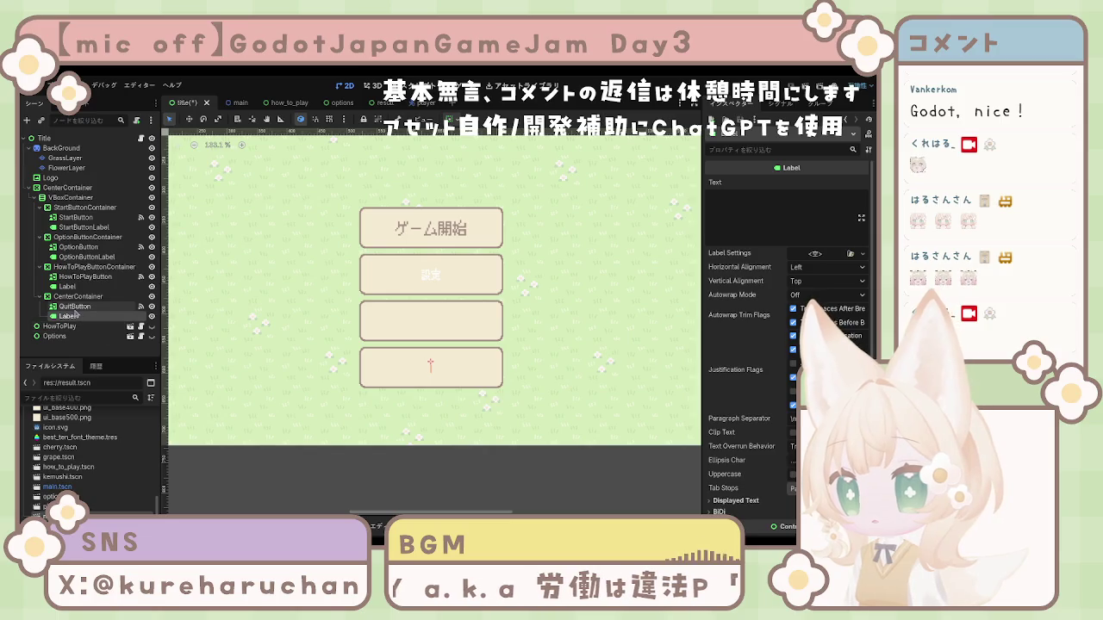
left_click(68, 286, "ctrl")
left_click(86, 257, "ctrl")
left_click(84, 227, "ctrl")
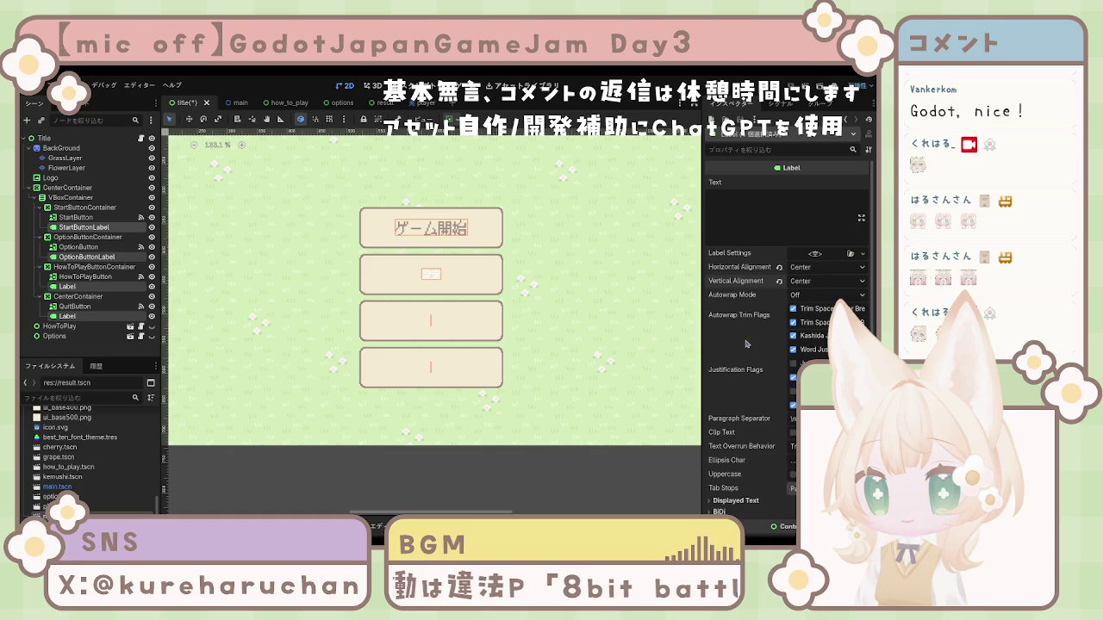
Inspect the four labels' Text, Layout and Theme Override sections
scroll(759, 345, "down", 5)
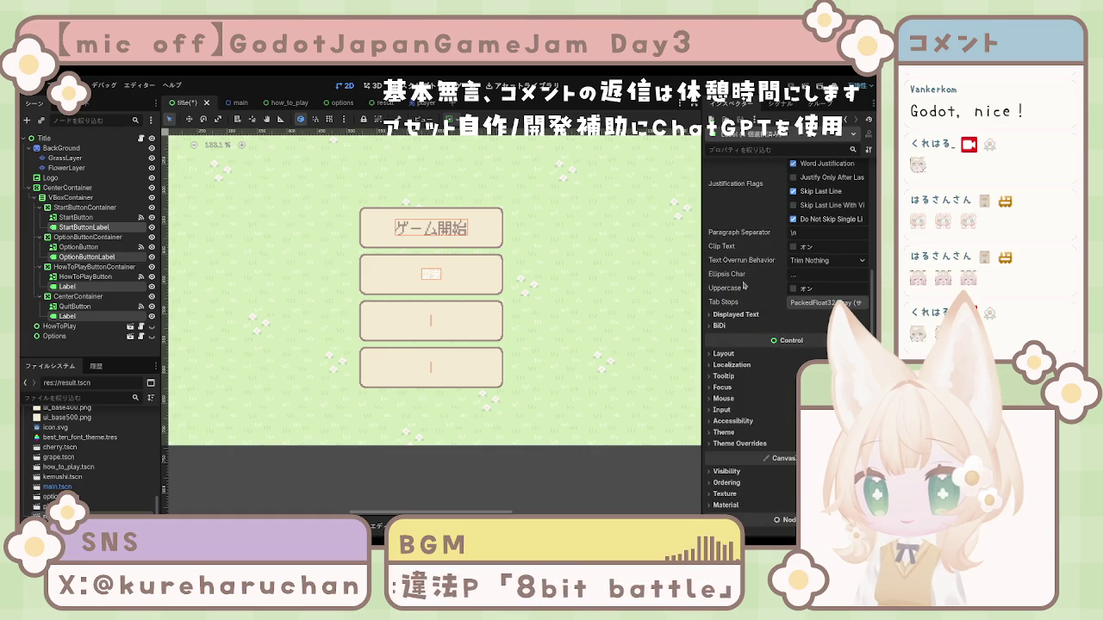
left_click(737, 315)
left_click(737, 315)
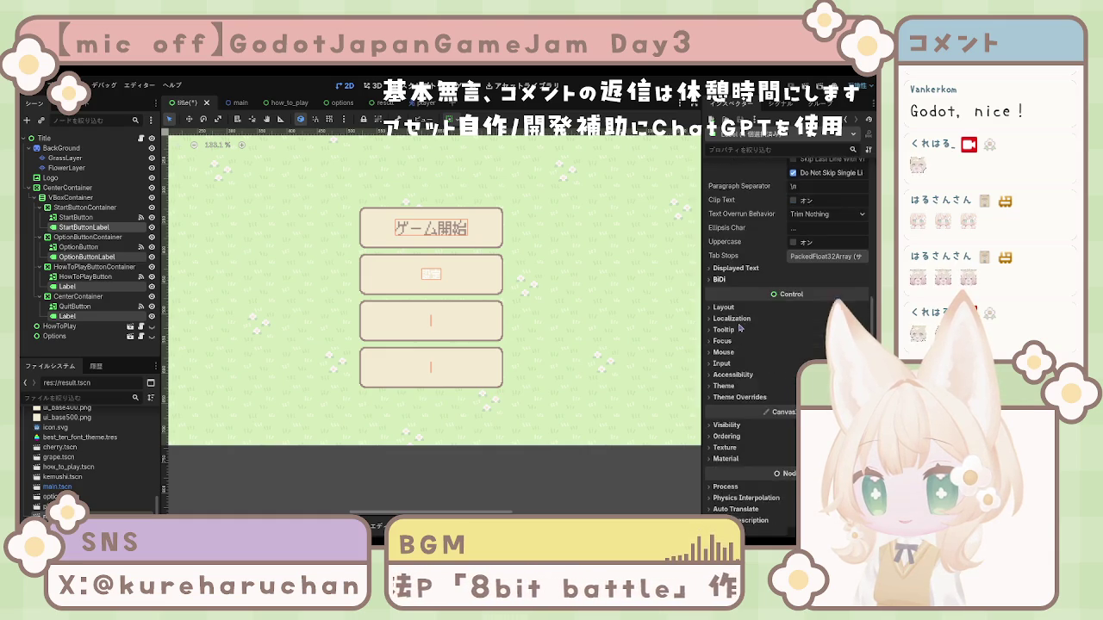
scroll(733, 310, "down", 2)
left_click(724, 284)
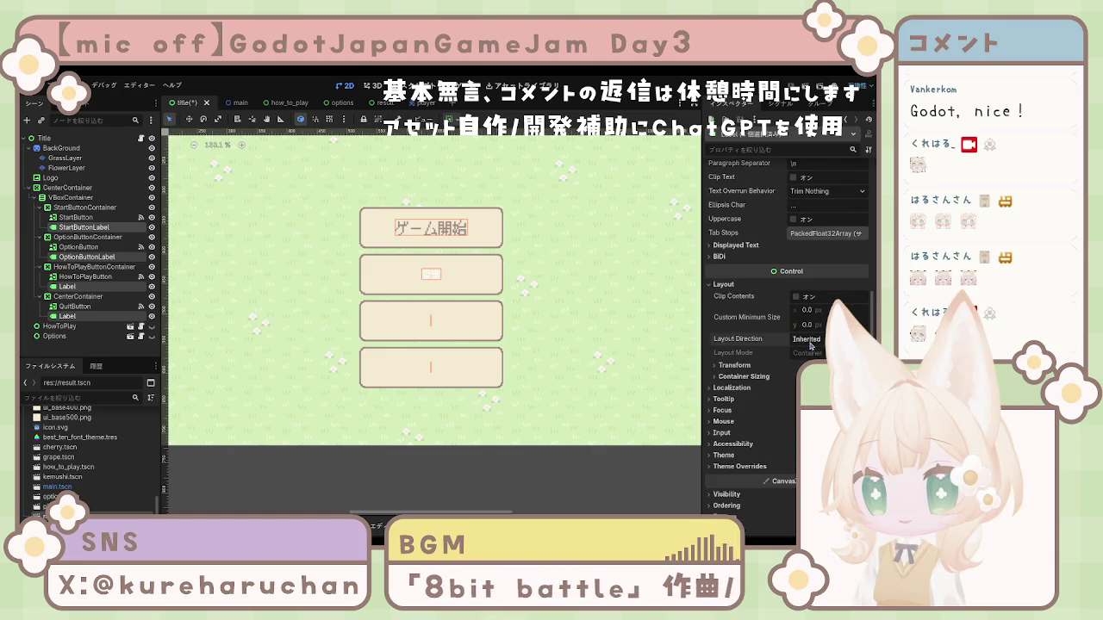
left_click(724, 284)
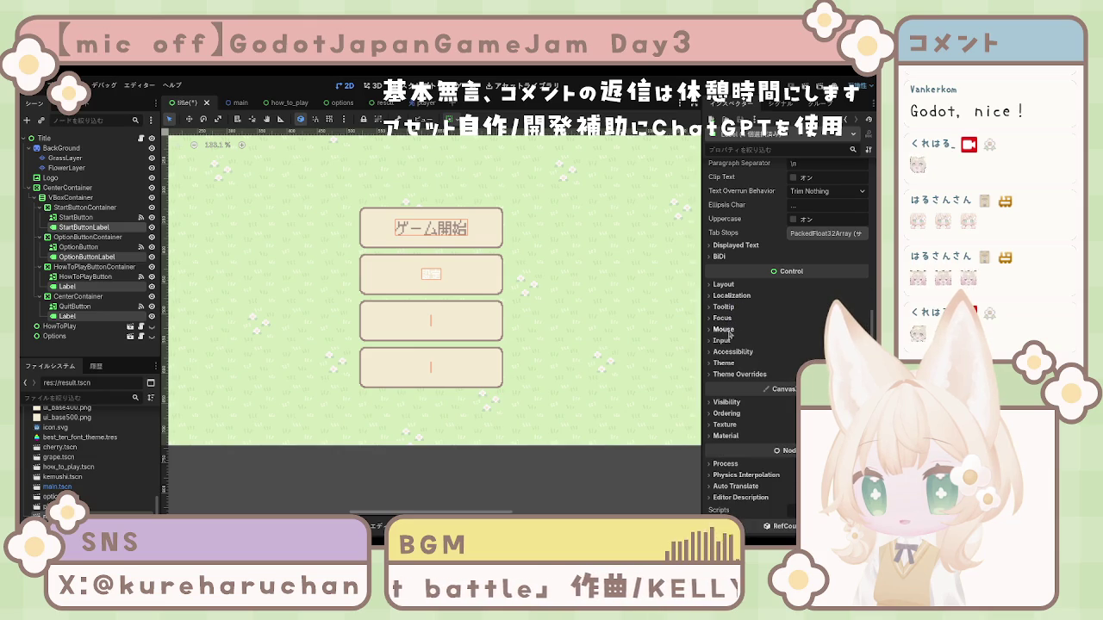
left_click(731, 373)
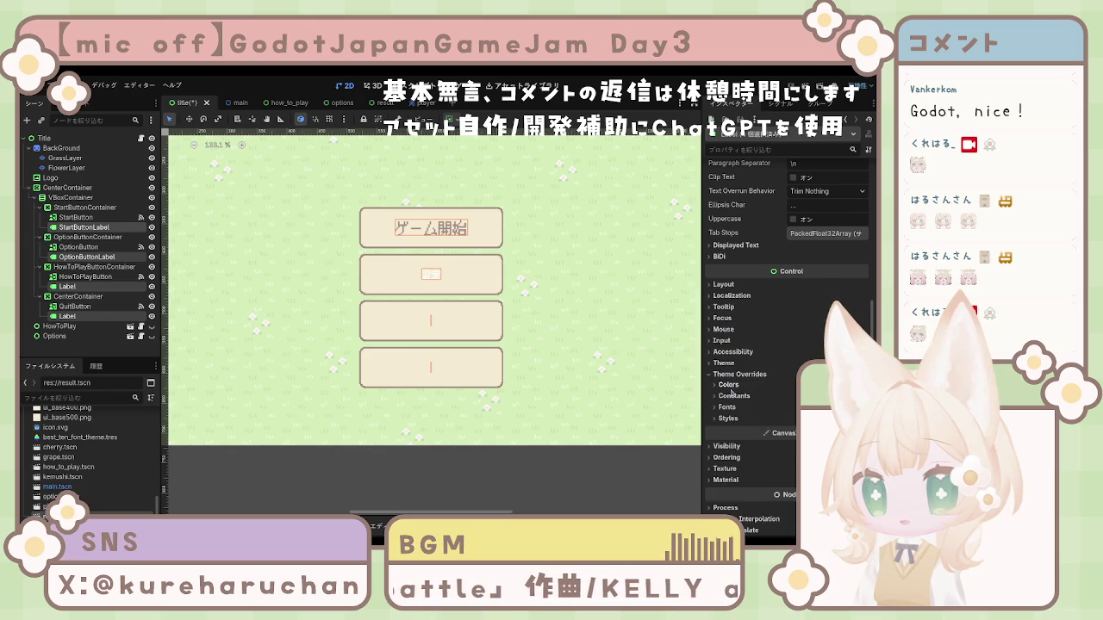
left_click(729, 385)
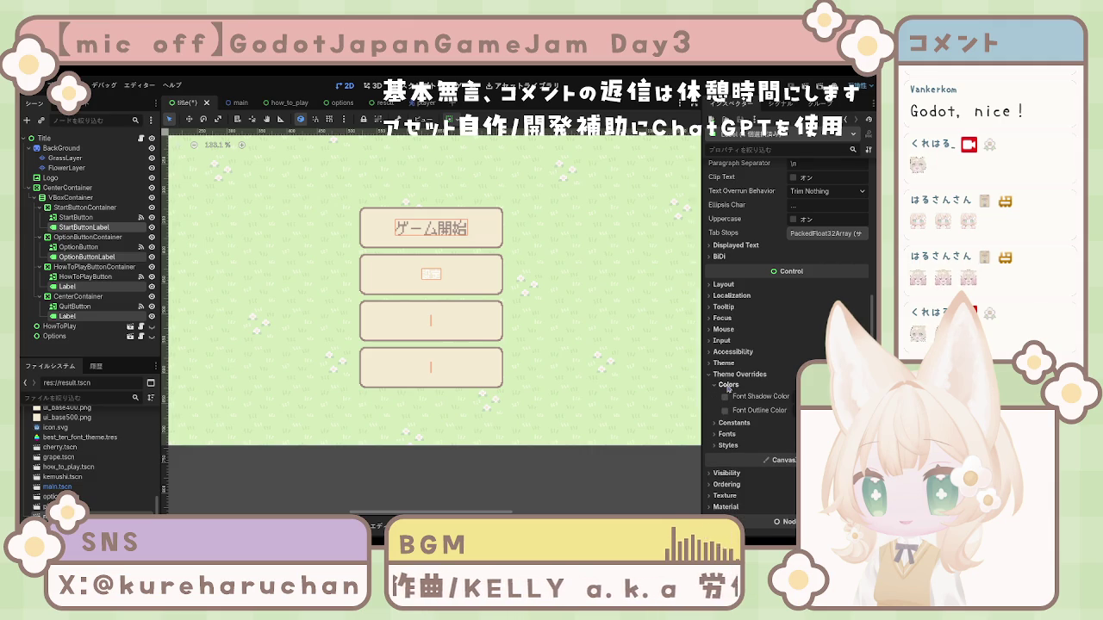
left_click(728, 386)
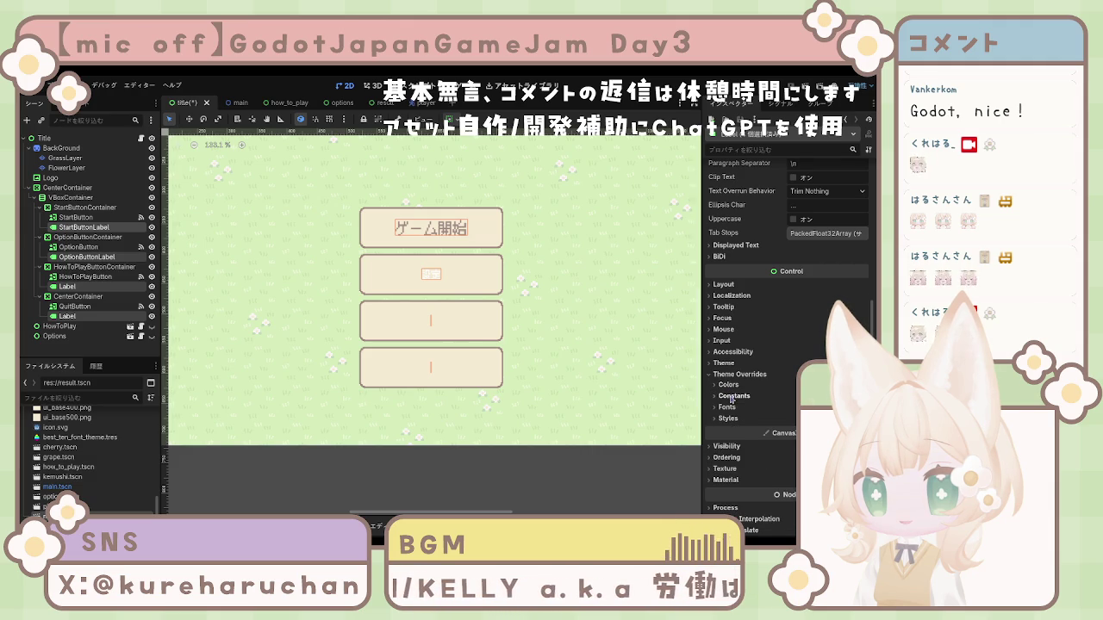
left_click(730, 397)
left_click(731, 397)
Apply a theme resource to the four button labels so 設定 matches ゲーム開始's size
scroll(732, 392, "down", 1)
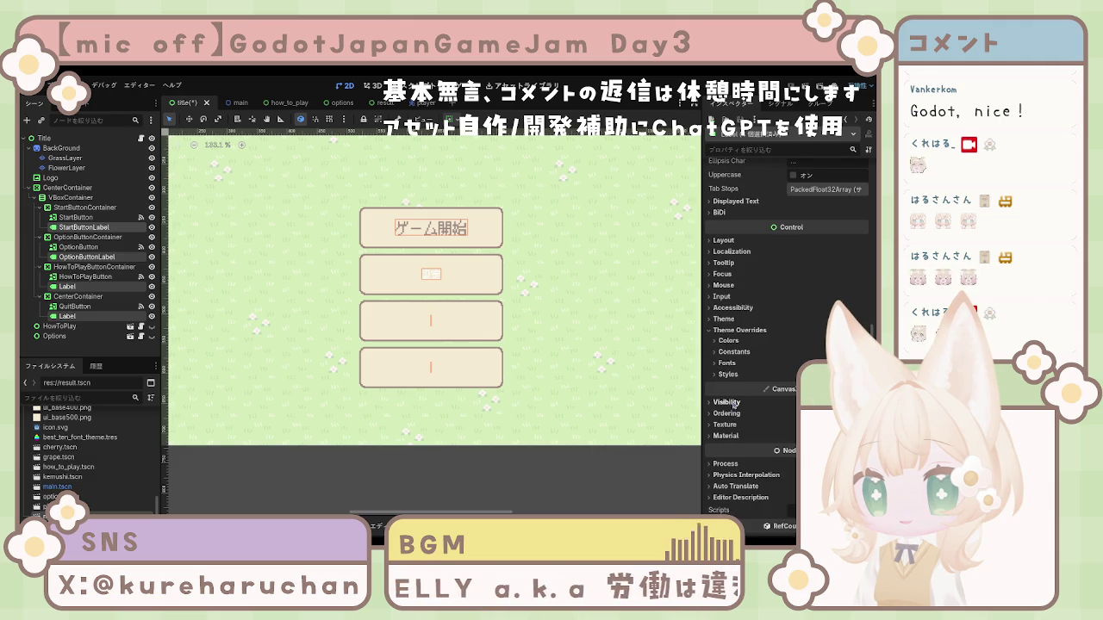
left_click(727, 363)
left_click(730, 364)
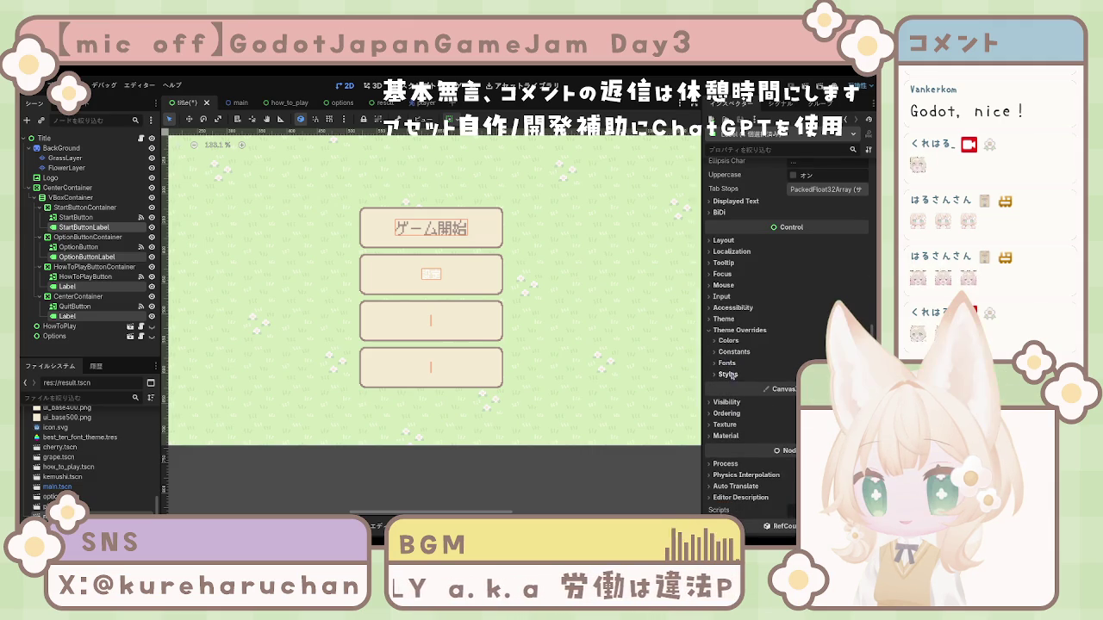
left_click(731, 320)
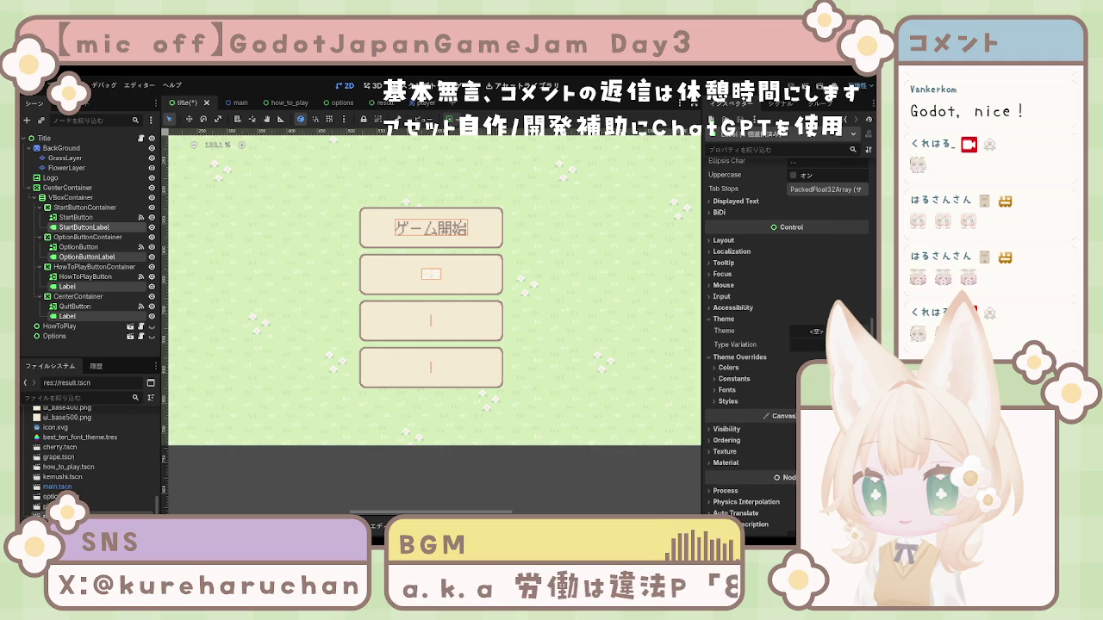
left_click(816, 331)
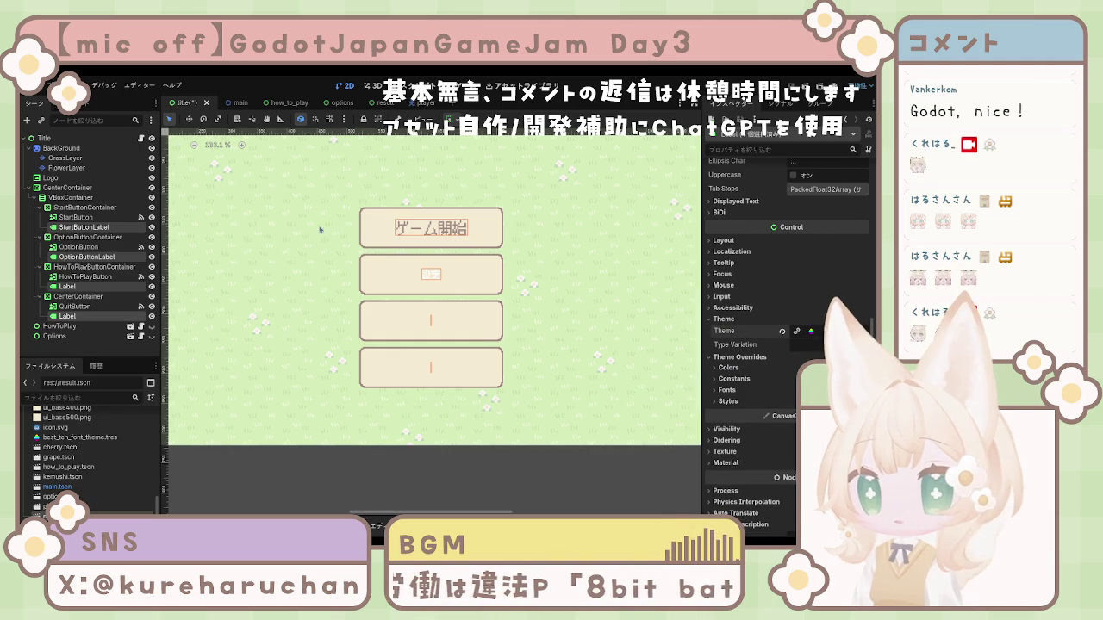
Review the labels' colour, font, style, ordering and visibility settings
left_click(738, 371)
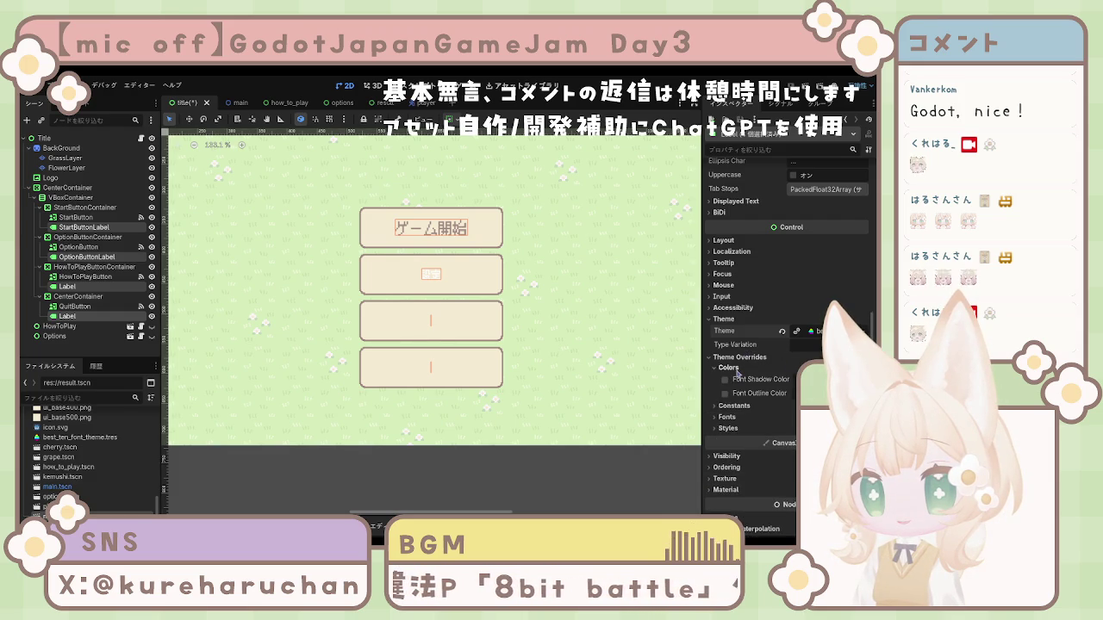
left_click(739, 370)
left_click(737, 391)
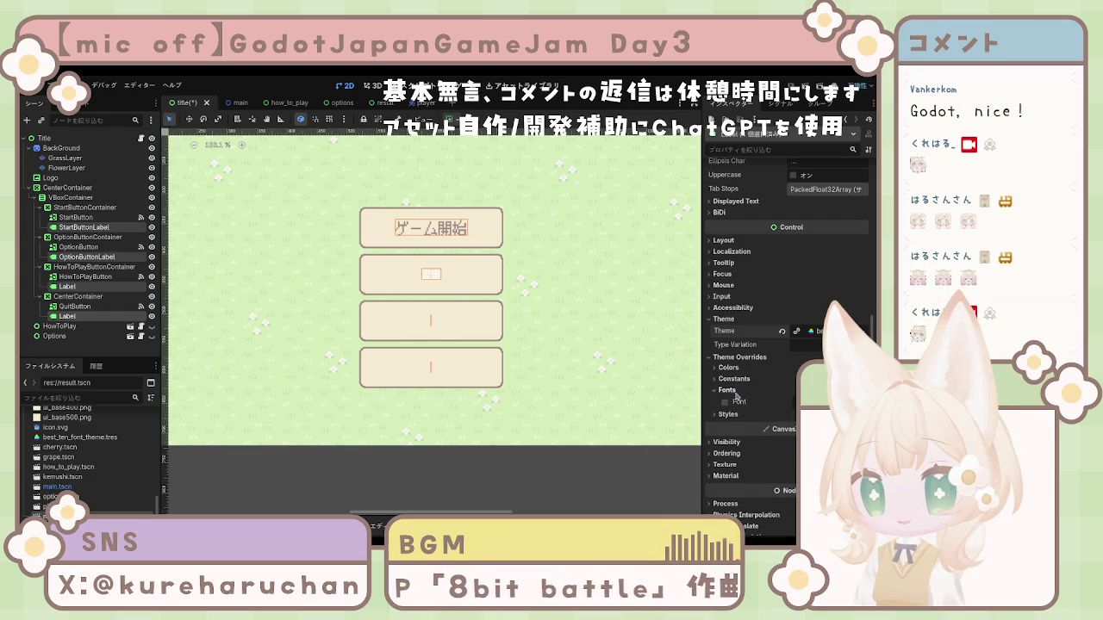
left_click(737, 394)
left_click(734, 402)
left_click(734, 402)
left_click(735, 441)
left_click(735, 430)
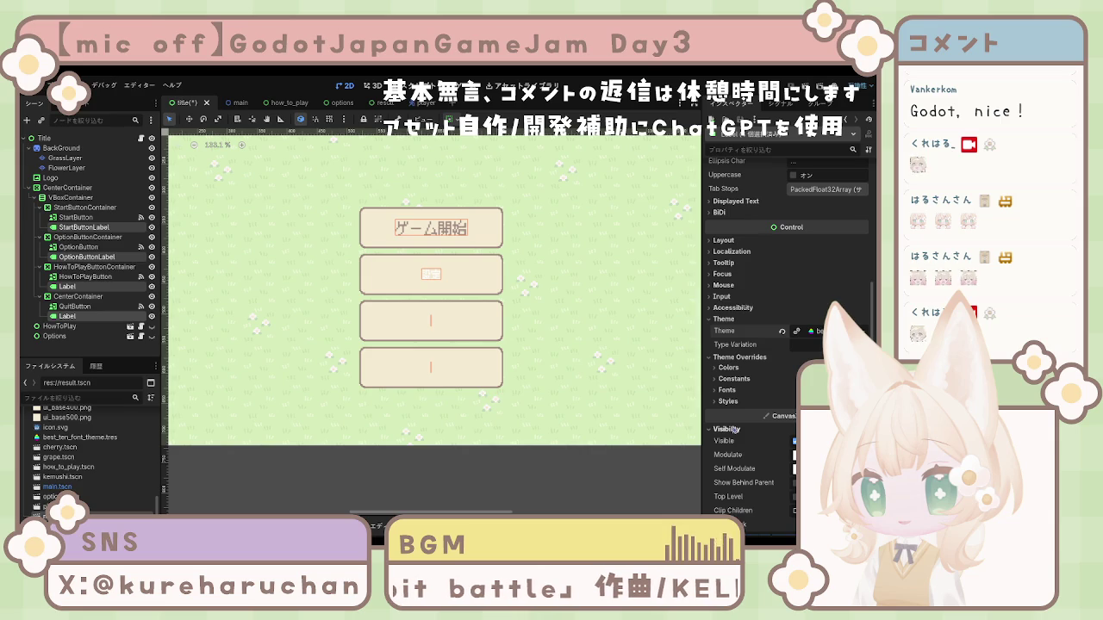
left_click(734, 429)
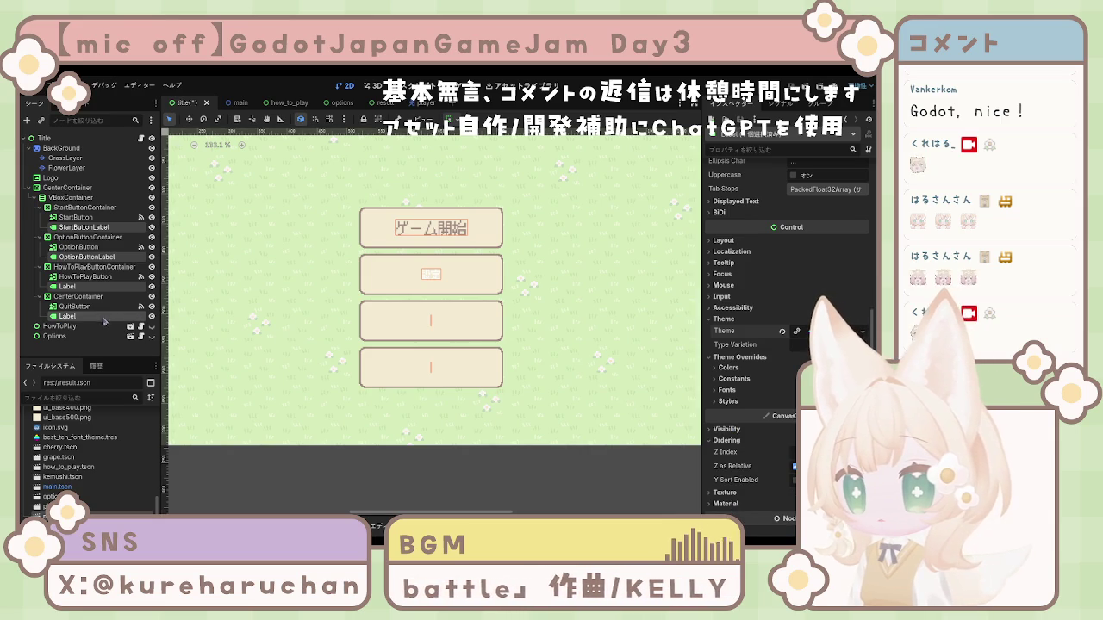
left_click(104, 320)
left_click(74, 288)
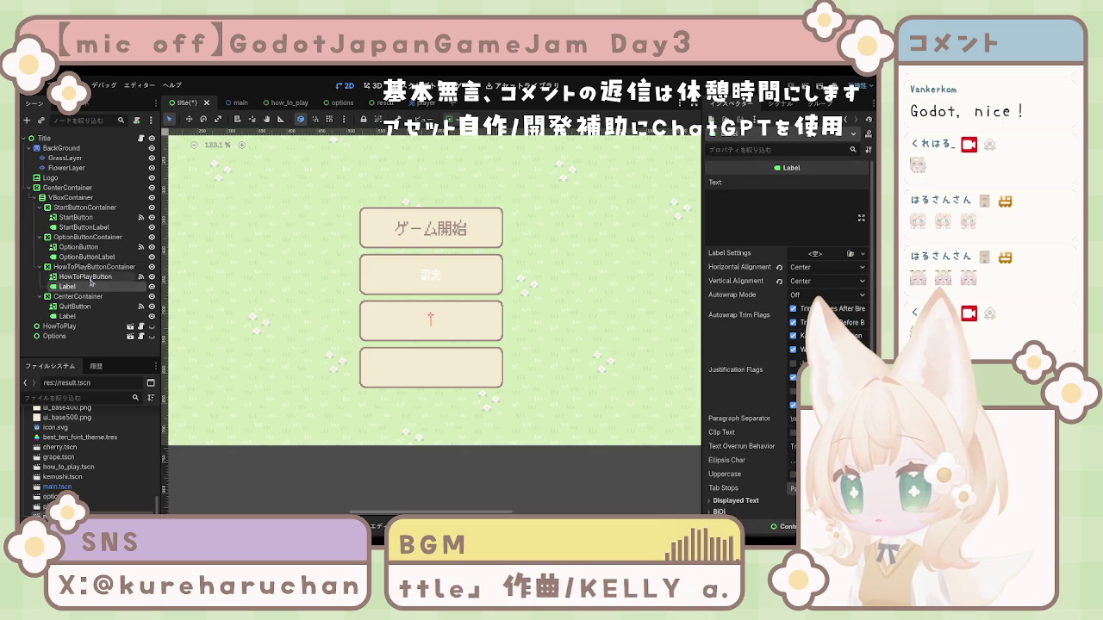
Rename the how-to-play button's label to HowToPlayButtonLabel
left_click(86, 276)
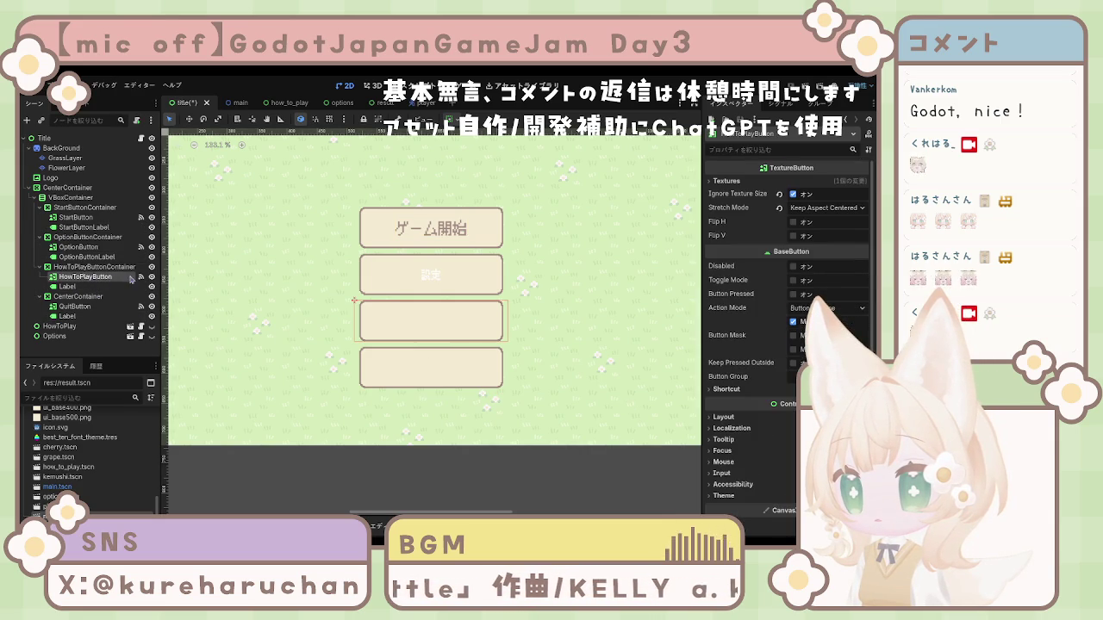
left_click(69, 288)
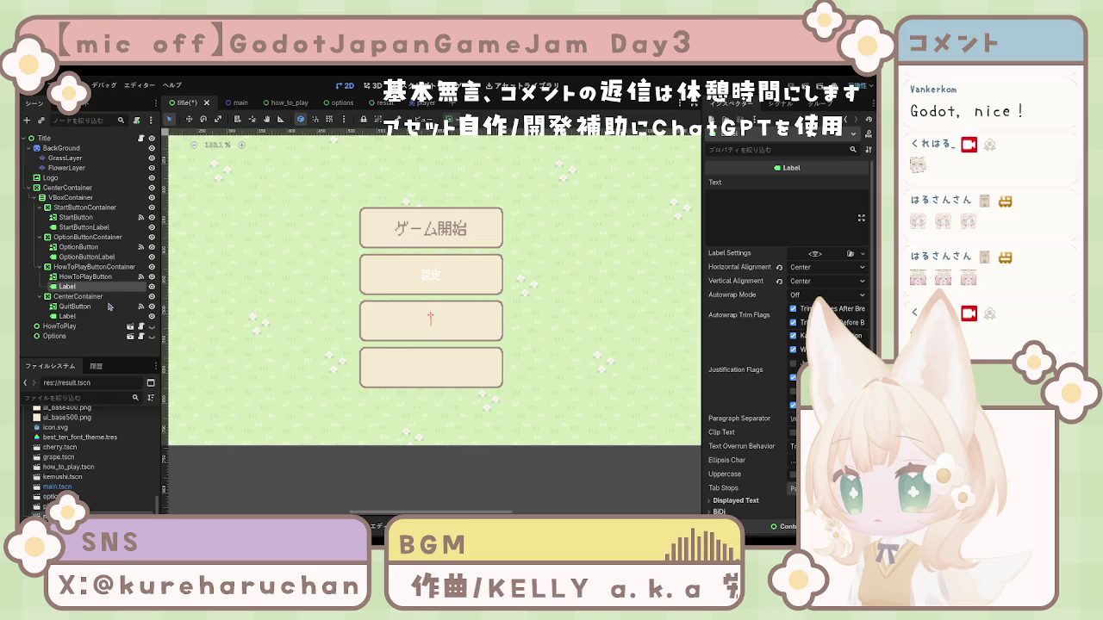
type("HowToPlayButtonLabel")
left_click(86, 297)
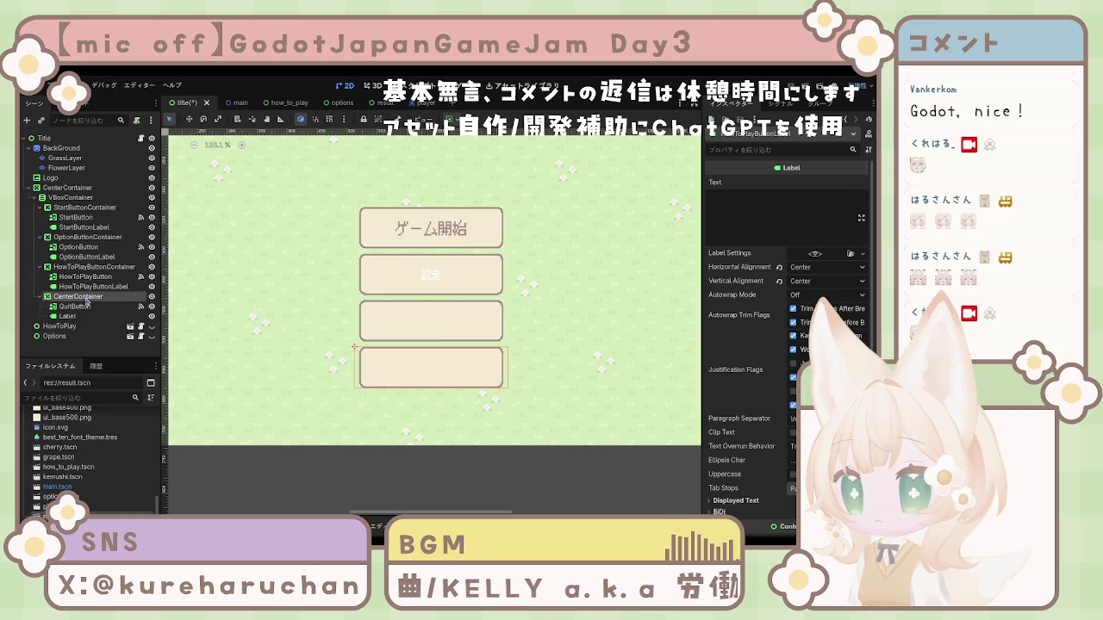
Name the quit button's label QuitButtonLabel and its wrapper QuitButtonContainer
left_click(89, 305)
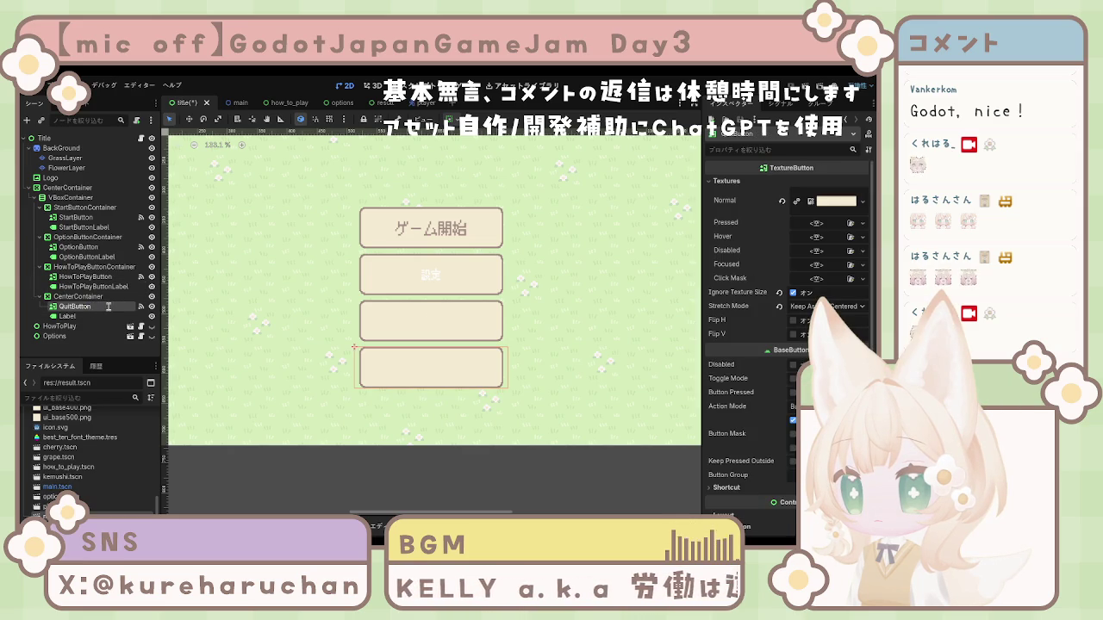
left_click(69, 317)
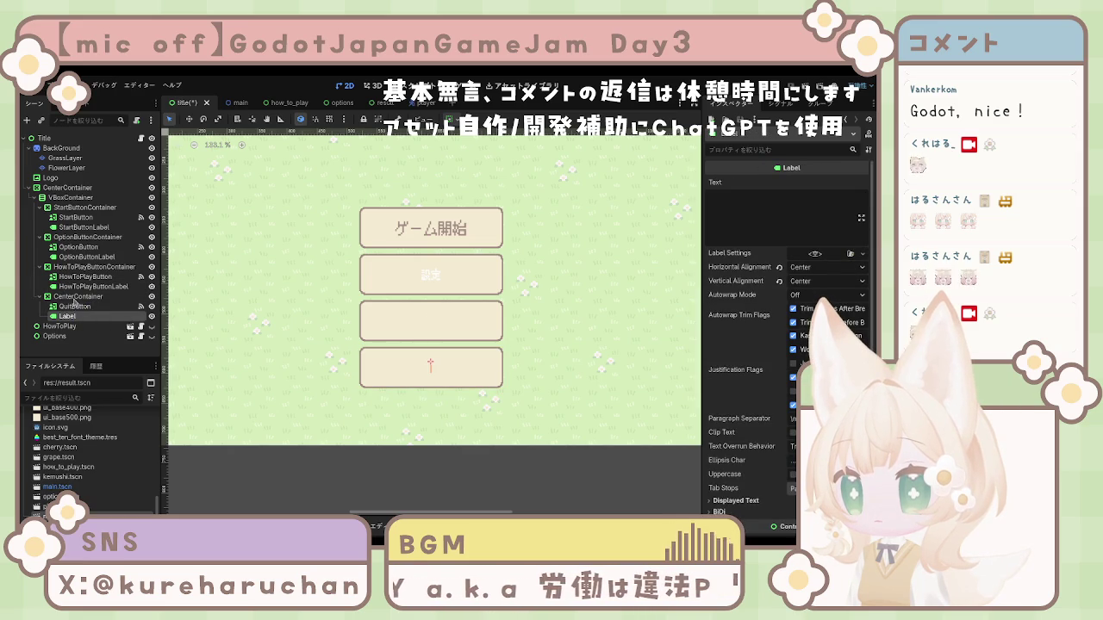
left_click(77, 297)
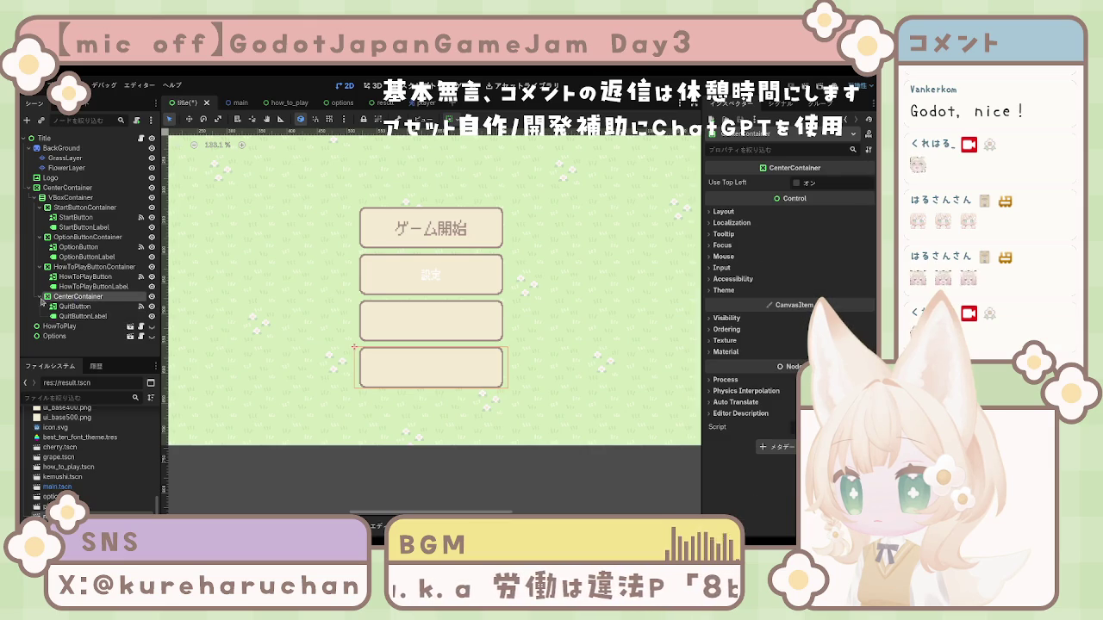
type("QuitButtonContainer")
key("Return")
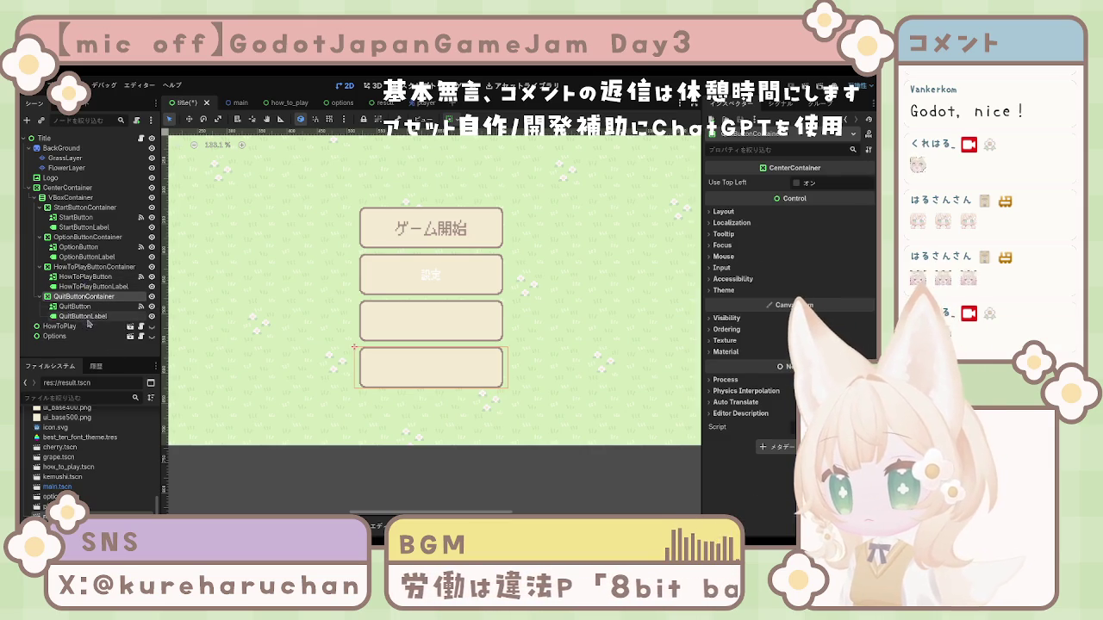
Check the renamed labels and begin editing HowToPlayButtonLabel's text
left_click(76, 307)
left_click(85, 318)
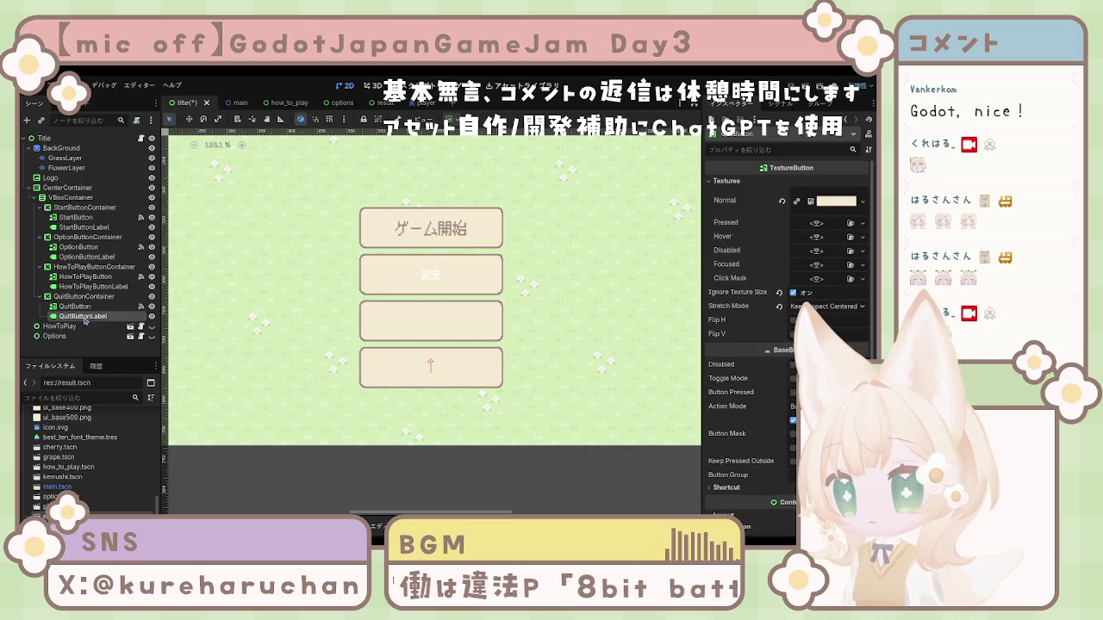
left_click(422, 279)
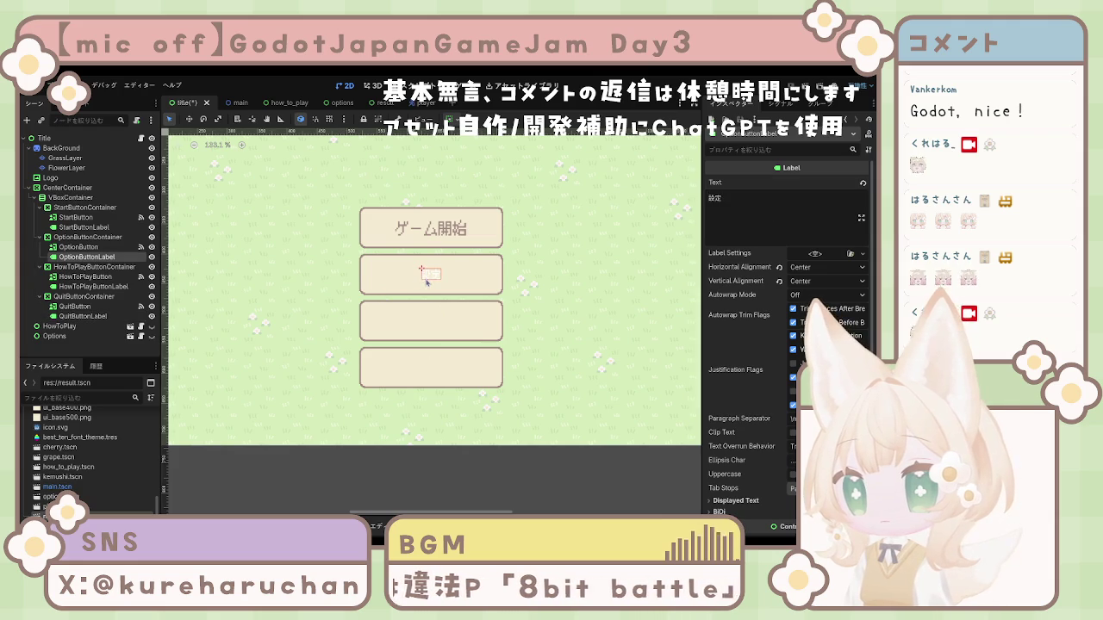
left_click(98, 287)
left_click(804, 216)
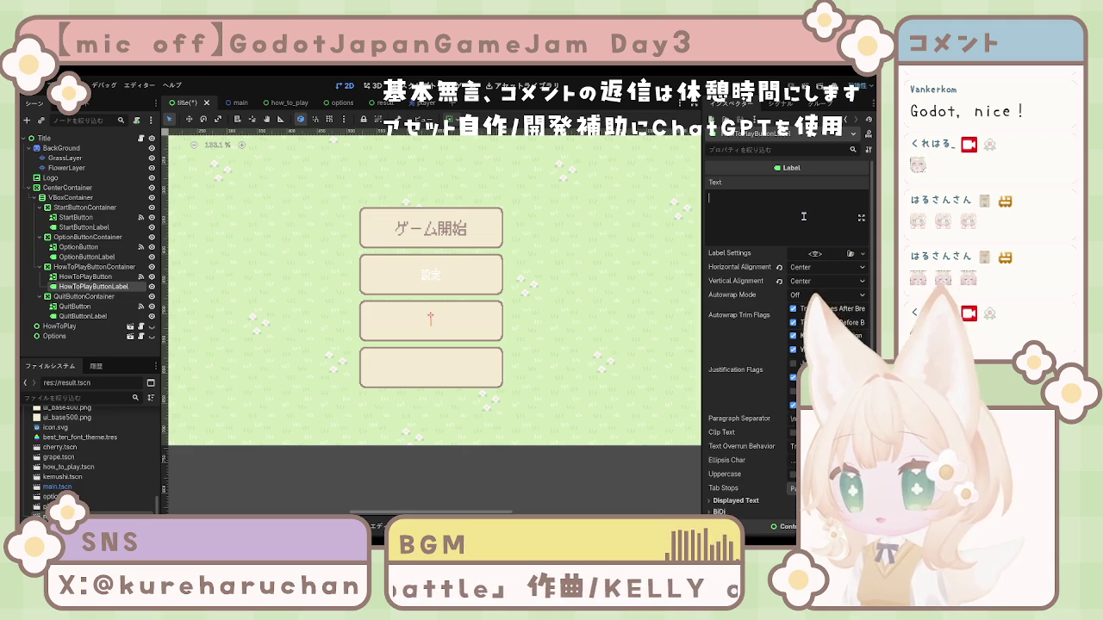
Collapse the button containers and drag HowToPlayButtonContainer above OptionButtonContainer
left_click(92, 267)
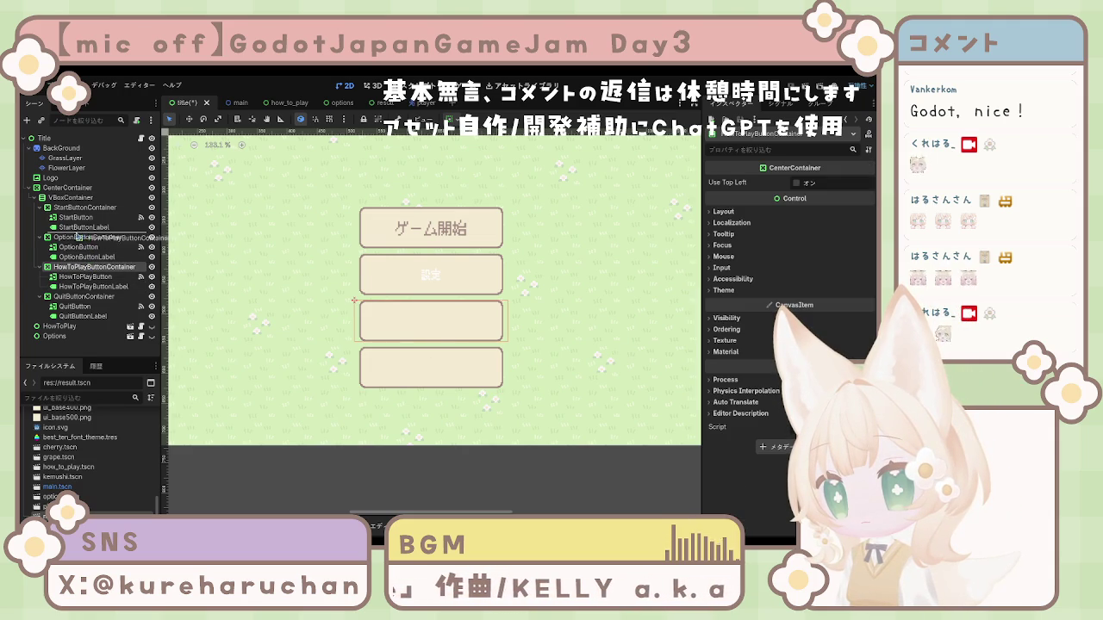
left_click(84, 227)
left_click_drag(58, 207, 68, 269)
left_click(39, 267)
left_click(39, 237)
left_click(38, 207)
left_click(39, 237)
left_click_drag(82, 227, 73, 217)
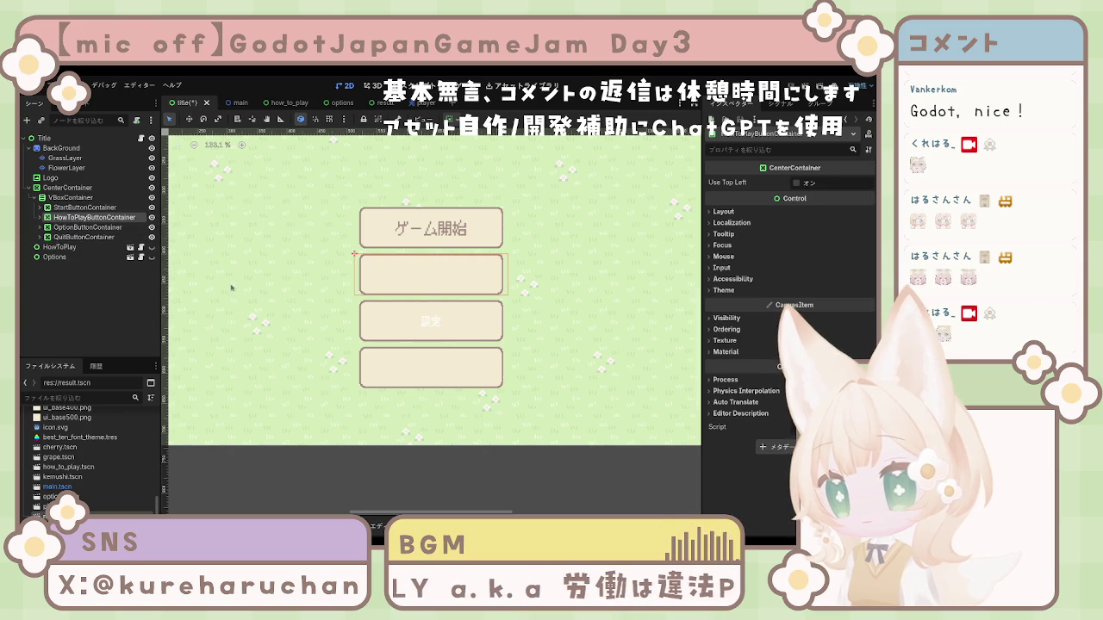
left_click(82, 236)
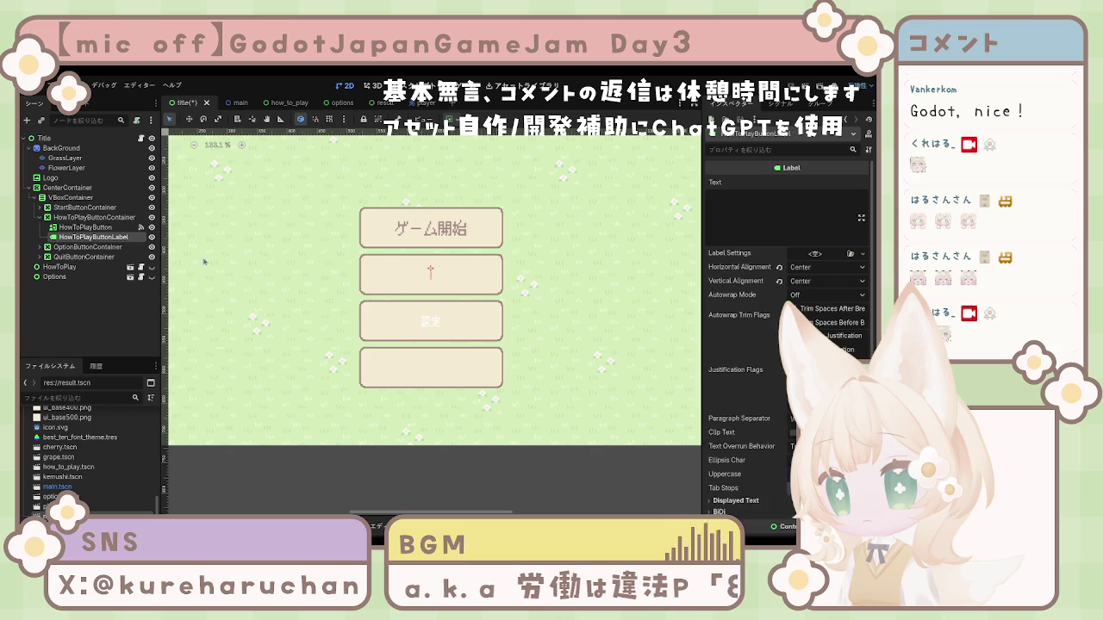
Enter 遊び方 as the HowToPlayButtonLabel text
left_click(784, 229)
type("あそびかた")
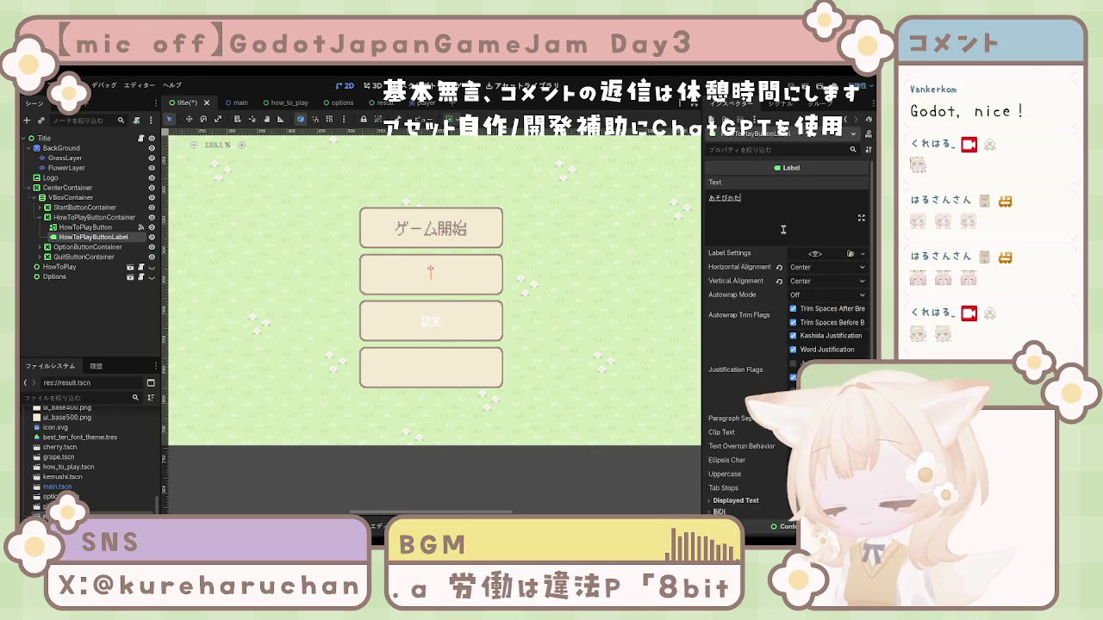
key("space")
type("遊び方")
key("Return")
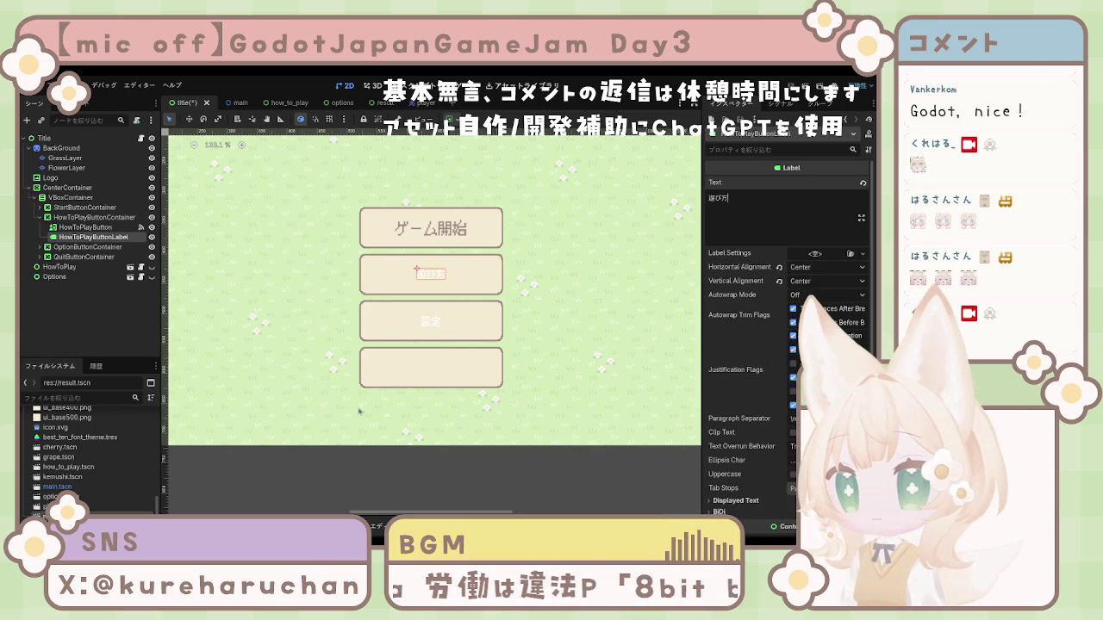
Expand QuitButtonContainer and set QuitButtonLabel's text to 終了
left_click(84, 257)
left_click(47, 257)
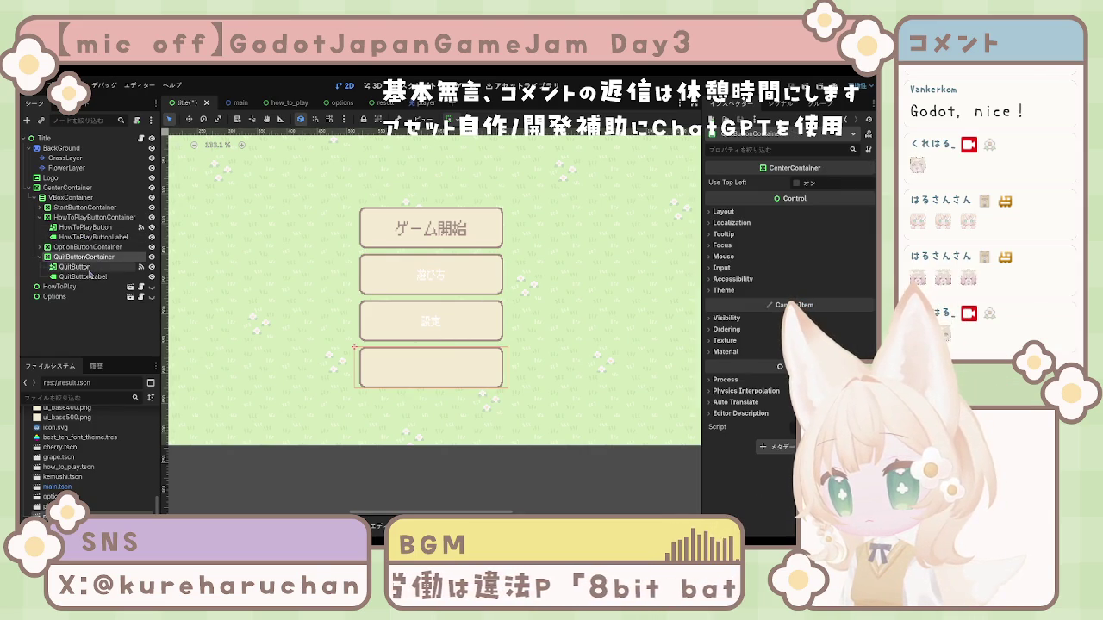
left_click(90, 275)
left_click(775, 220)
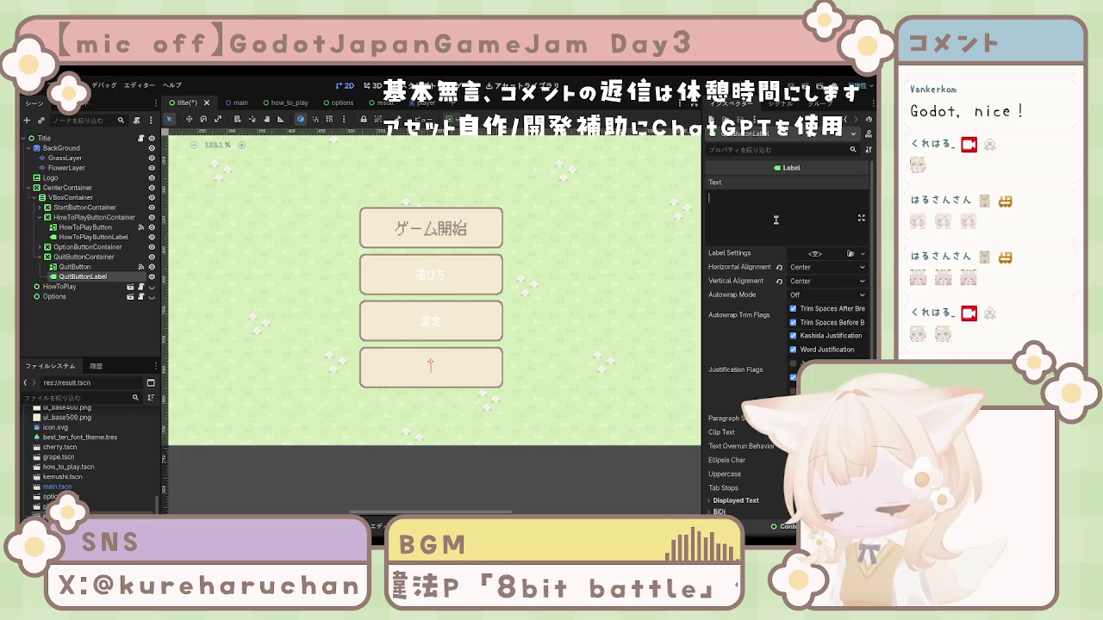
type("終了")
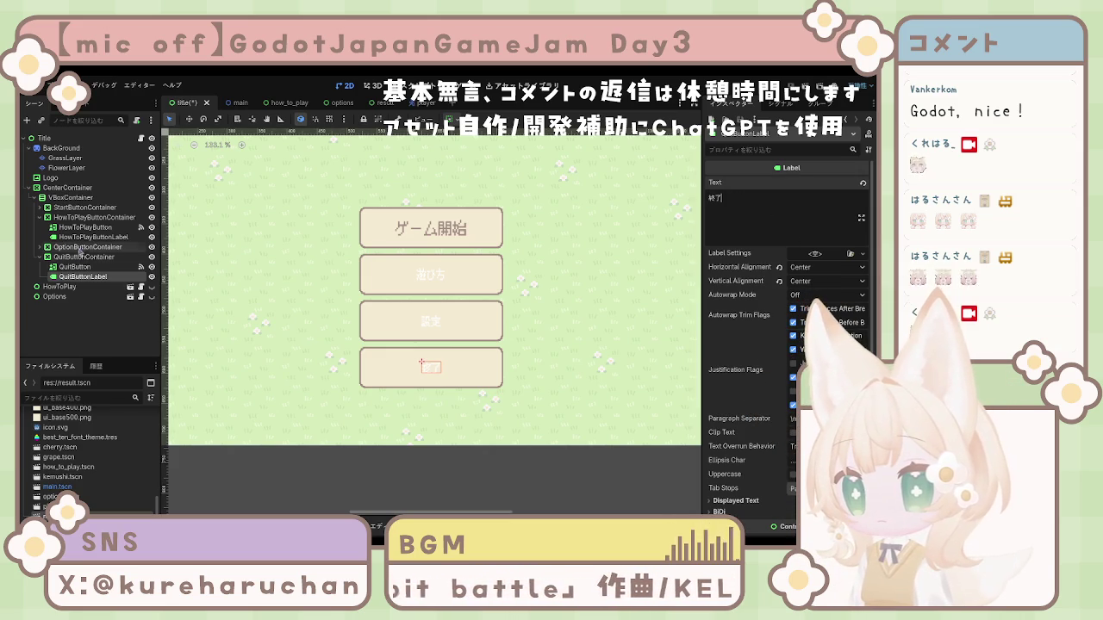
Select OptionButtonLabel together with the other two button labels
left_click(48, 246)
left_click(65, 267)
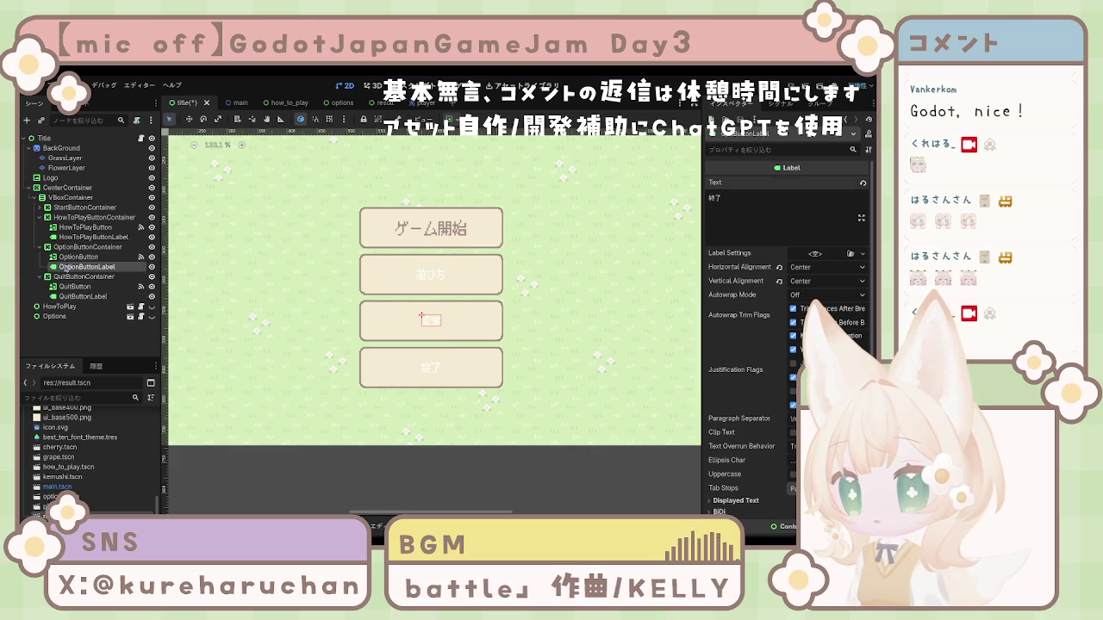
left_click(83, 296, "ctrl")
left_click(93, 237, "ctrl")
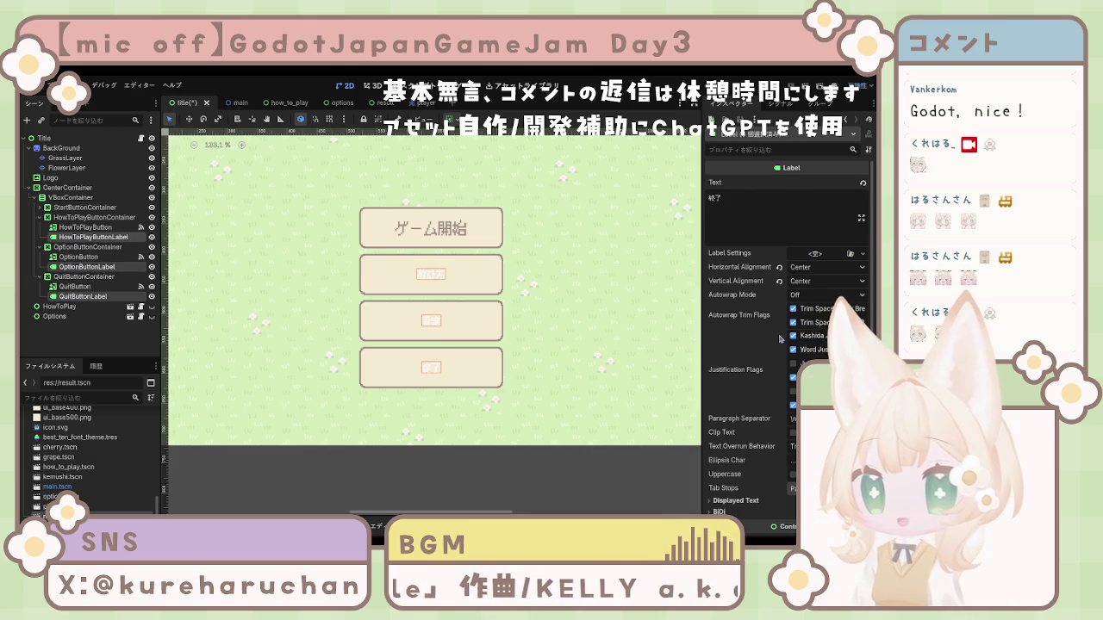
scroll(779, 338, "down", 5)
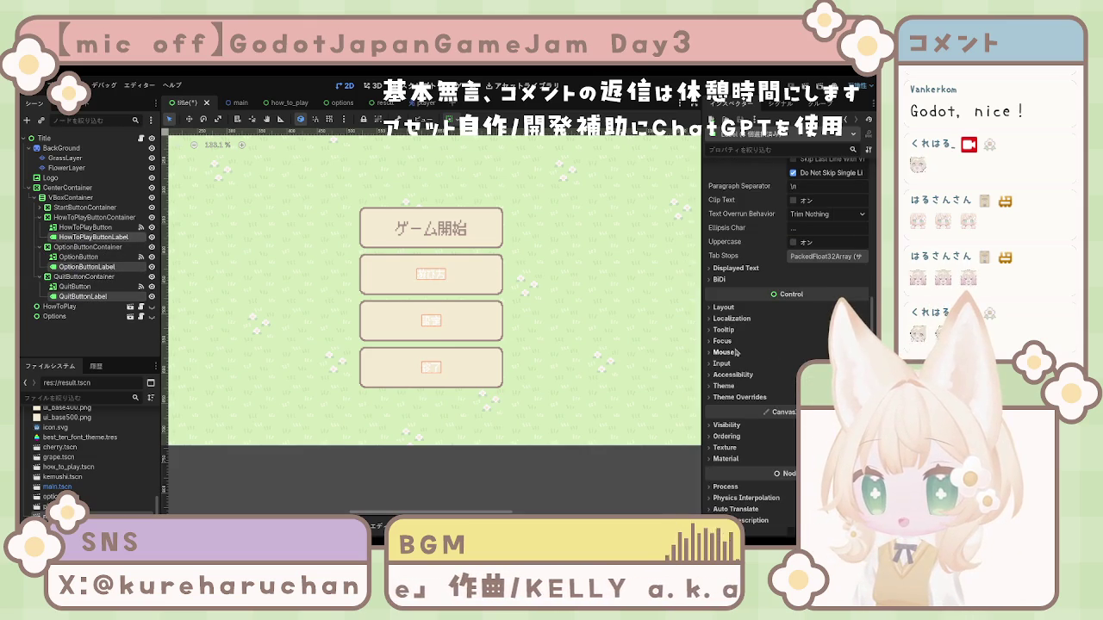
left_click(737, 397)
left_click(729, 408)
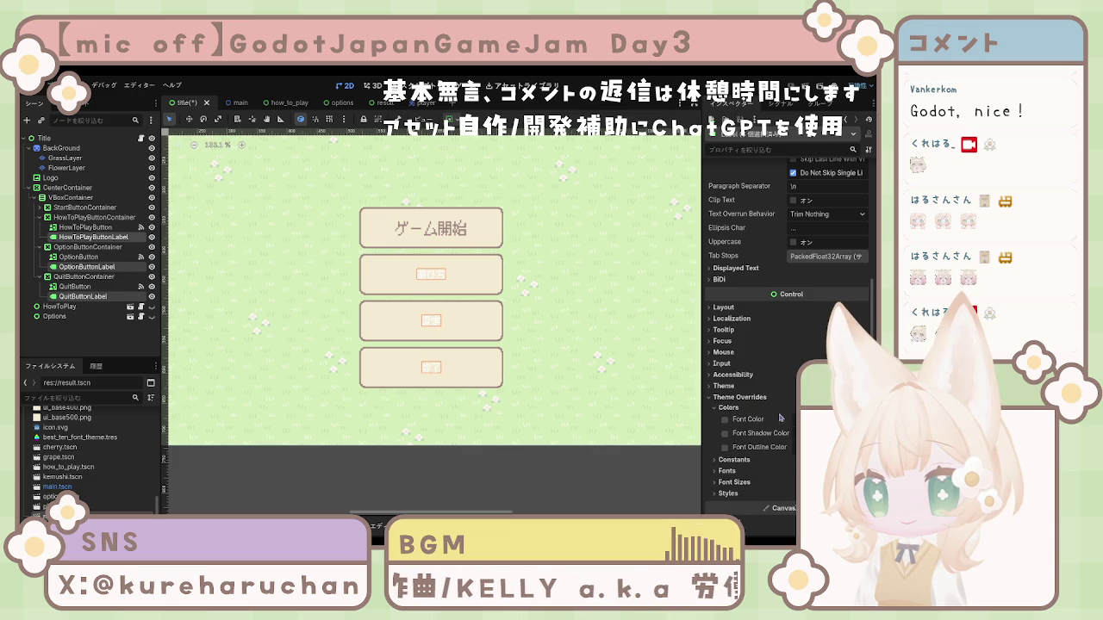
left_click(725, 419)
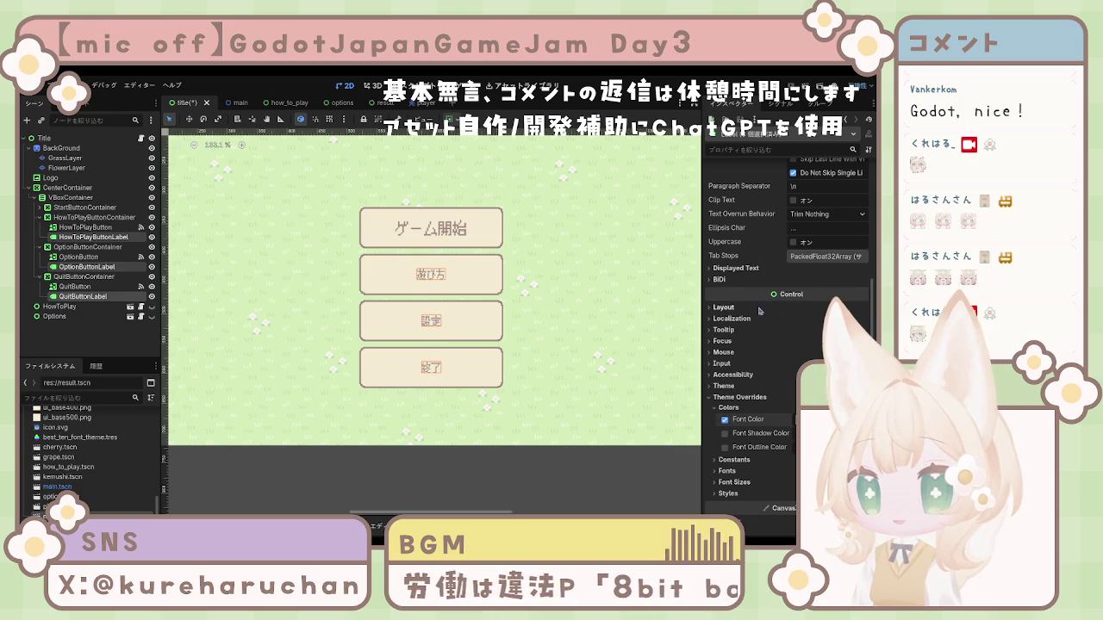
scroll(746, 442, "down", 3)
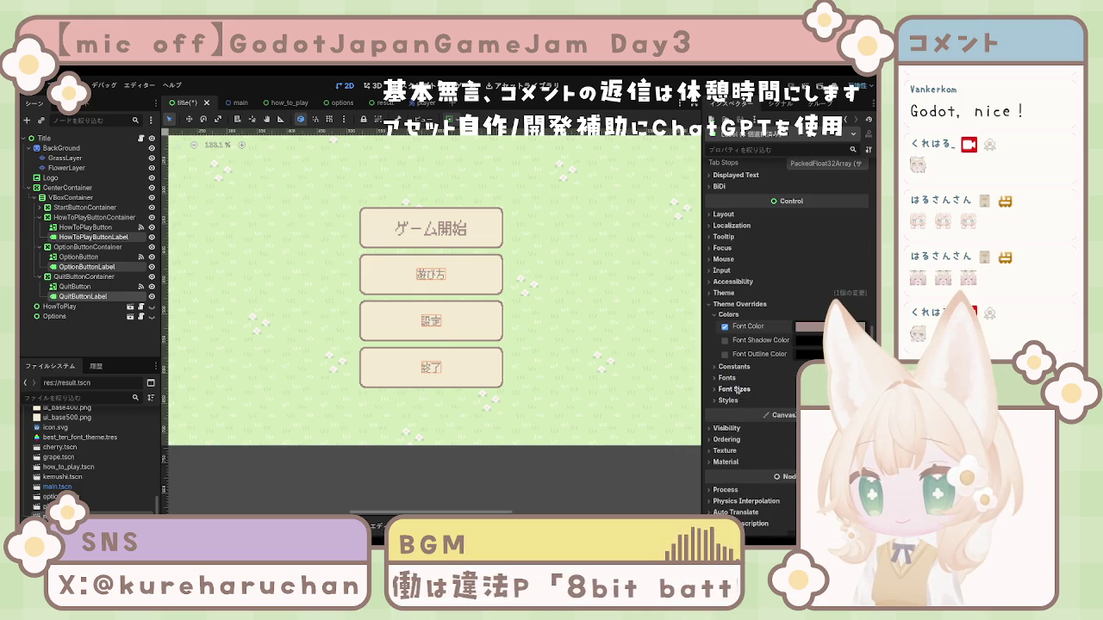
left_click(734, 389)
left_click(725, 400)
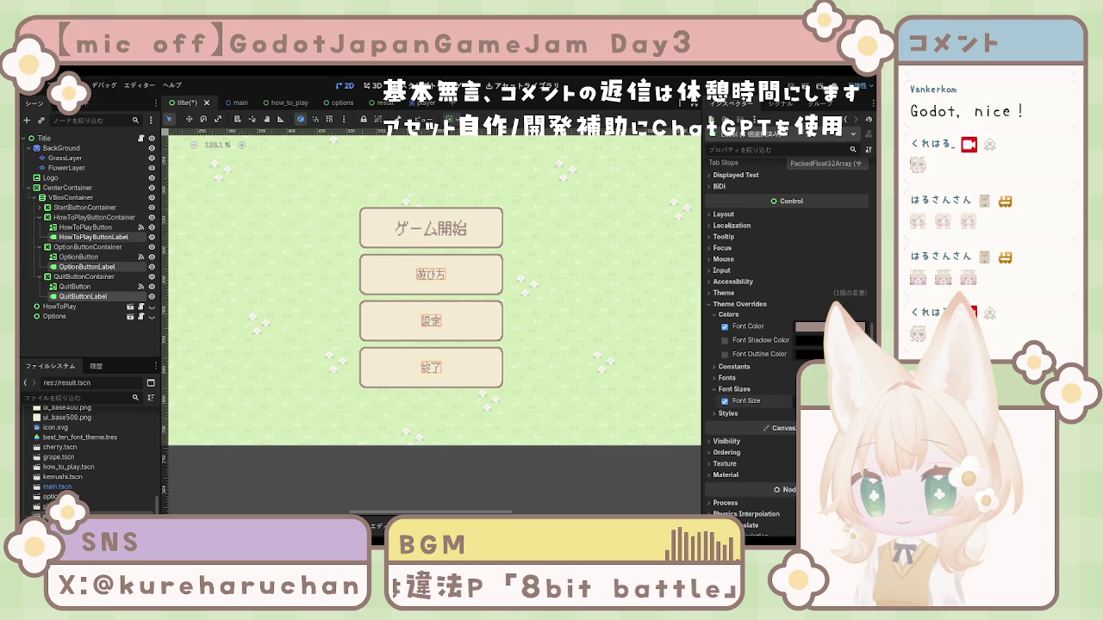
key("Return")
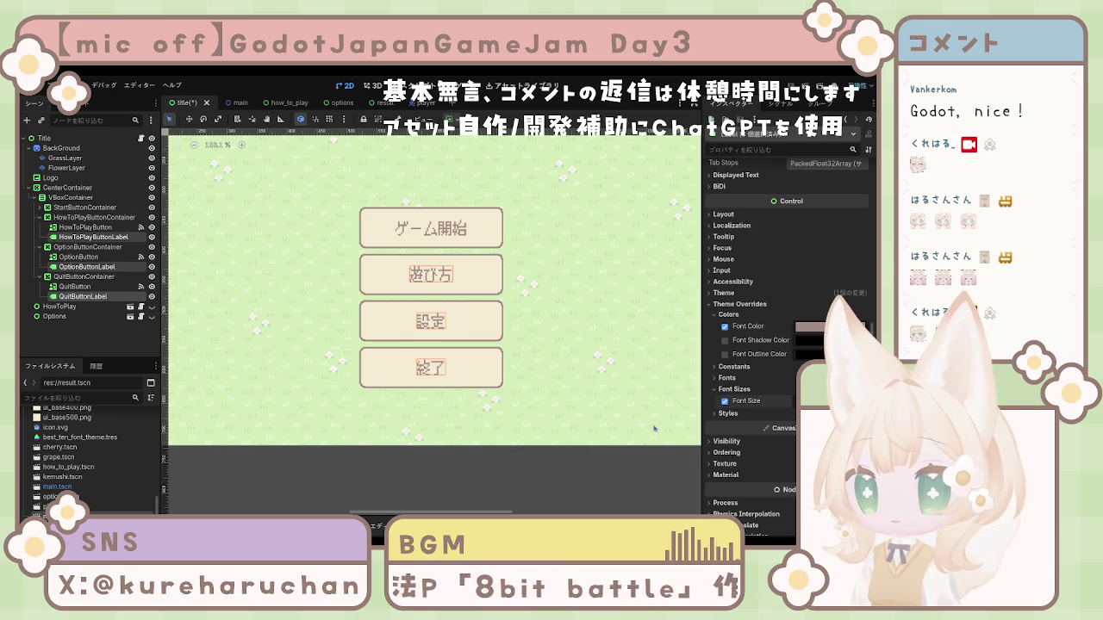
left_click(726, 378)
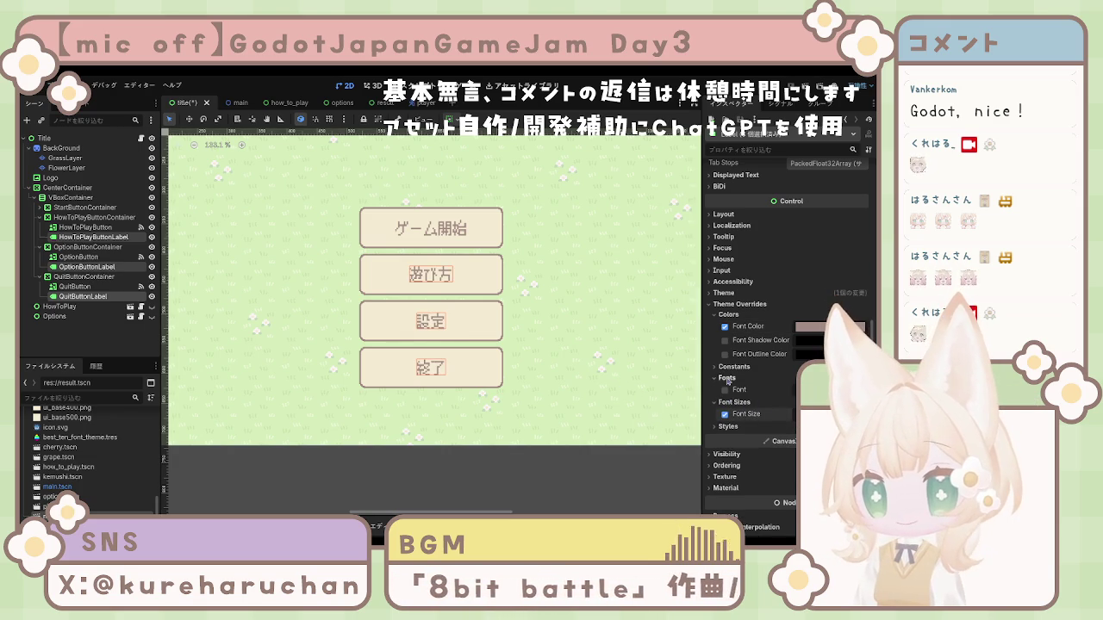
left_click(726, 378)
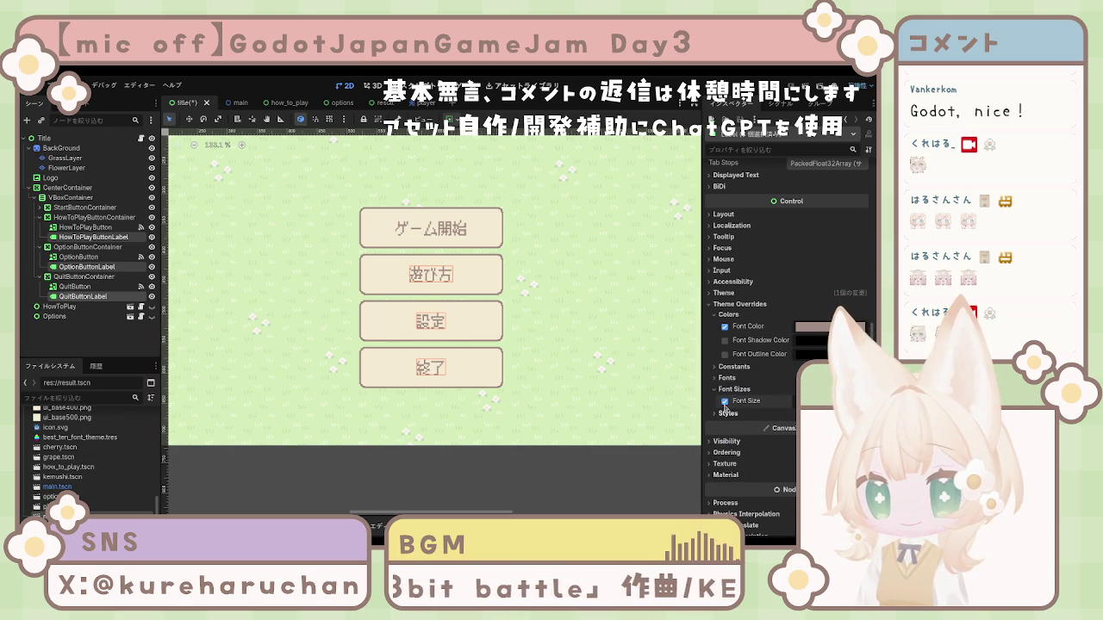
scroll(723, 276, "up", 5)
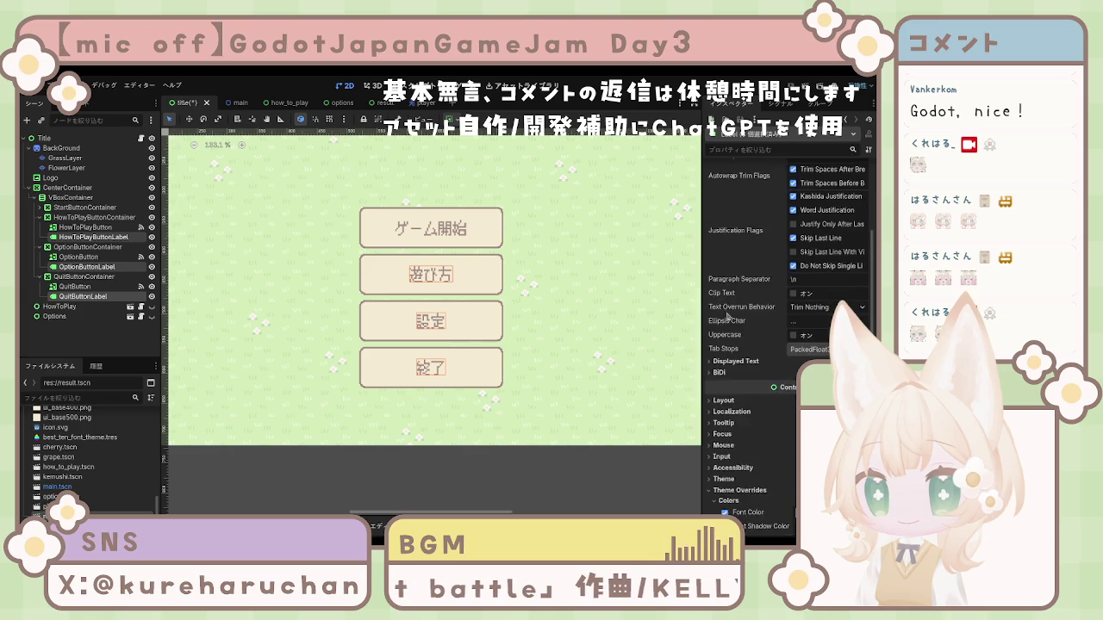
scroll(726, 311, "up", 4)
scroll(726, 321, "down", 5)
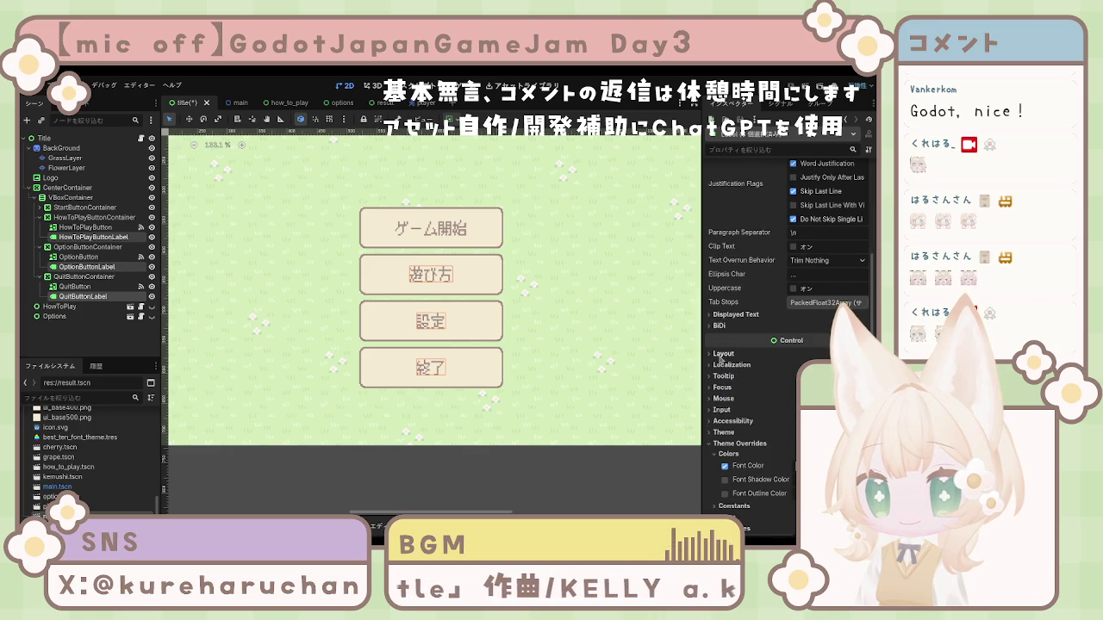
left_click(722, 354)
scroll(728, 354, "down", 3)
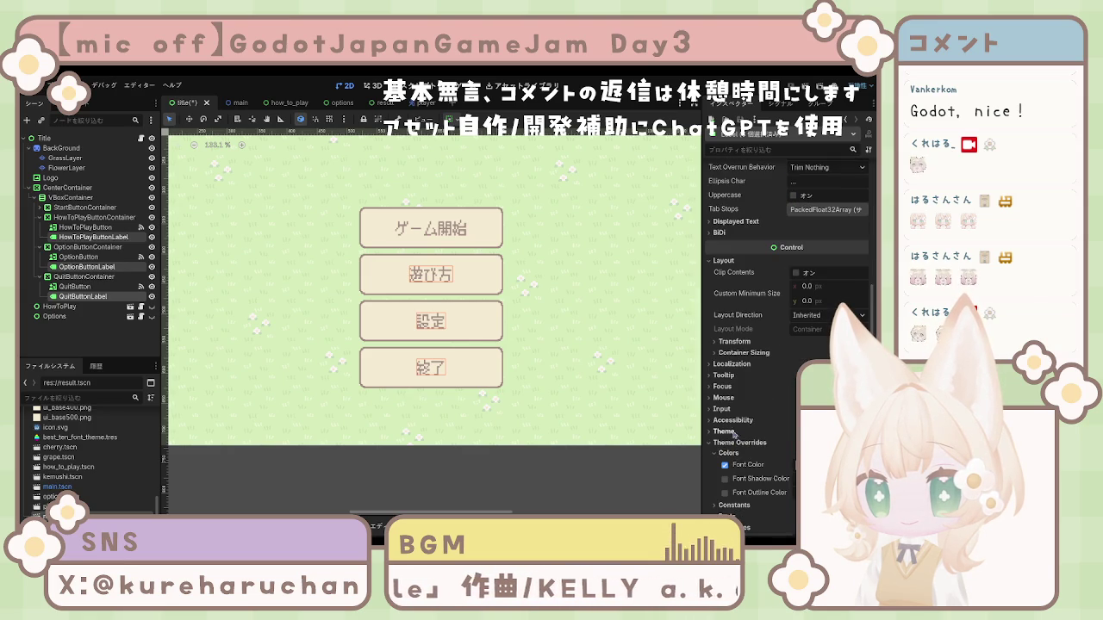
left_click(734, 341)
left_click(743, 352)
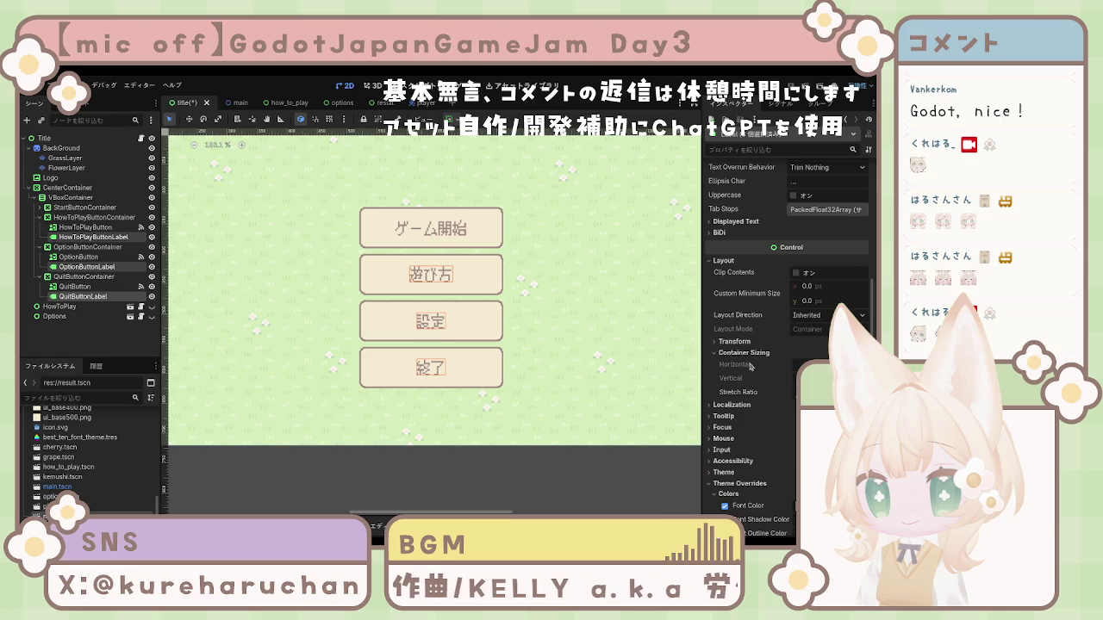
left_click(735, 341)
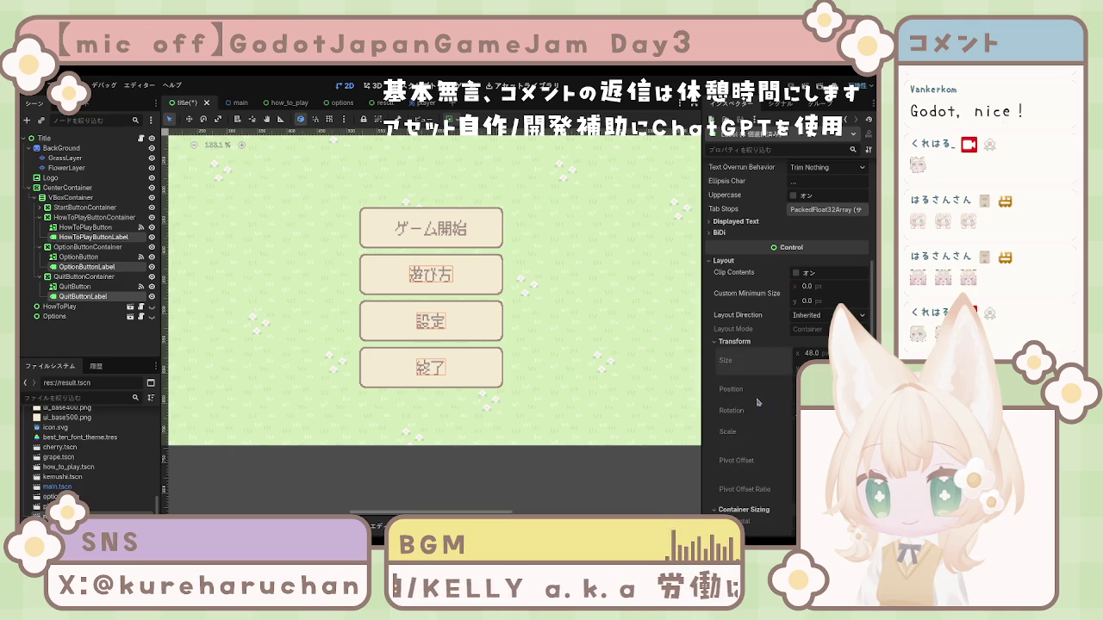
scroll(754, 388, "down", 5)
scroll(737, 403, "down", 3)
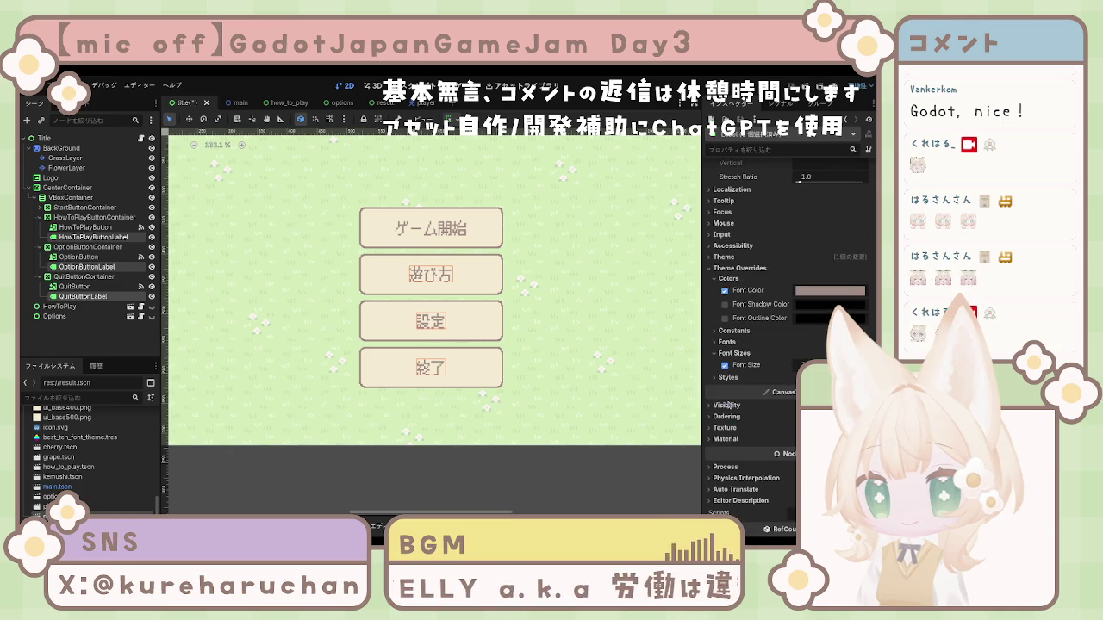
left_click(727, 428)
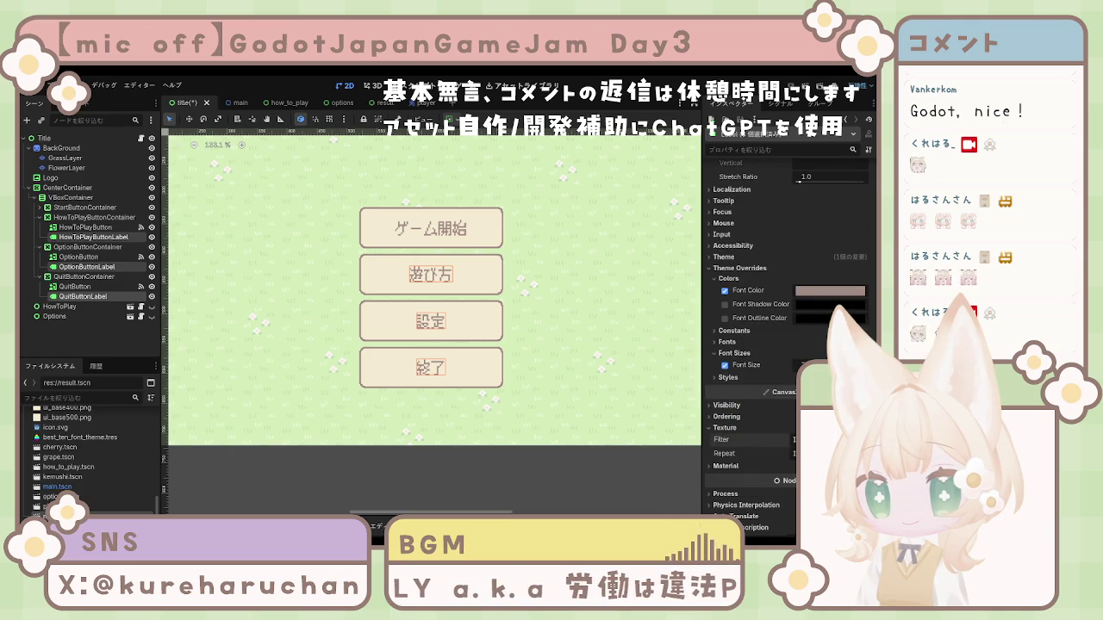
left_click(373, 226)
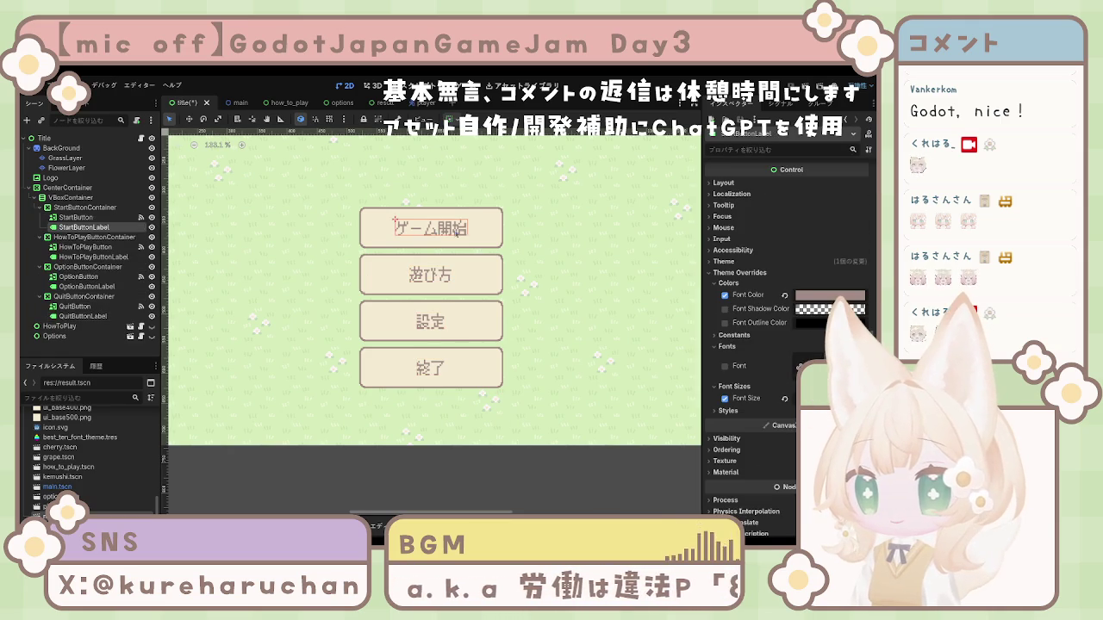
scroll(729, 423, "down", 2)
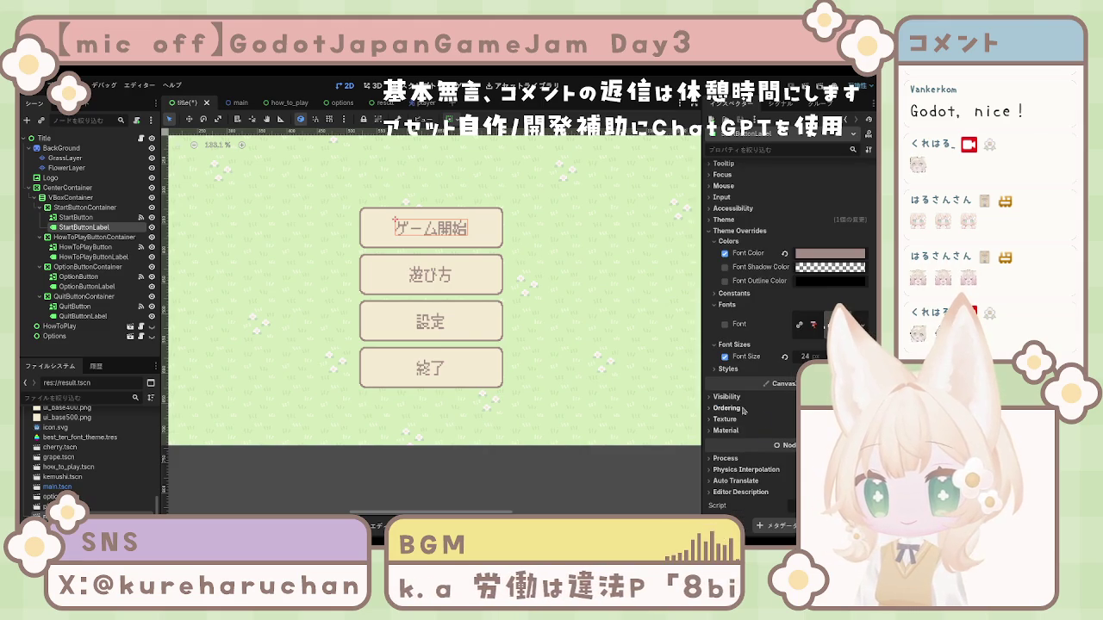
left_click(727, 419)
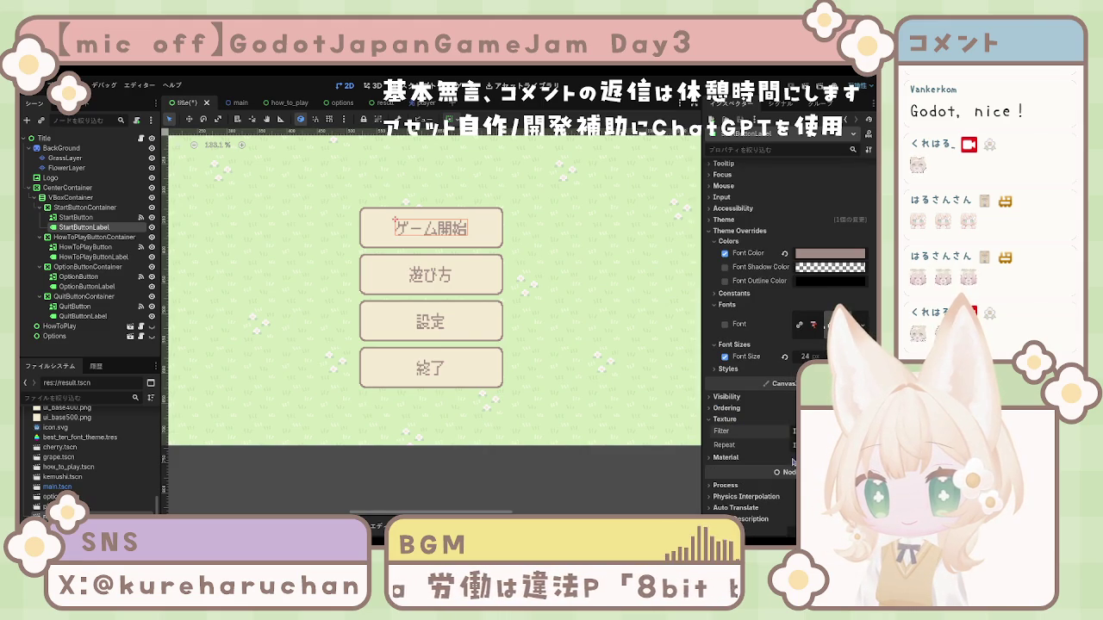
left_click(603, 371)
Zoom the 2D view, test-run the title scene with F6, then stop it
scroll(438, 273, "up", 3)
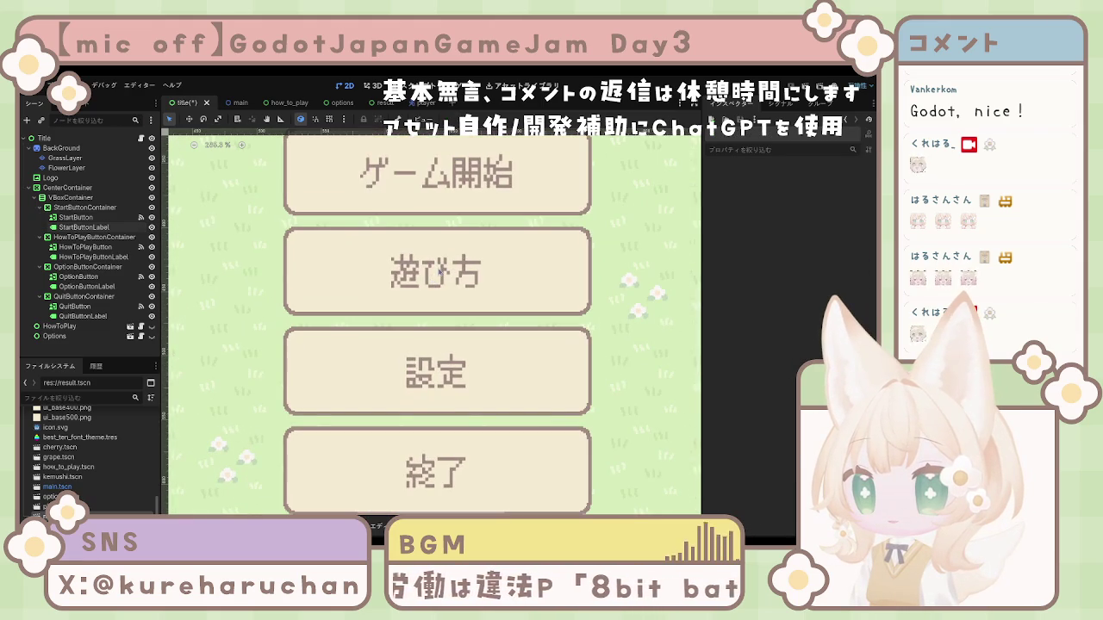
scroll(441, 273, "up", 1)
scroll(441, 284, "down", 3)
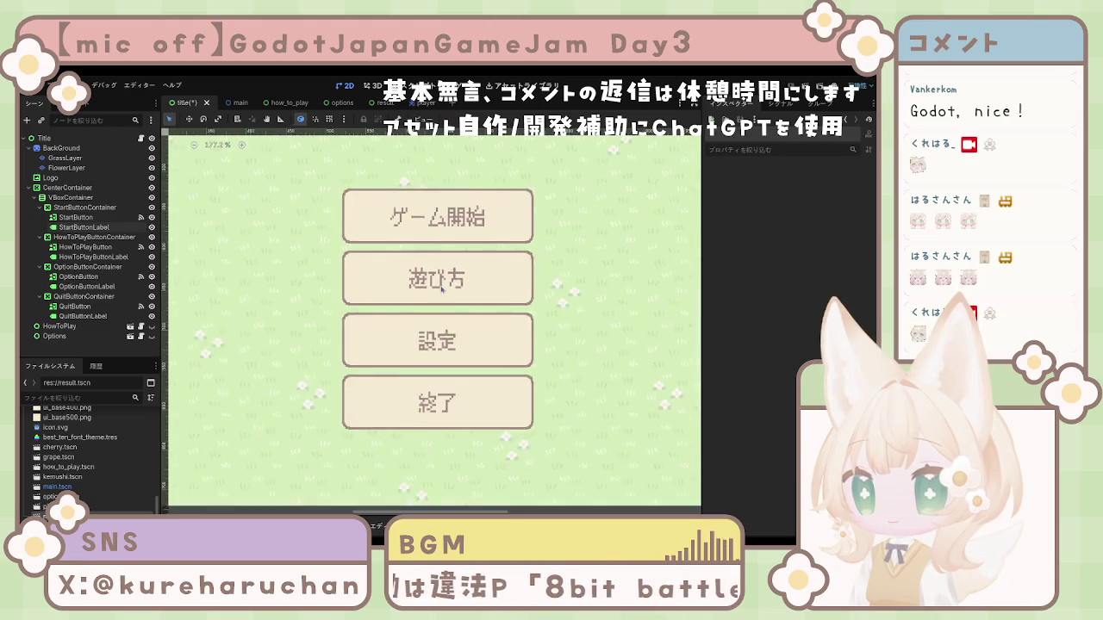
scroll(441, 291, "down", 4)
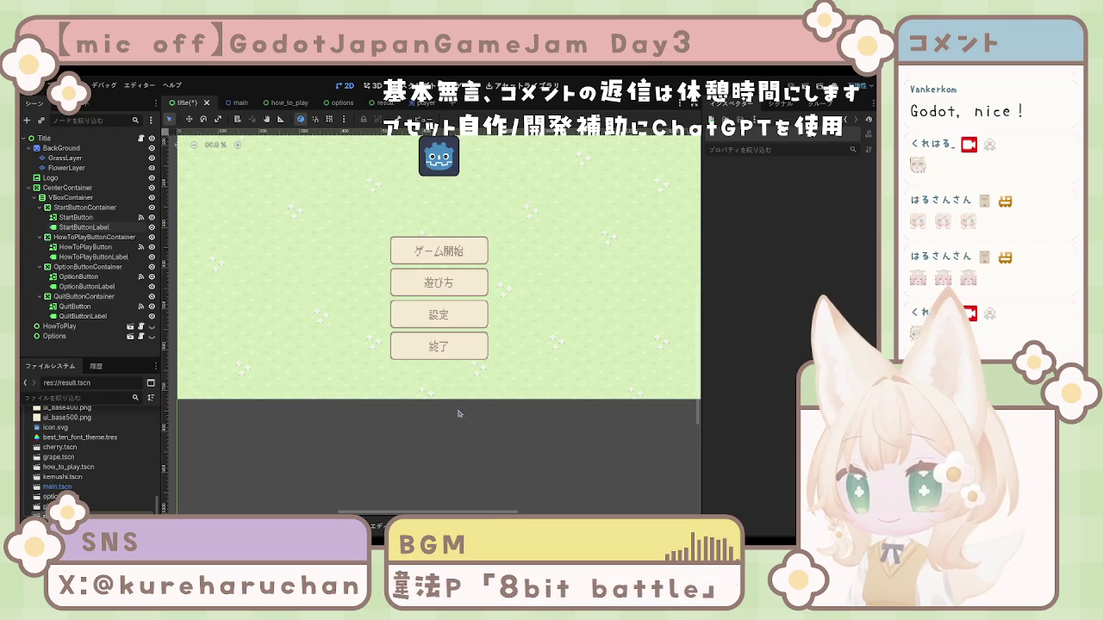
scroll(474, 332, "up", 2)
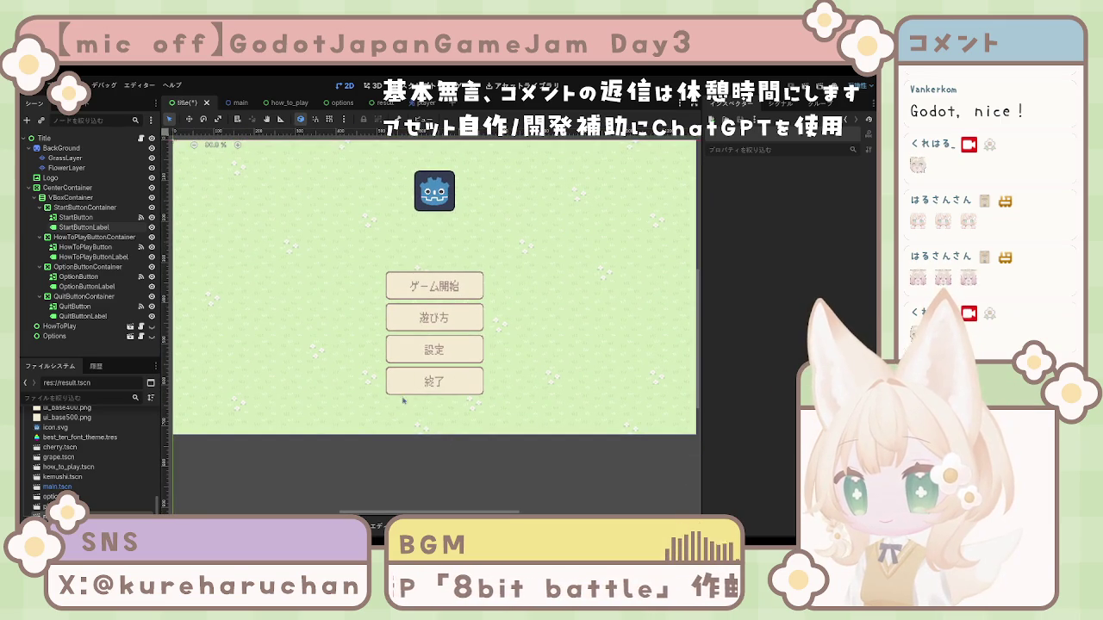
key("F6")
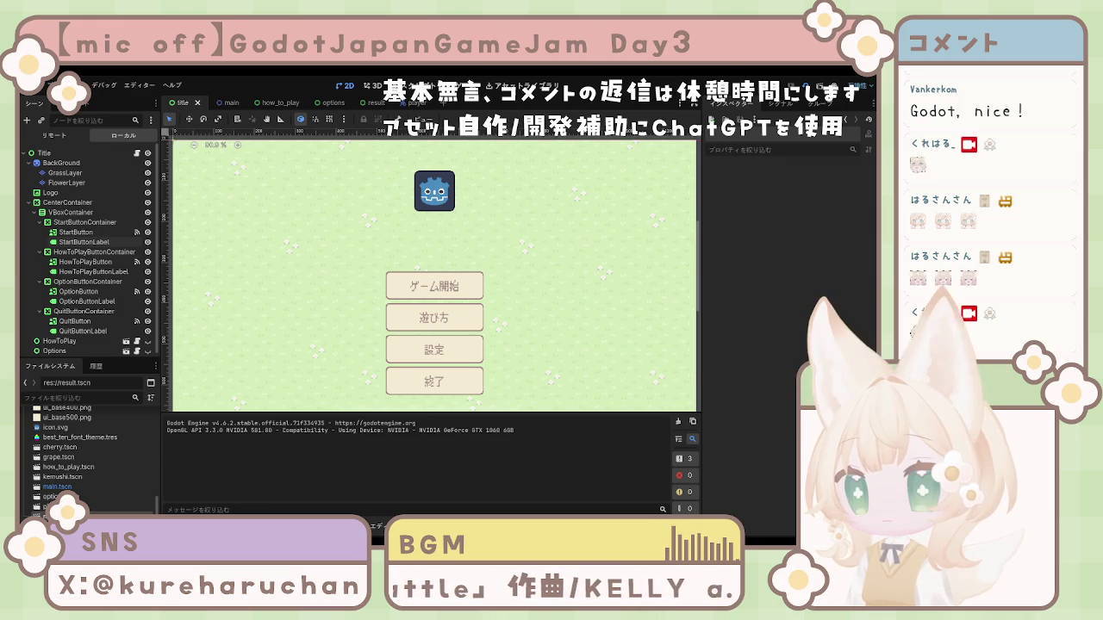
key("F8")
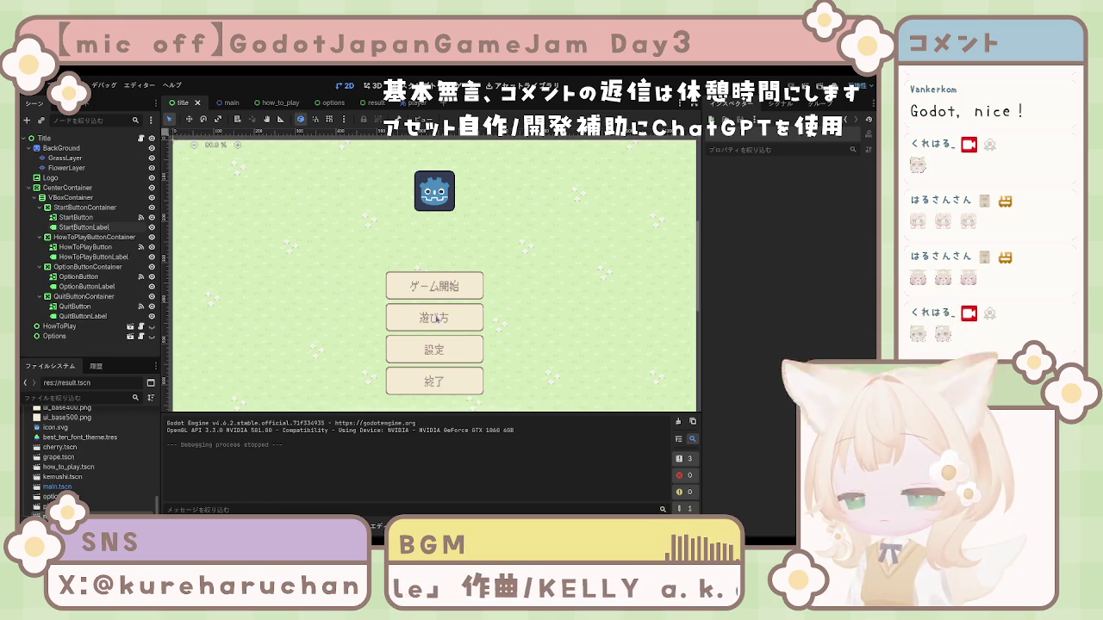
Select the 遊び方 label, rerun the project with F5, and move to the options scene
left_click(438, 320)
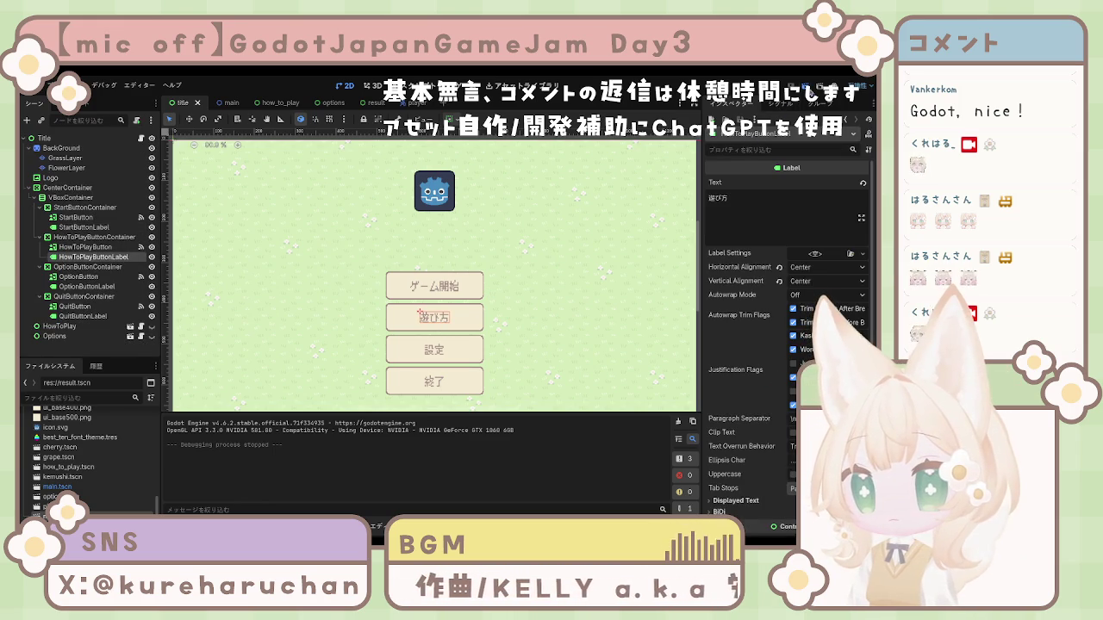
key("F5")
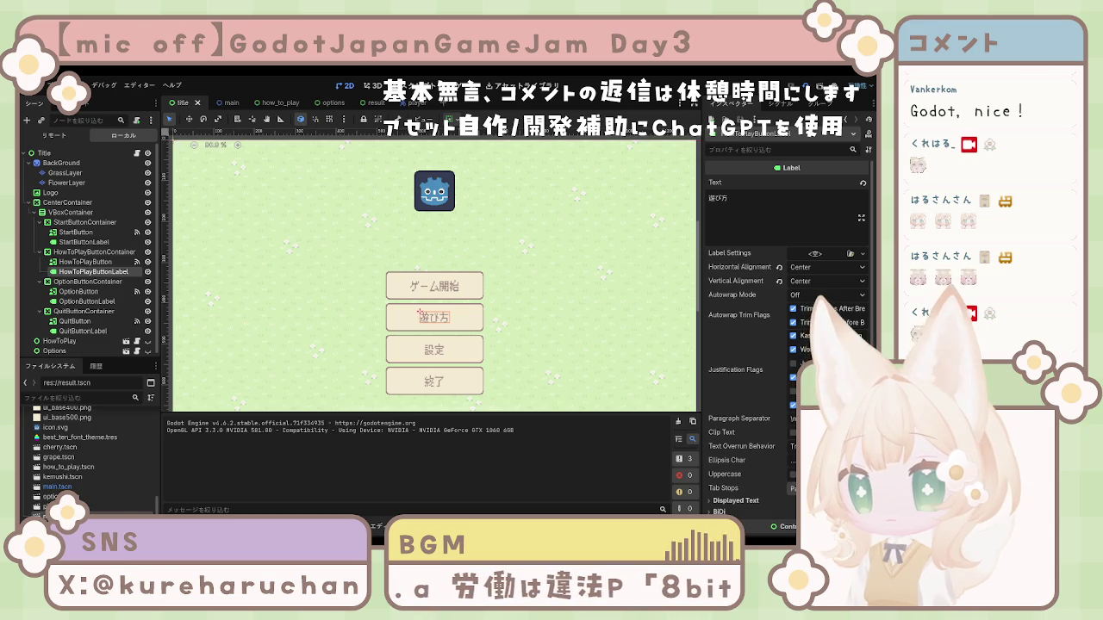
left_click(327, 102)
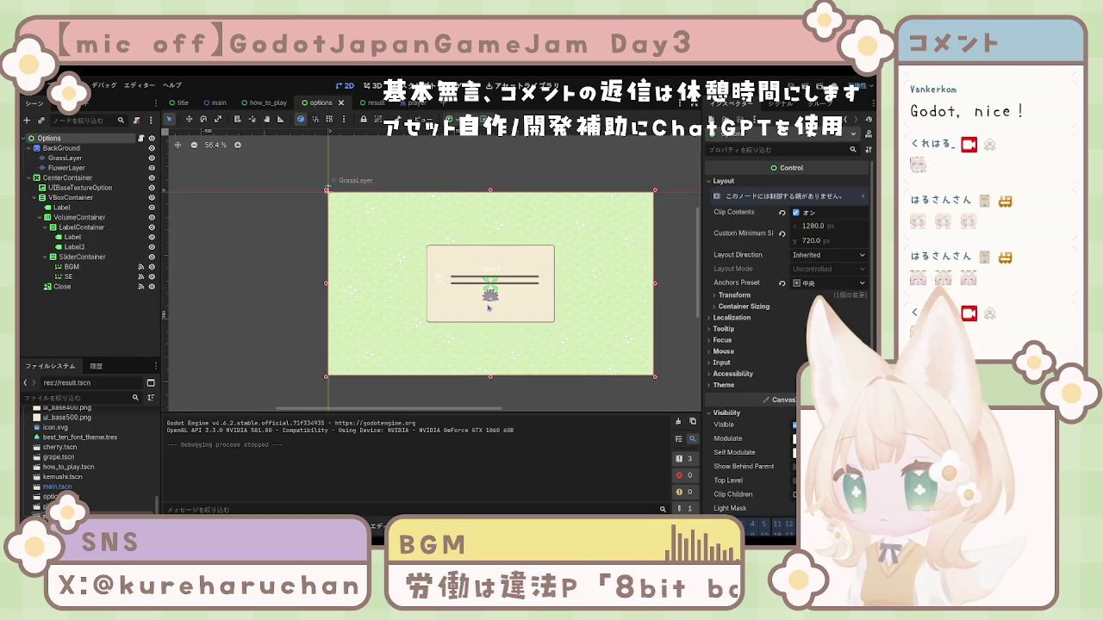
Reparent Close directly under the Options root and drag it below the Option panel
left_click(488, 274)
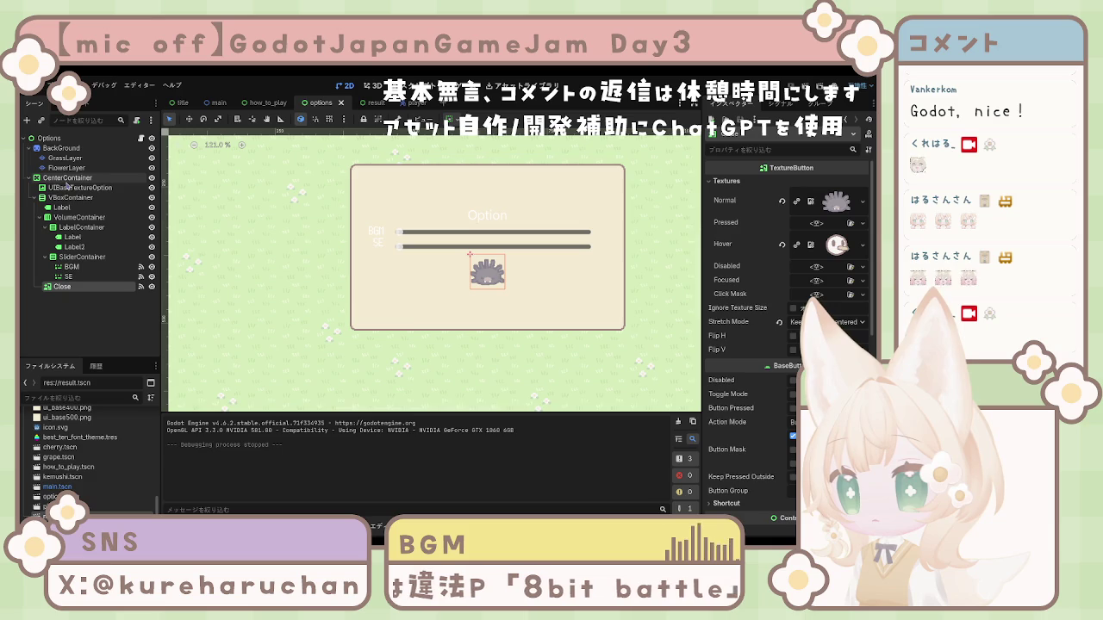
mouse_move(62, 286)
left_mouse_down()
mouse_move(70, 261)
mouse_move(50, 171)
mouse_move(38, 179)
mouse_move(54, 195)
left_mouse_up()
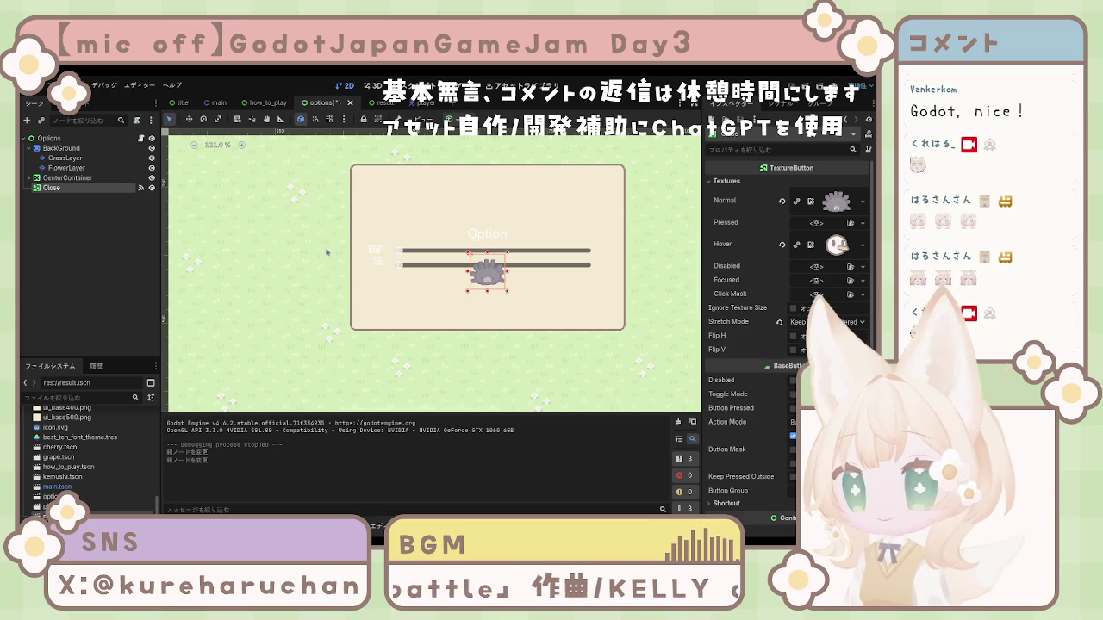
left_click_drag(493, 274, 488, 355)
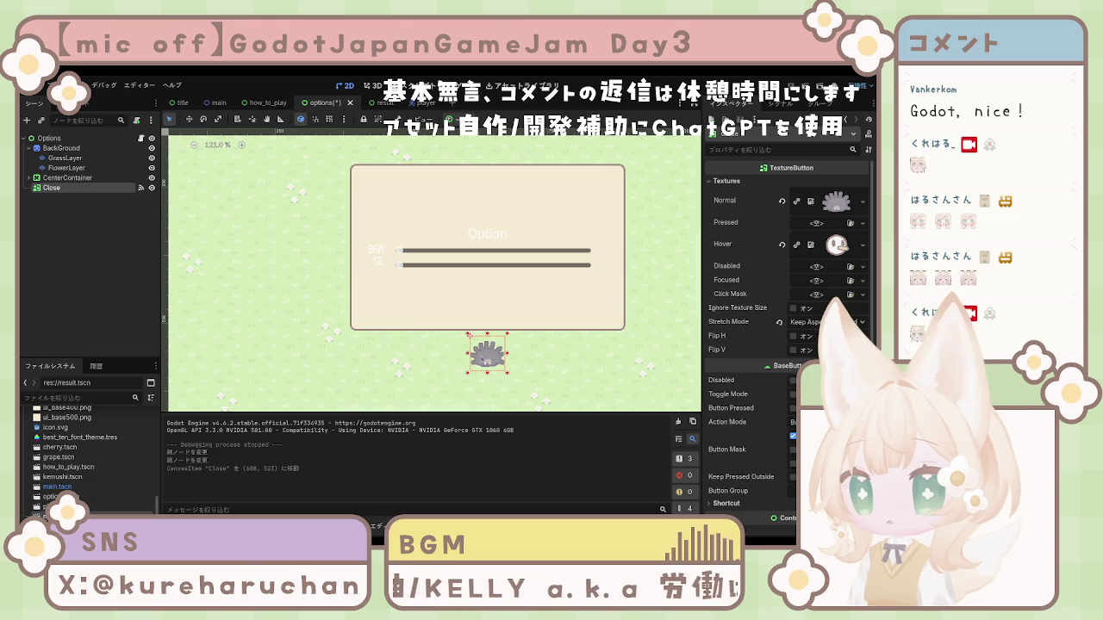
Swap Close's hedgehog Normal texture for the beige panel texture, leaving Ignore Texture Size off
left_click(782, 201)
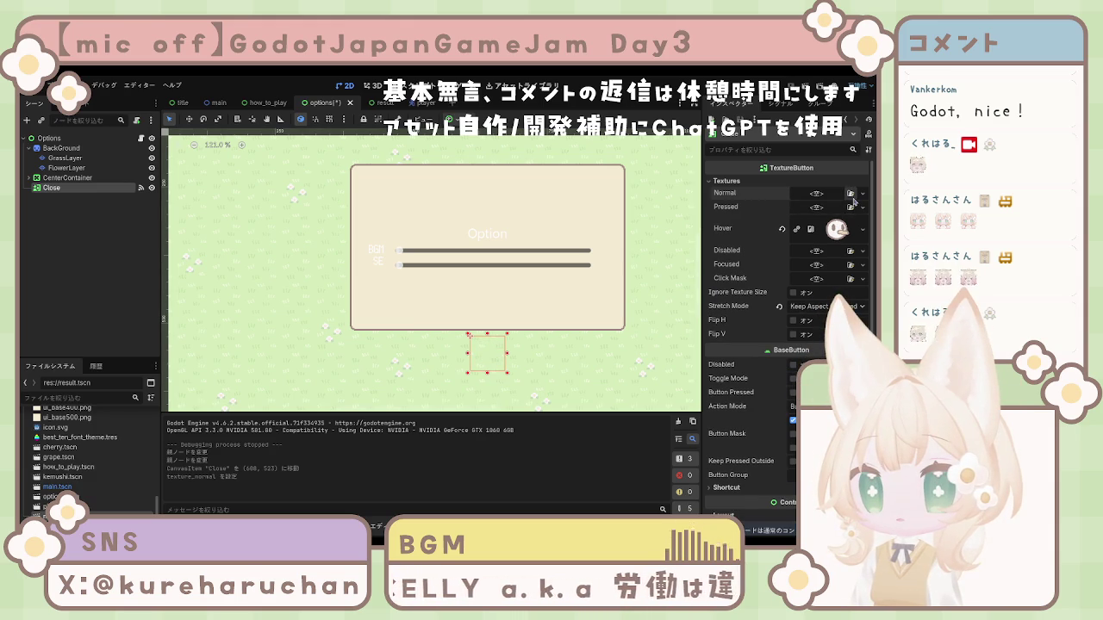
left_click(853, 201)
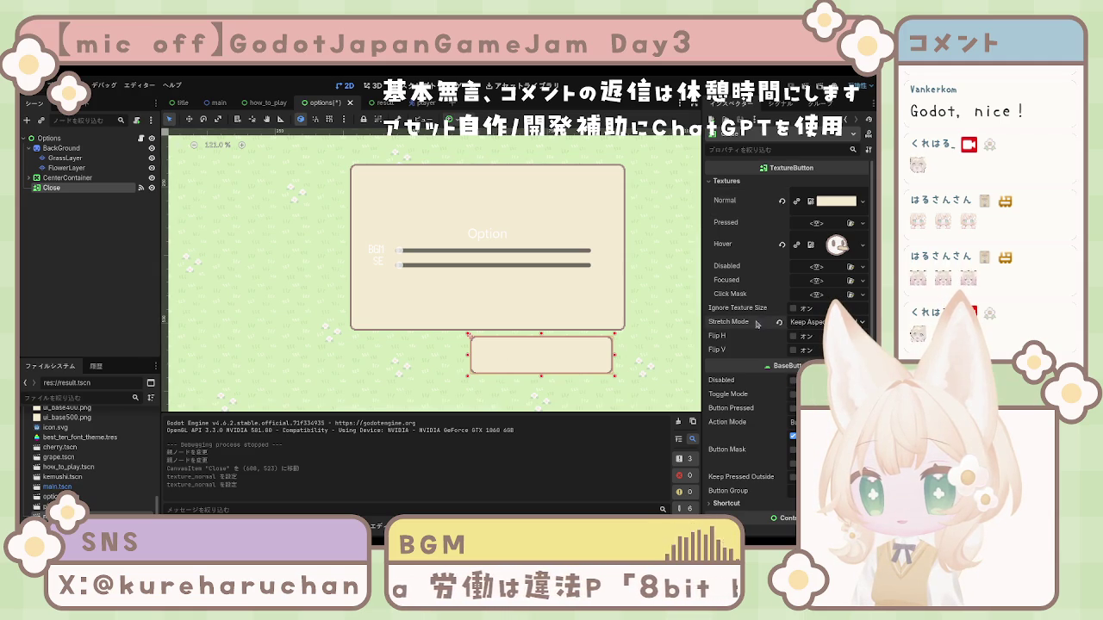
left_click(792, 309)
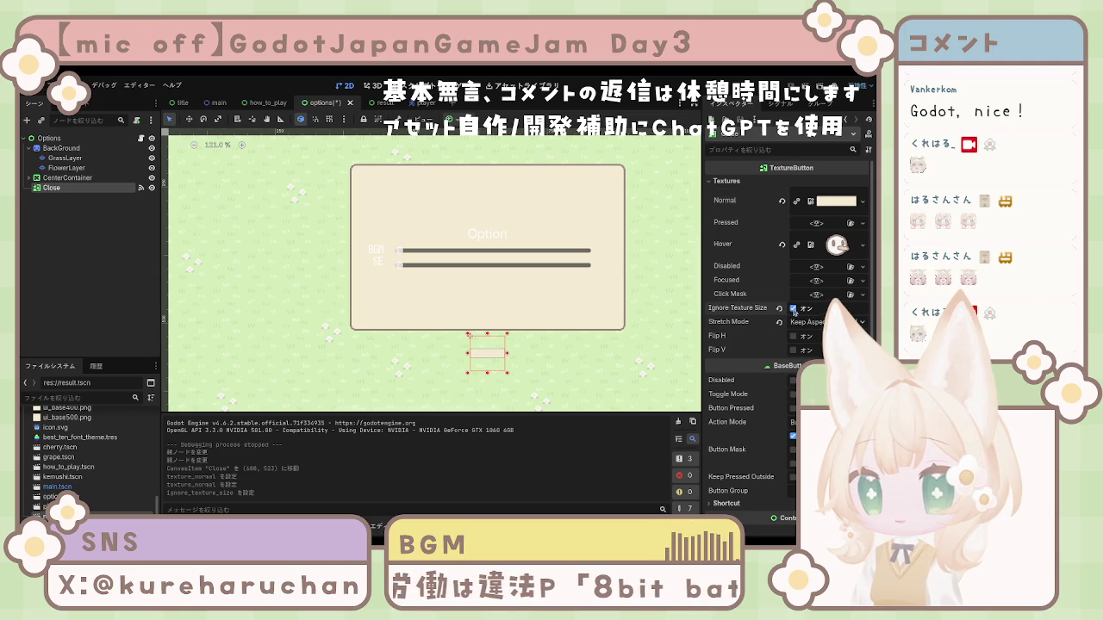
left_click(793, 309)
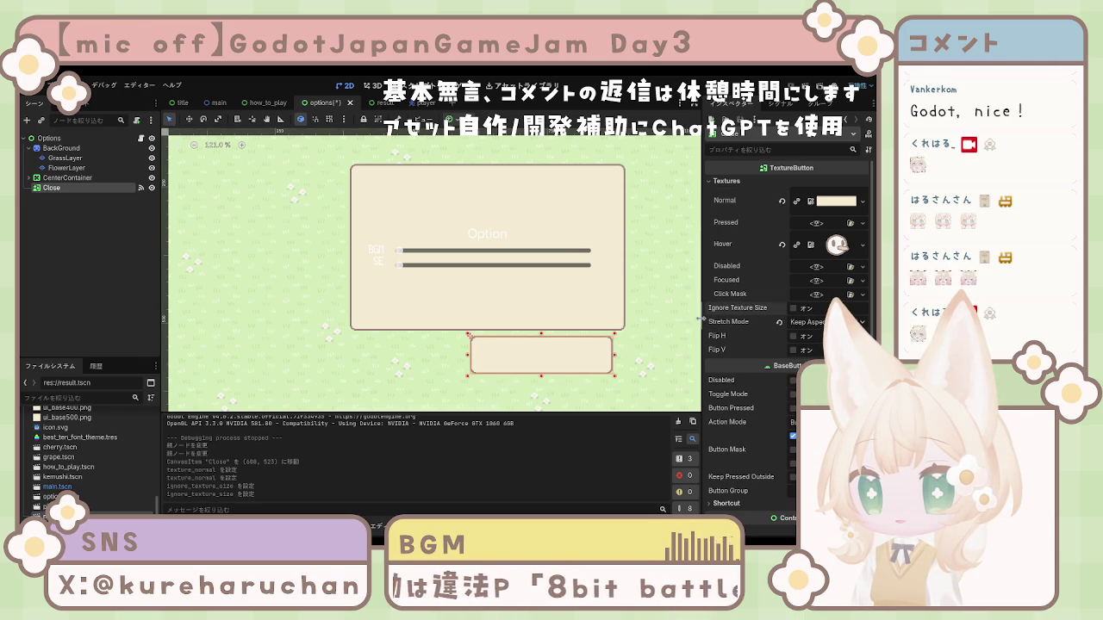
left_click(792, 308)
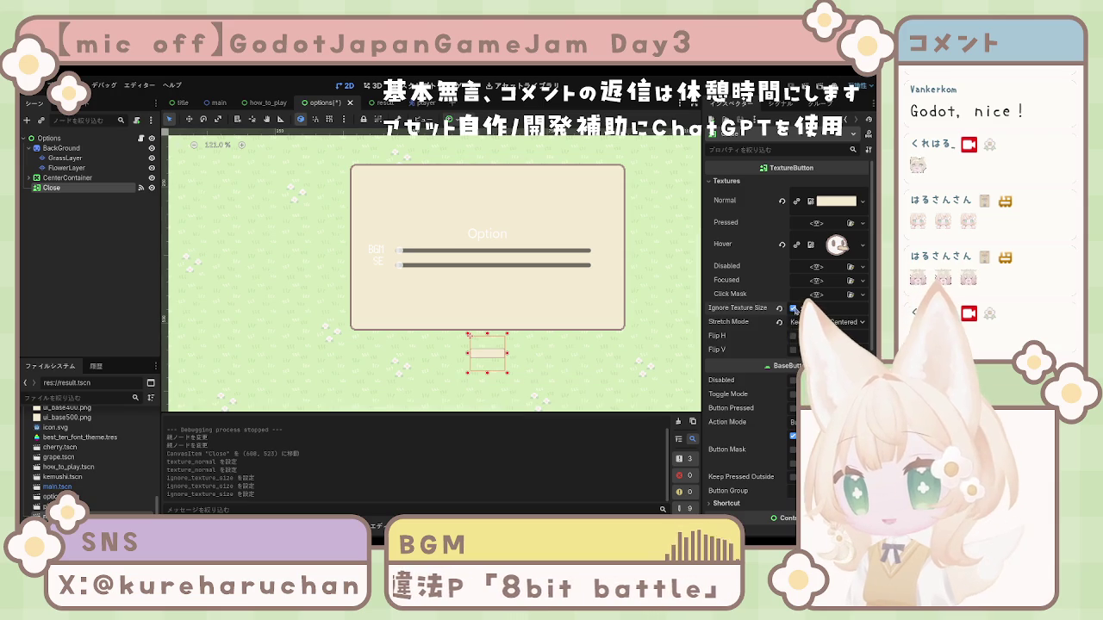
left_click(793, 308)
scroll(787, 356, "down", 1)
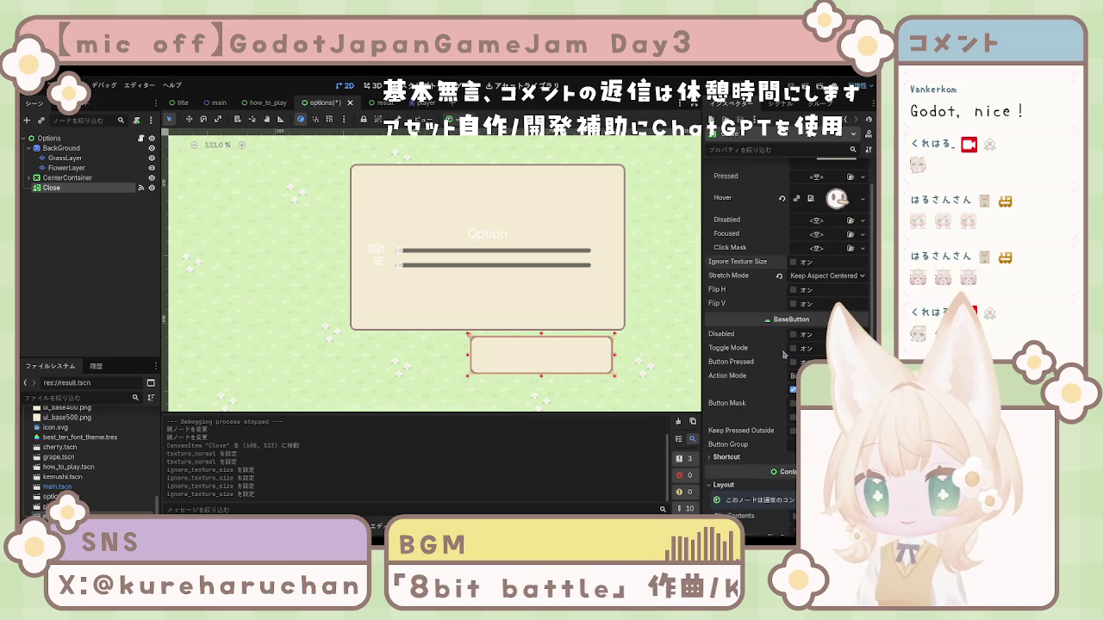
Set the Close button's minimum size to 256 × 64
scroll(767, 355, "down", 2)
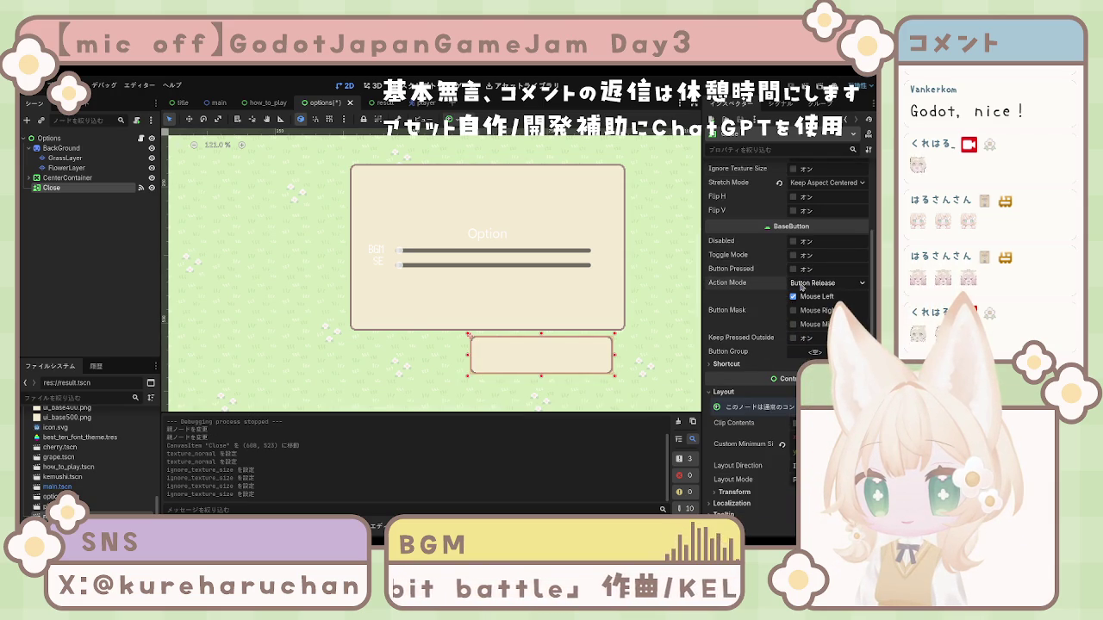
scroll(749, 353, "down", 3)
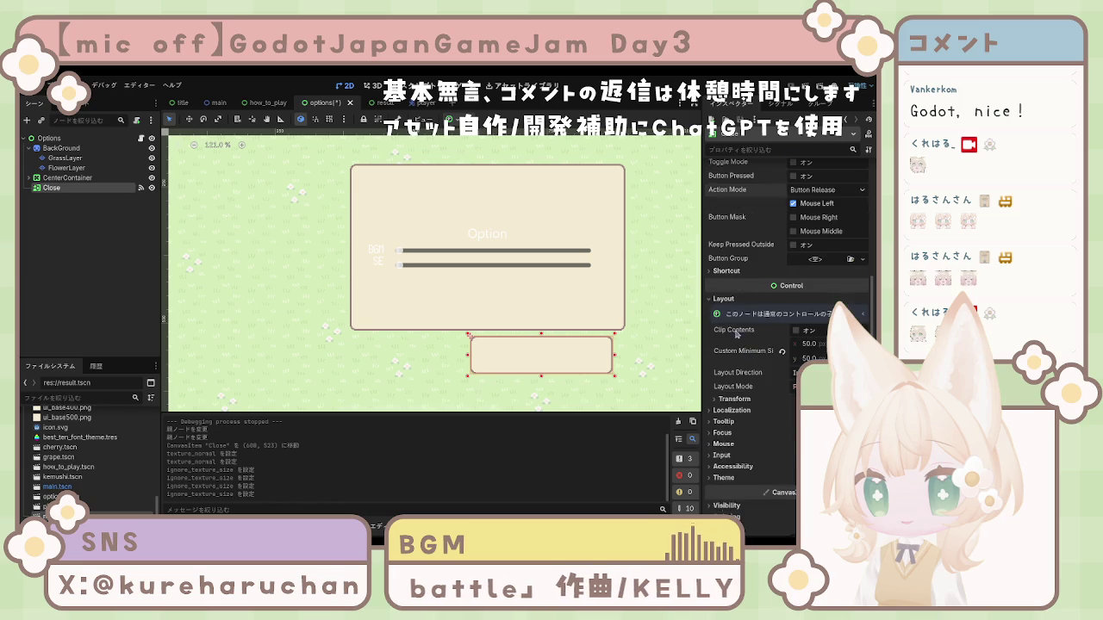
left_click(808, 297)
type("64")
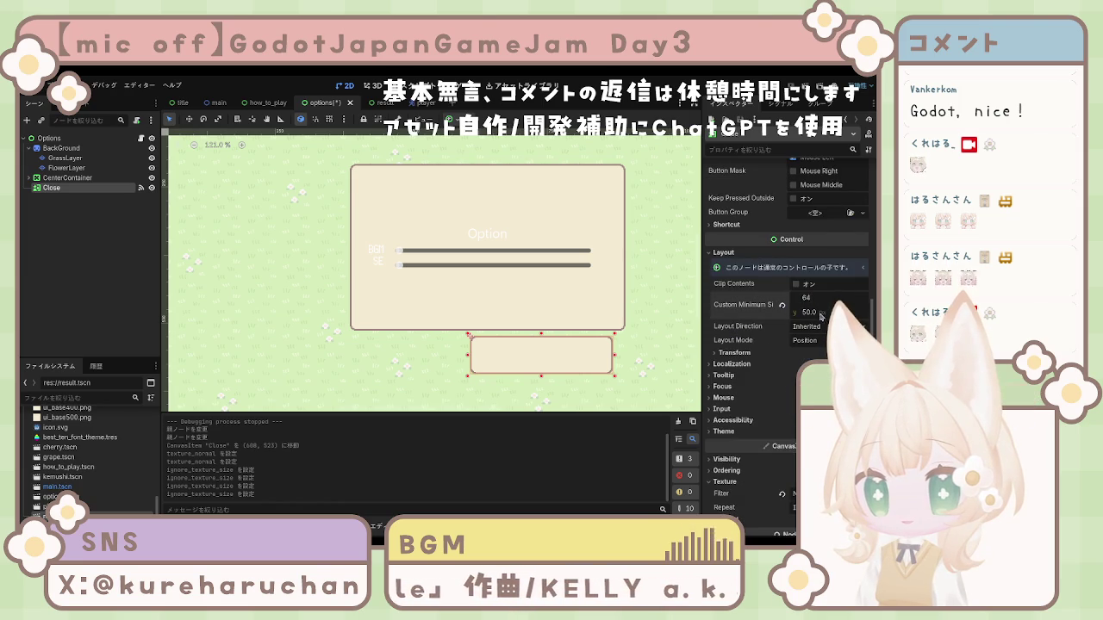
type("25")
key("Return")
type("64")
key("Return")
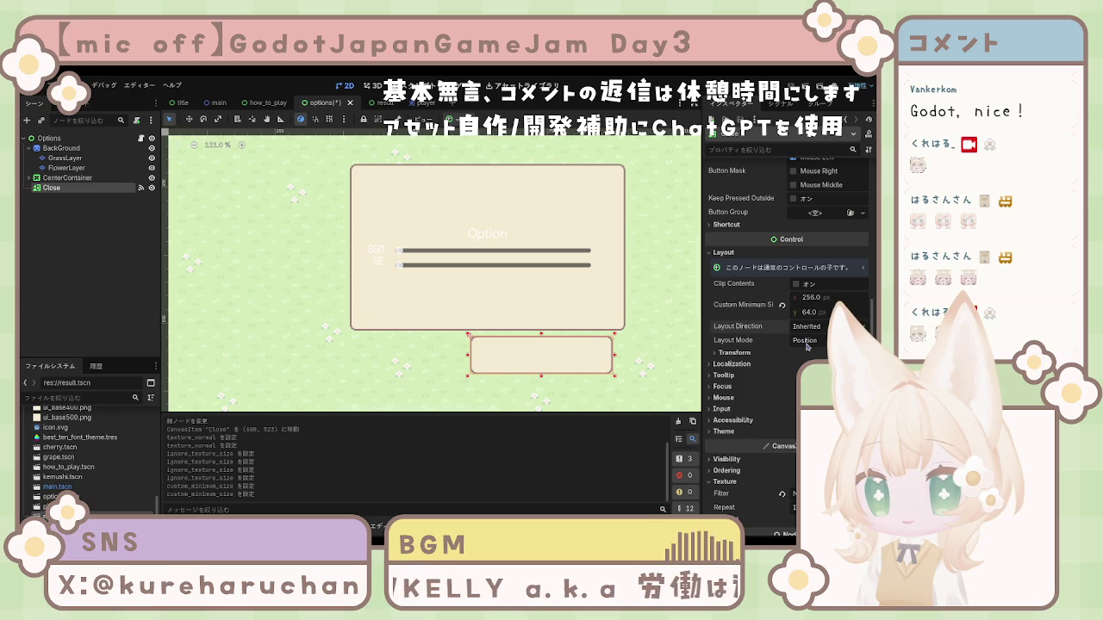
Give Close Anchors layout with a Center preset and drag it below the panel
left_click(810, 340)
left_click(814, 367)
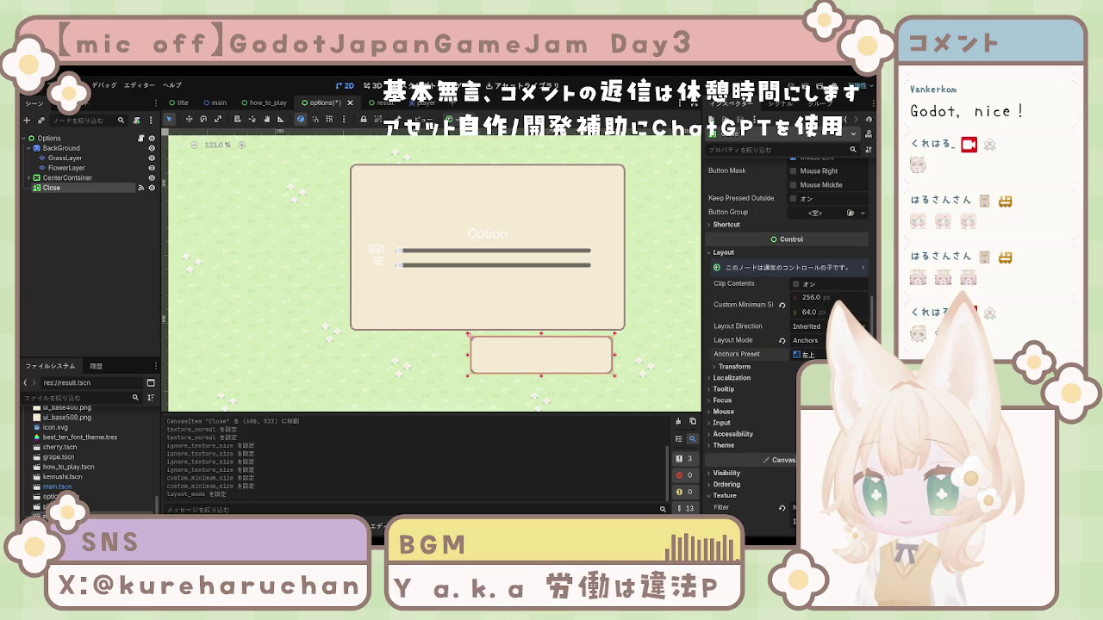
left_click(827, 483)
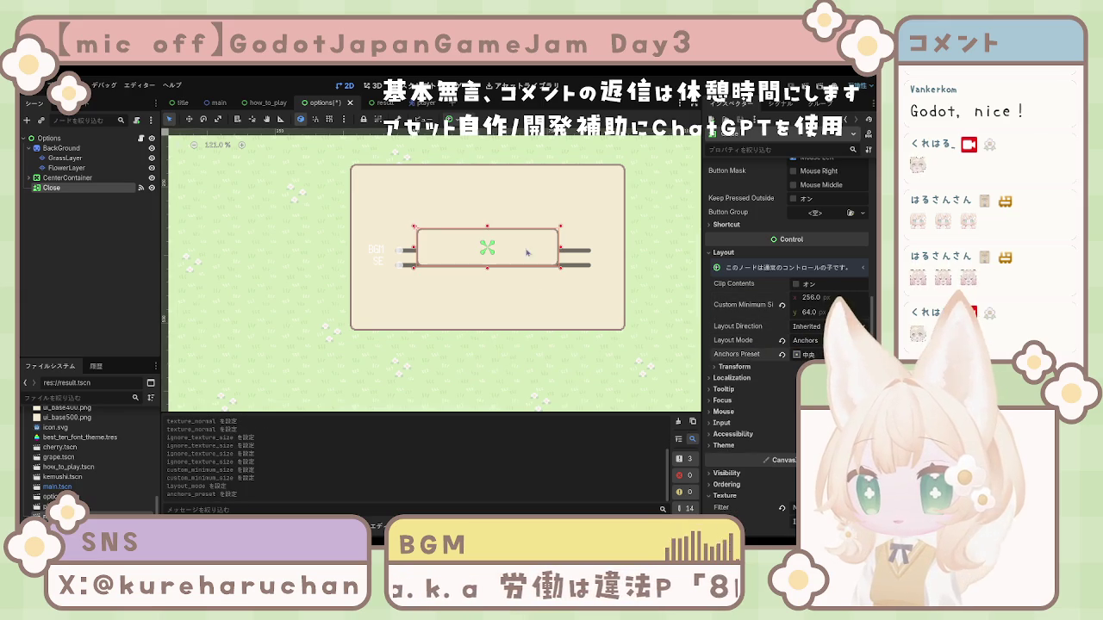
left_click_drag(517, 248, 515, 356)
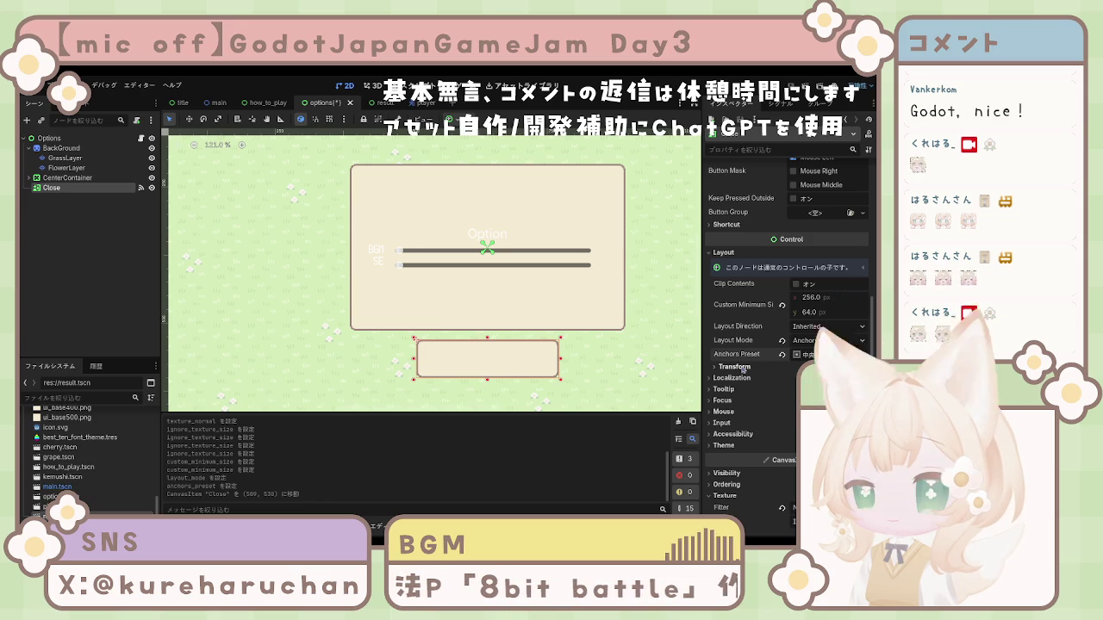
Reset the Close button's Transform position and size
left_click(742, 368)
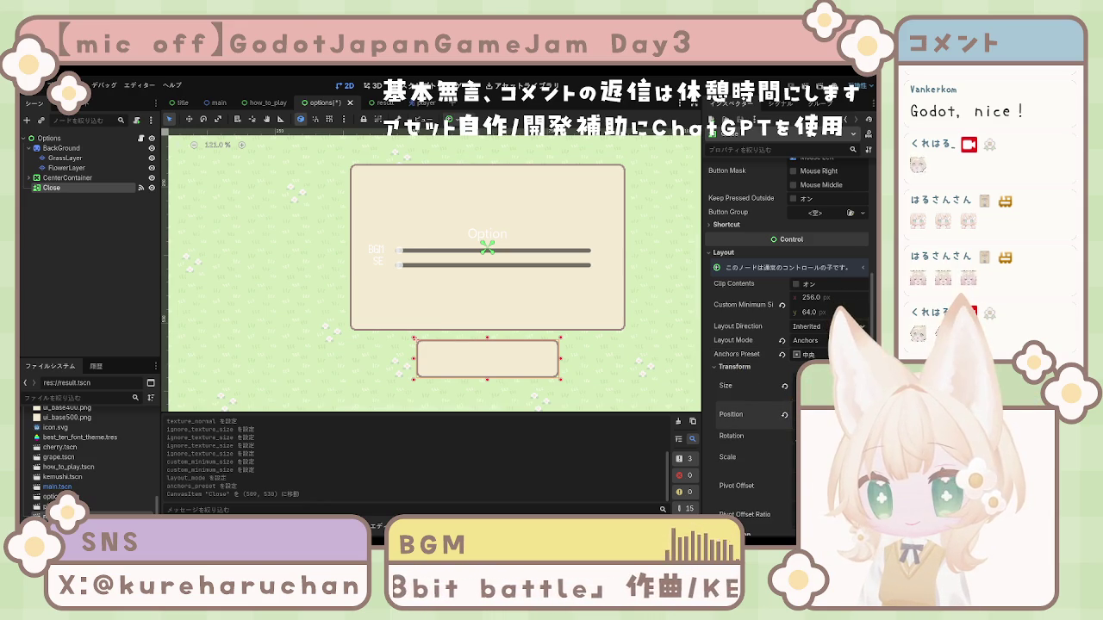
key("Return")
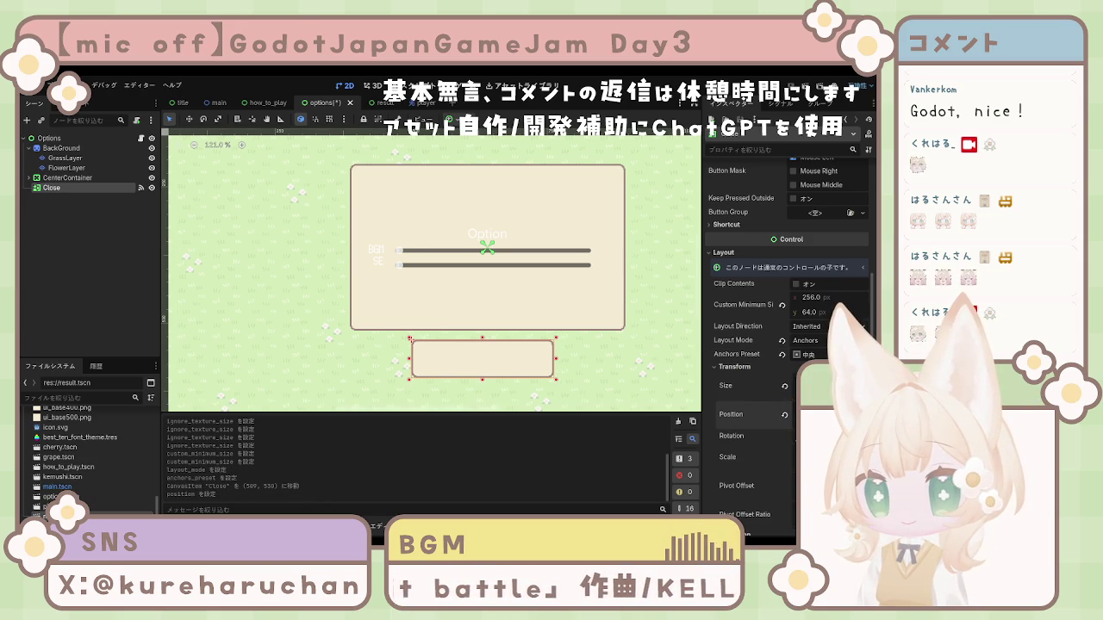
key("ctrl+z")
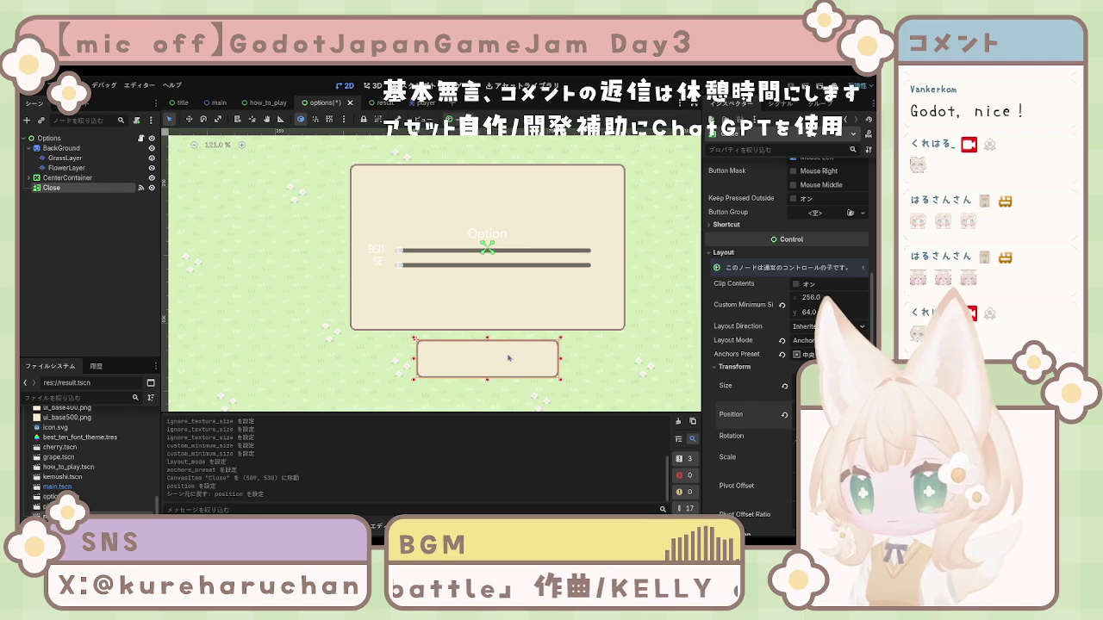
scroll(599, 345, "down", 5)
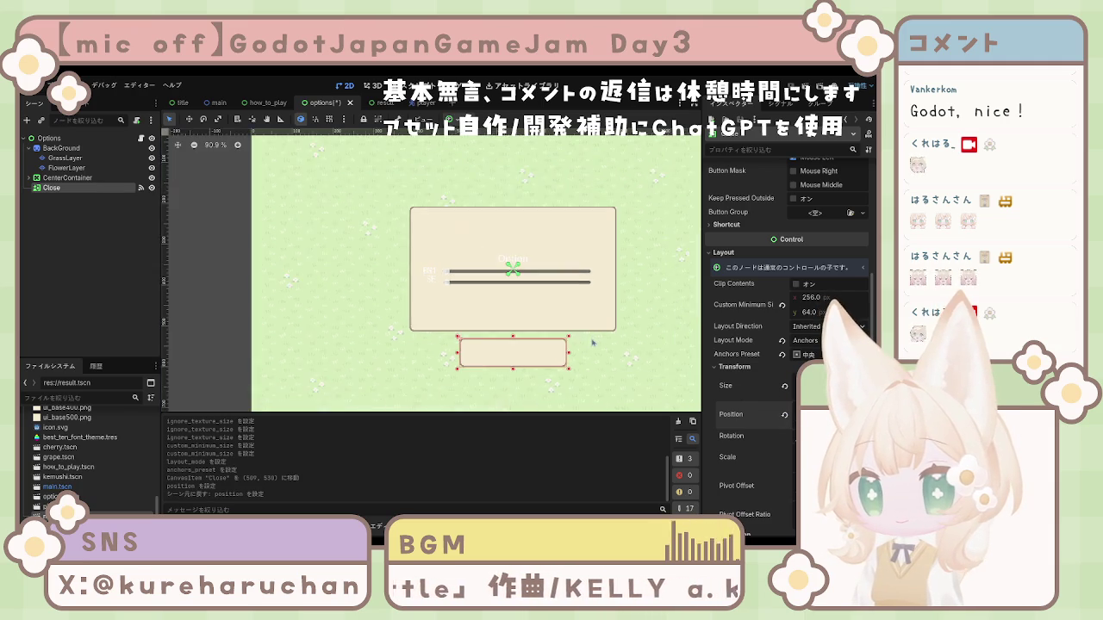
left_click_drag(606, 350, 582, 349)
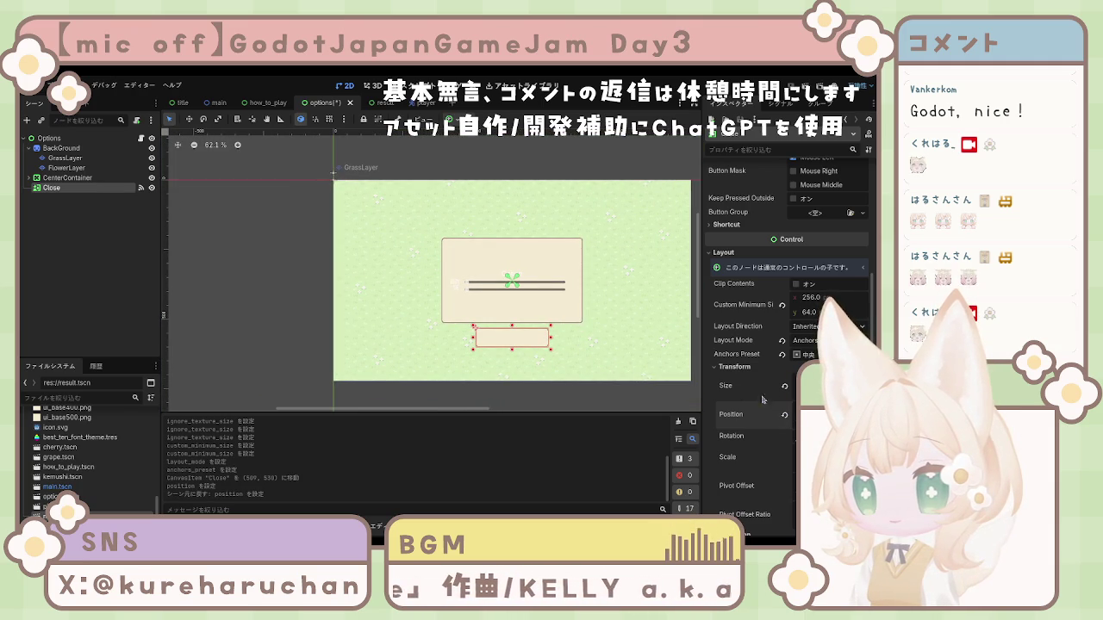
left_click(784, 415)
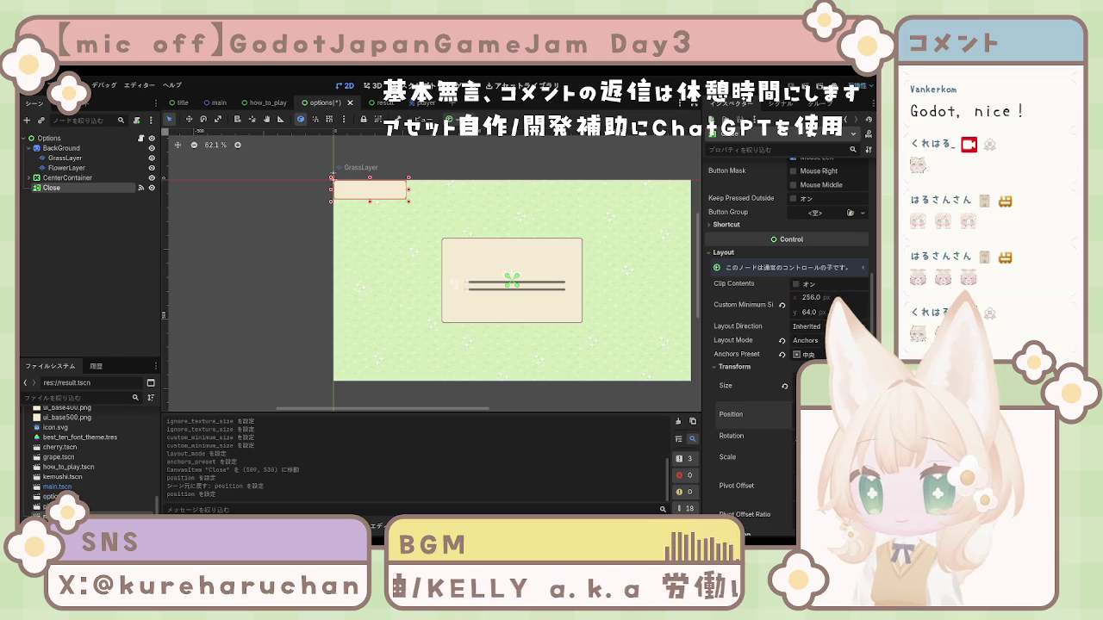
left_click(785, 387)
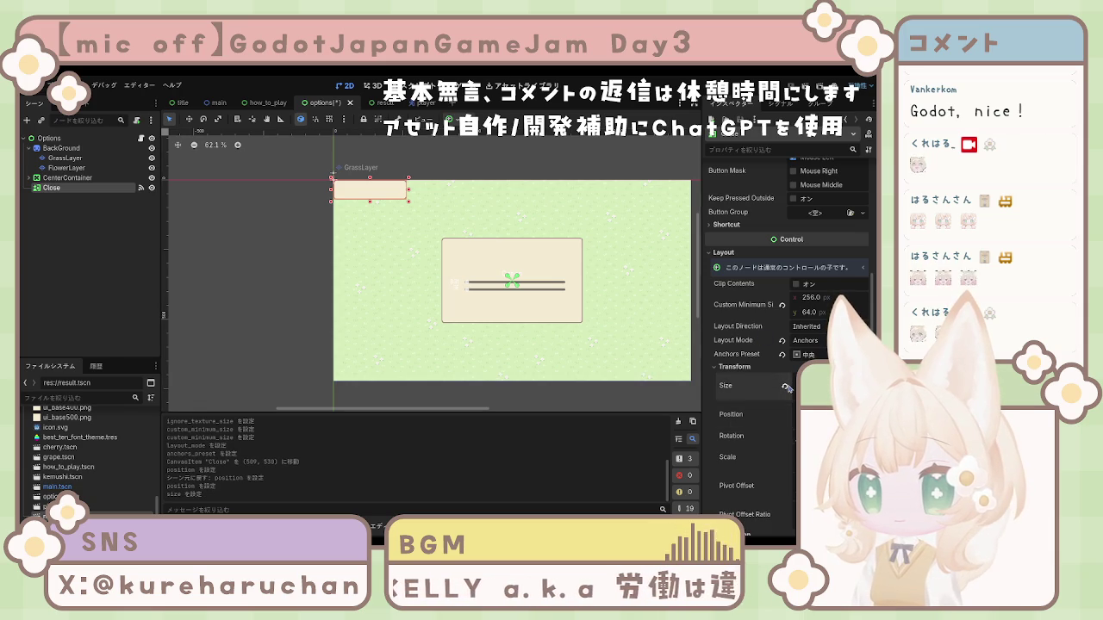
left_click(785, 387)
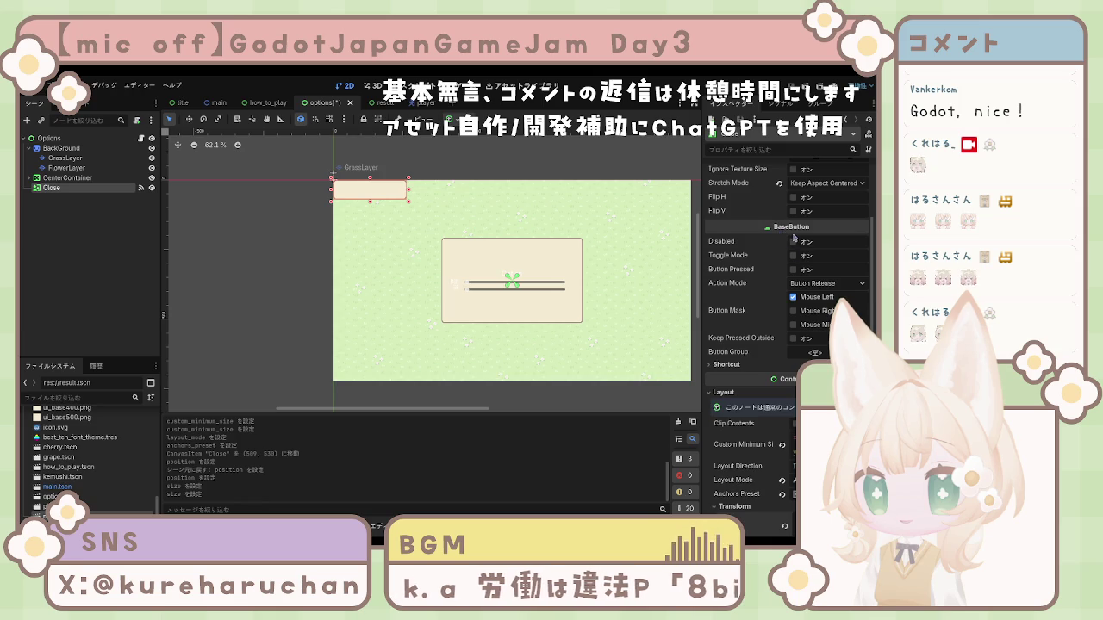
Enable Ignore Texture Size, revert the size to 256 × 64, and drag Close below the panel
scroll(794, 237, "up", 3)
left_click(793, 263)
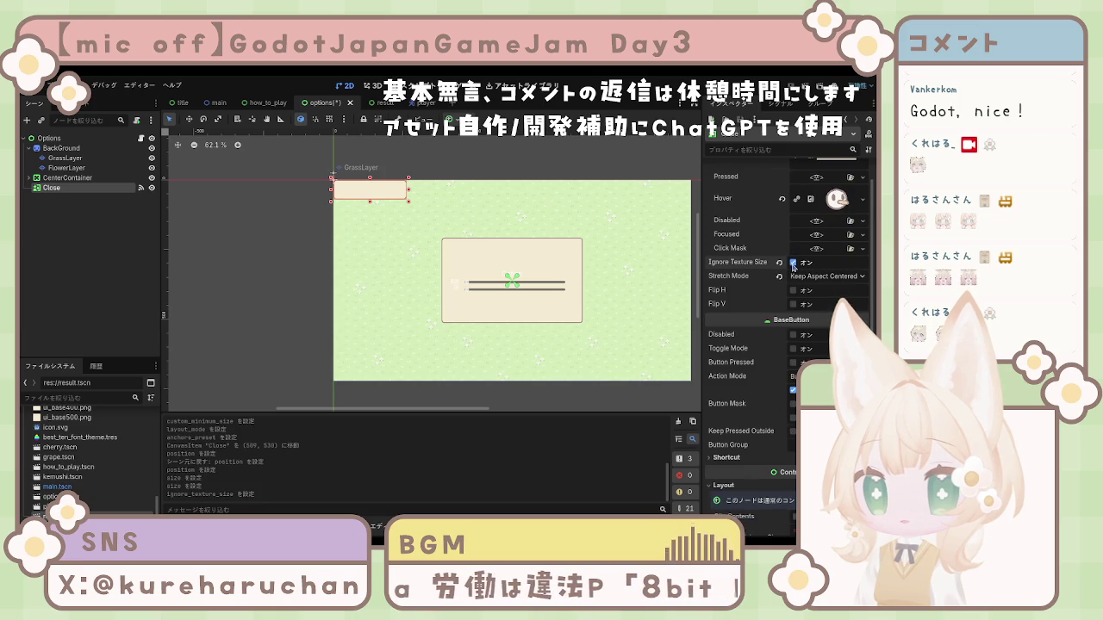
scroll(794, 272, "down", 9)
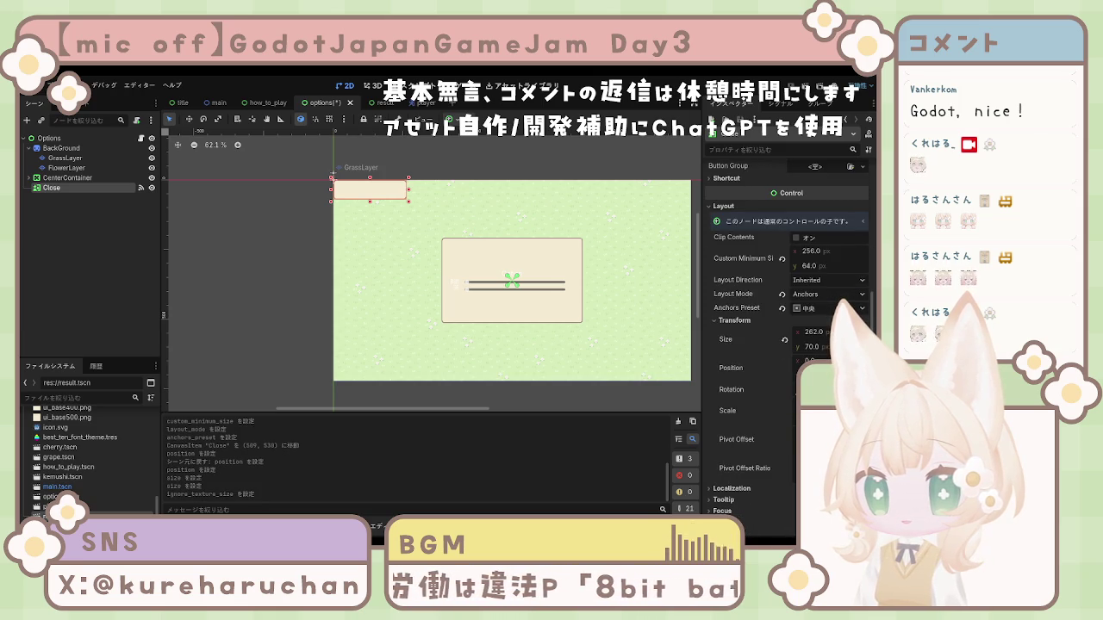
left_click(815, 333)
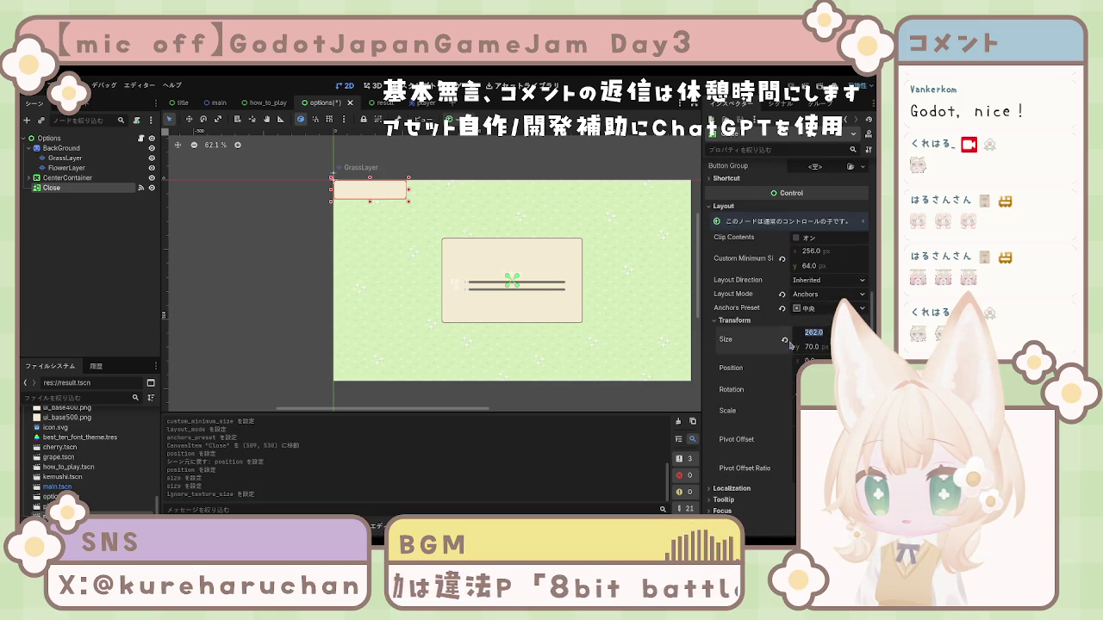
left_click(784, 340)
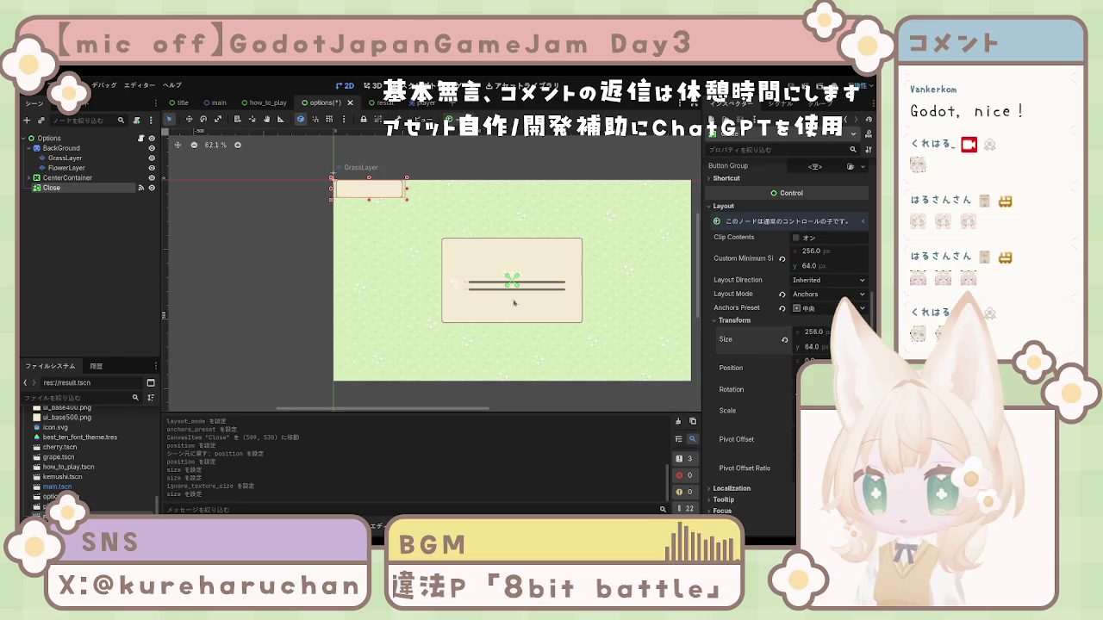
mouse_move(379, 190)
left_mouse_down()
mouse_move(502, 347)
mouse_move(522, 346)
left_mouse_up()
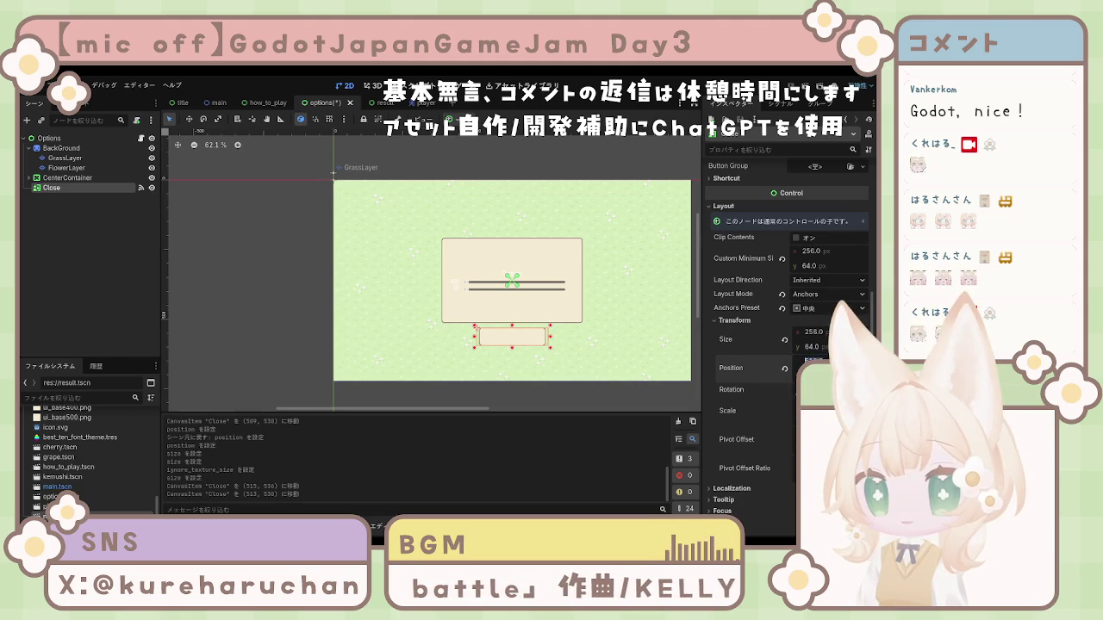
Try Position layout with an x position of 540, then reset the position to zero
left_click(810, 298)
left_click(810, 307)
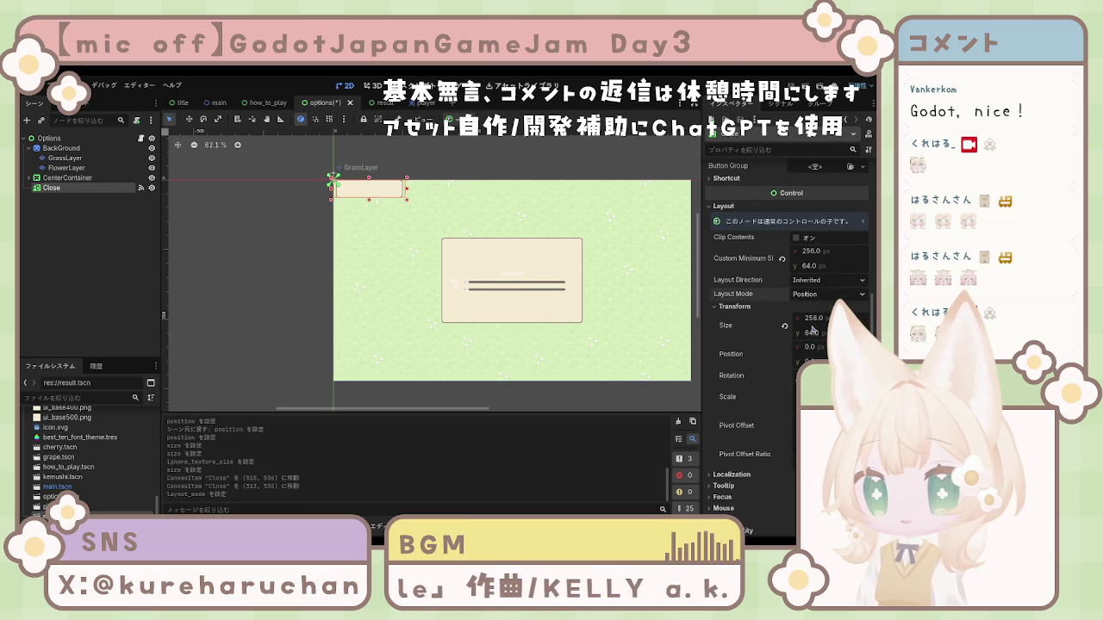
left_click(810, 346)
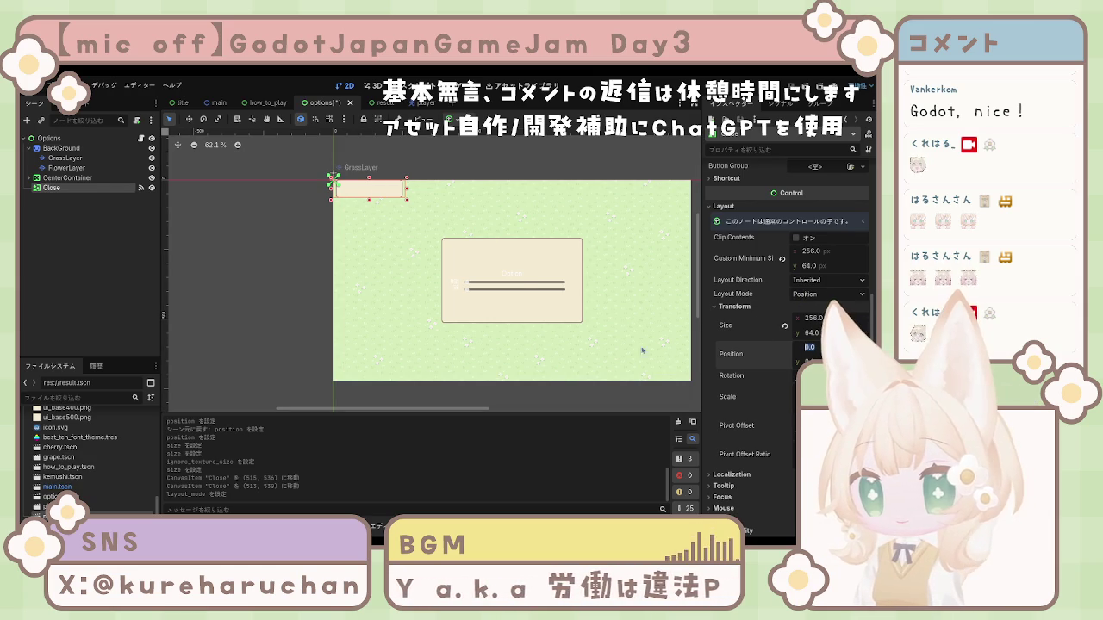
left_click_drag(385, 188, 531, 337)
type("540")
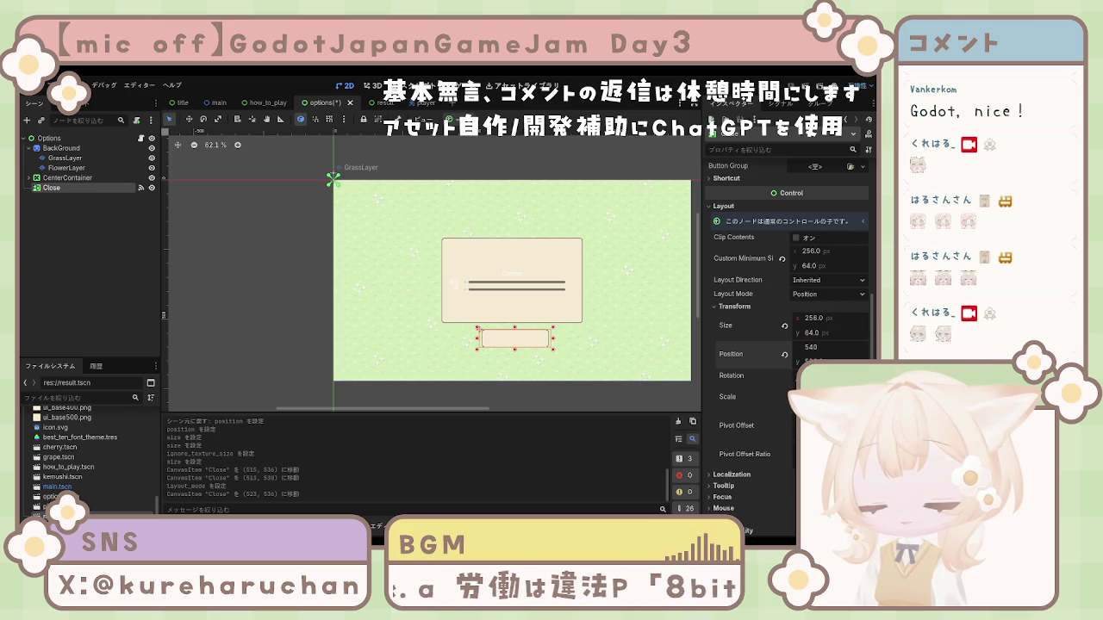
key("Return")
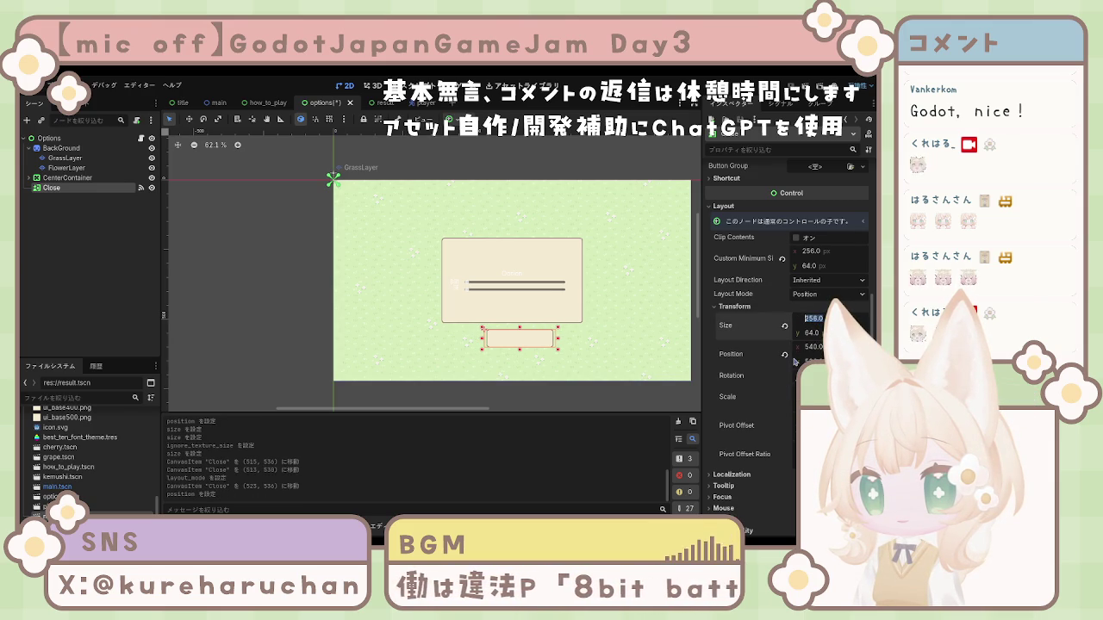
left_click(784, 355)
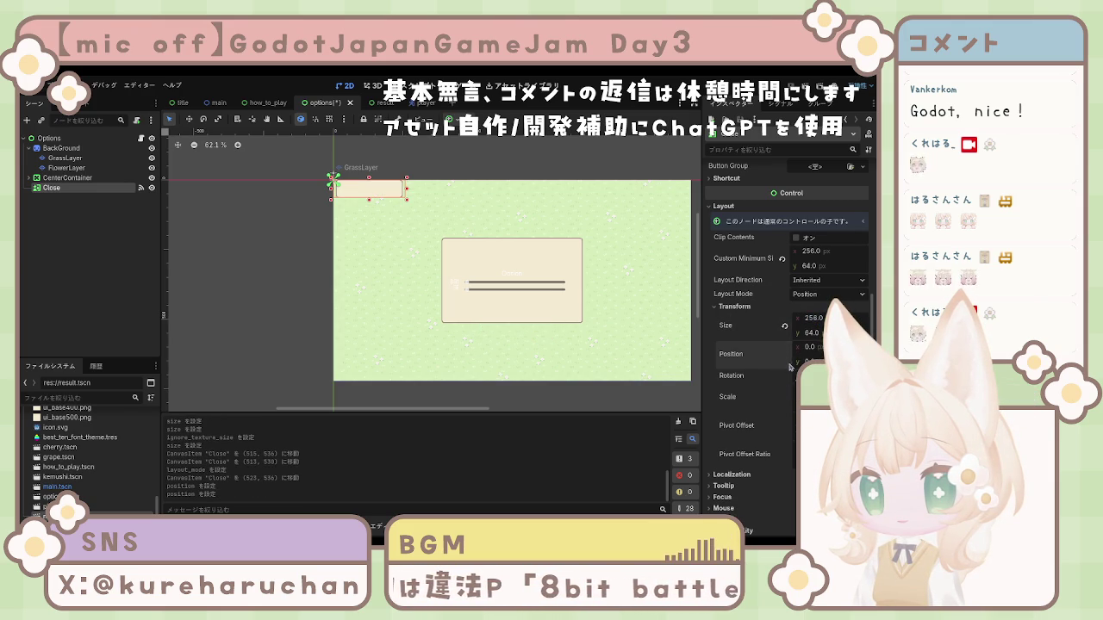
Return to Anchors with the Center preset and drag Close below the panel to 512, 531
left_click(827, 294)
left_click(818, 325)
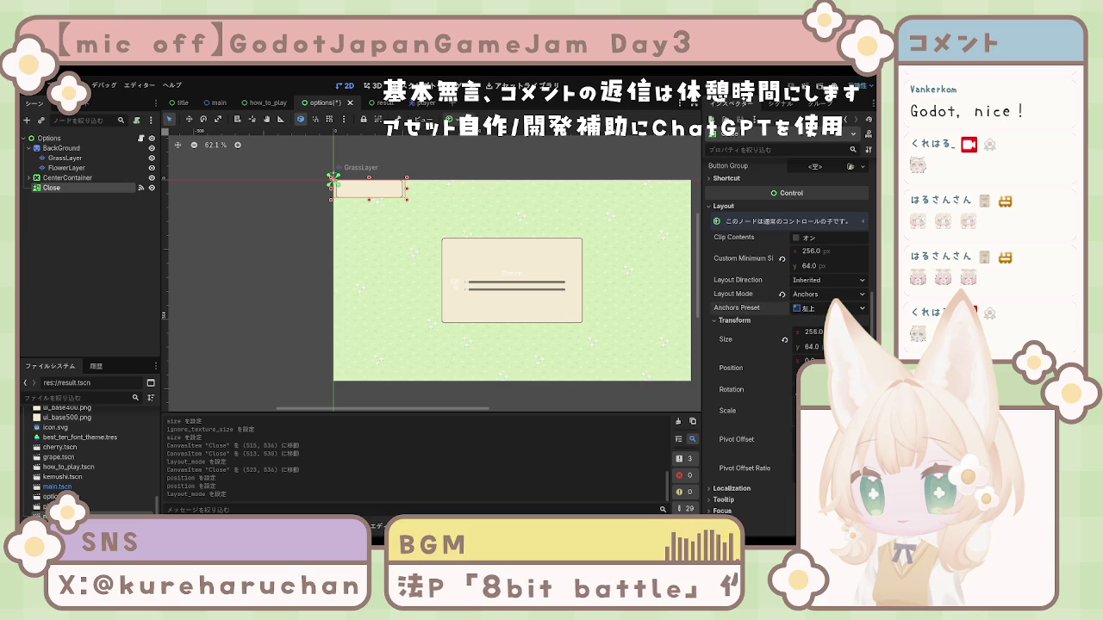
left_click(828, 307)
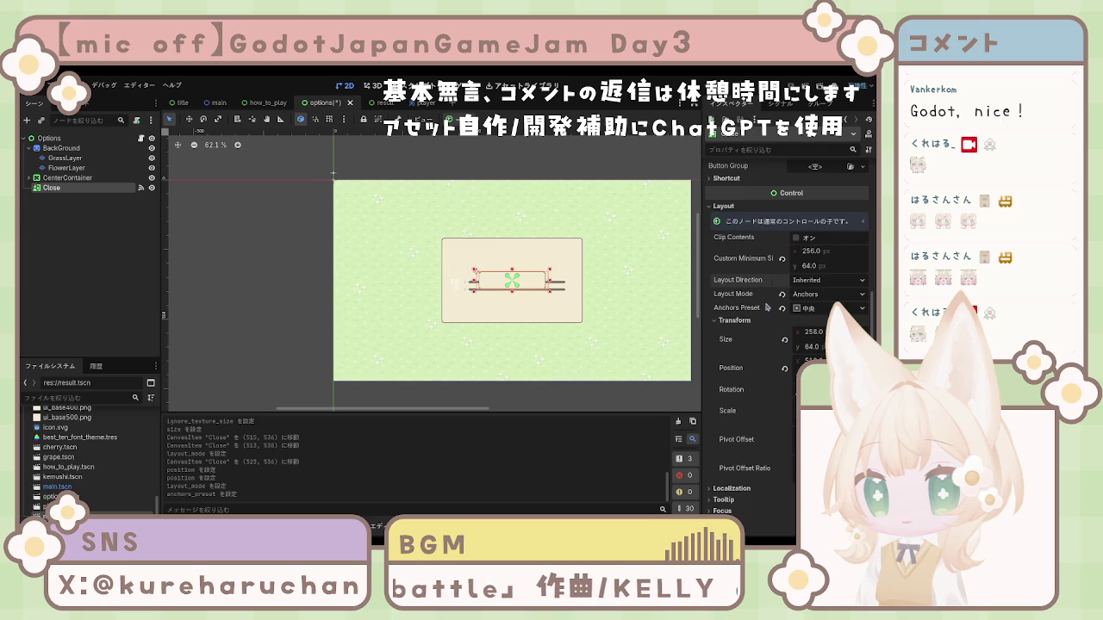
scroll(767, 308, "up", 3)
scroll(767, 313, "down", 4)
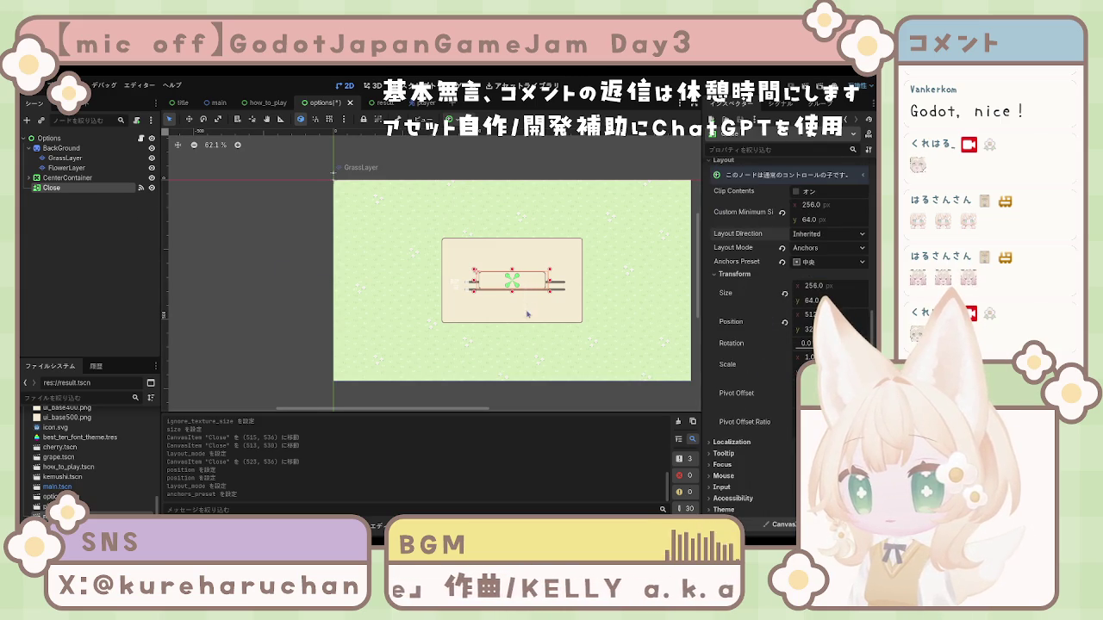
left_click_drag(525, 283, 523, 338)
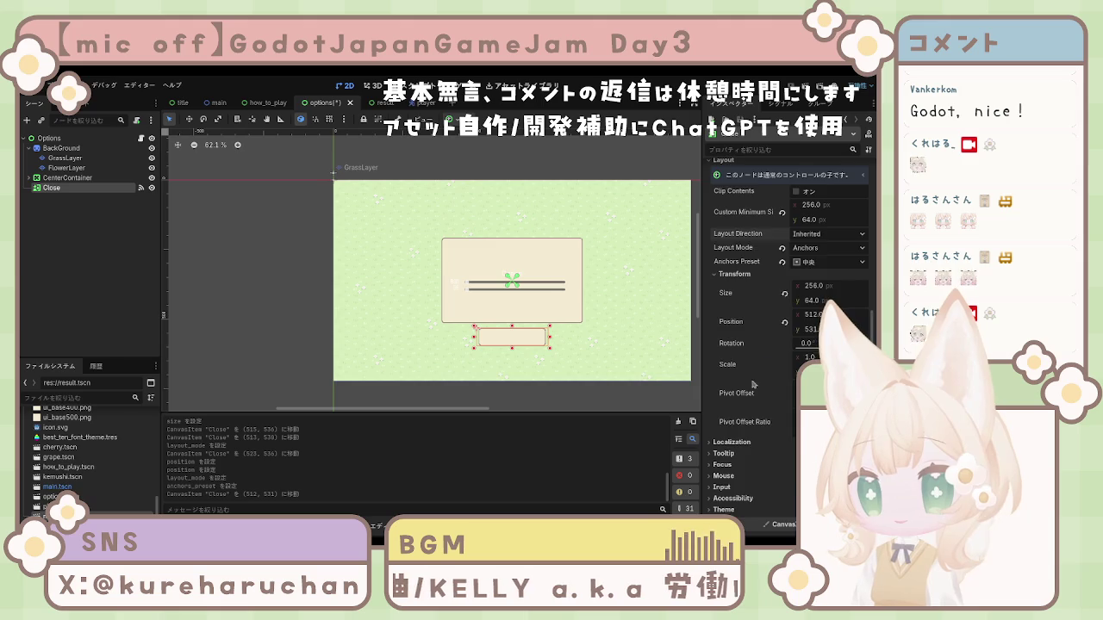
scroll(768, 367, "down", 3)
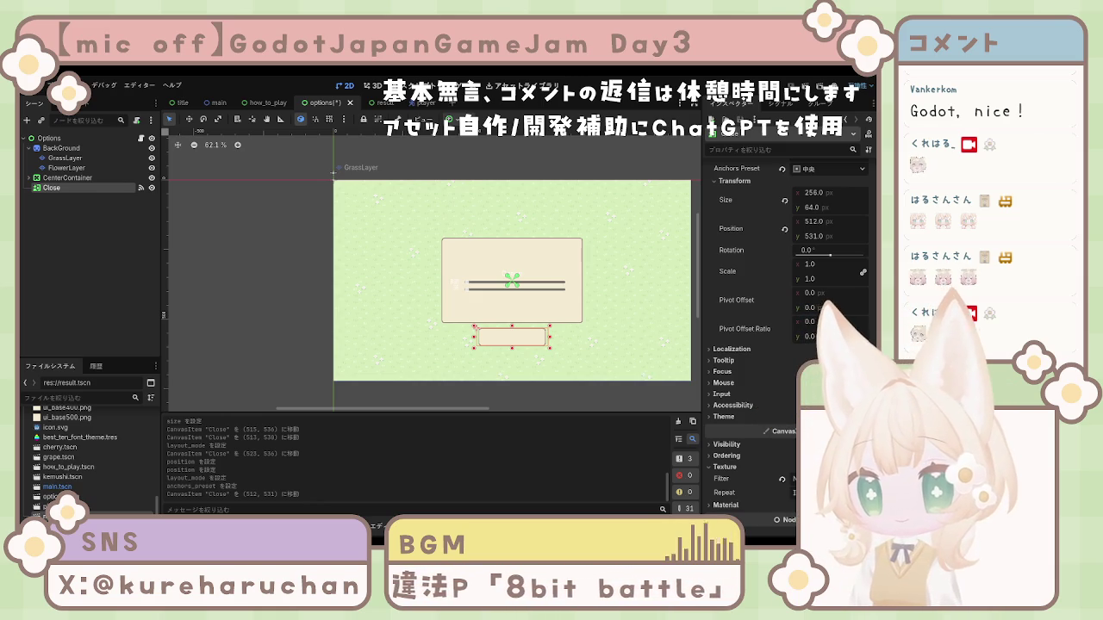
left_click(580, 337)
left_click(527, 338)
scroll(527, 339, "up", 4)
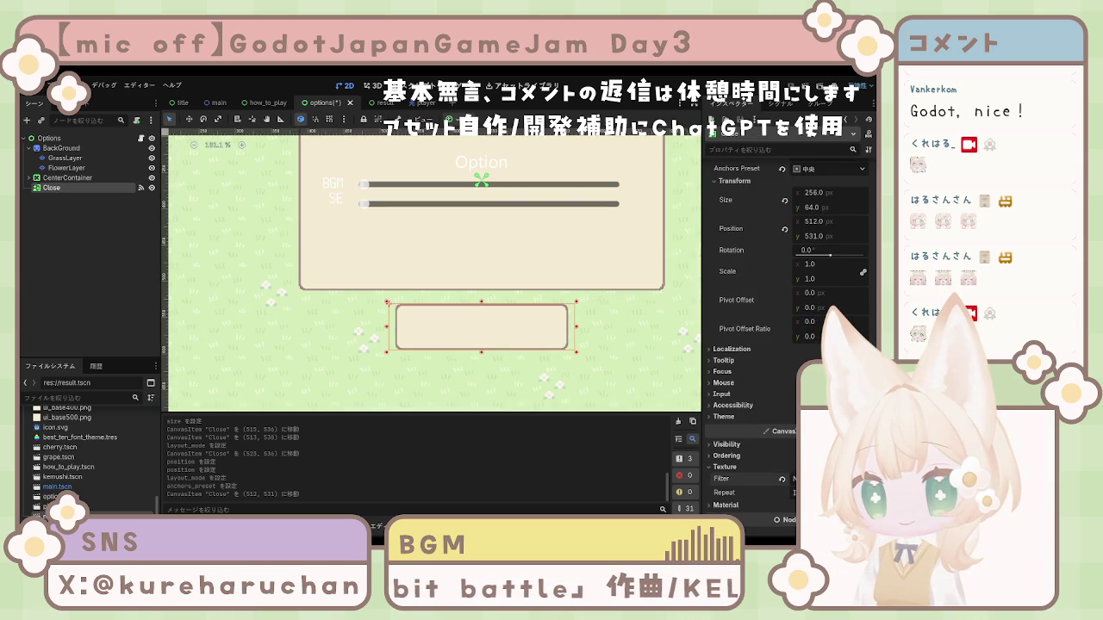
left_click(64, 208)
left_click(57, 188)
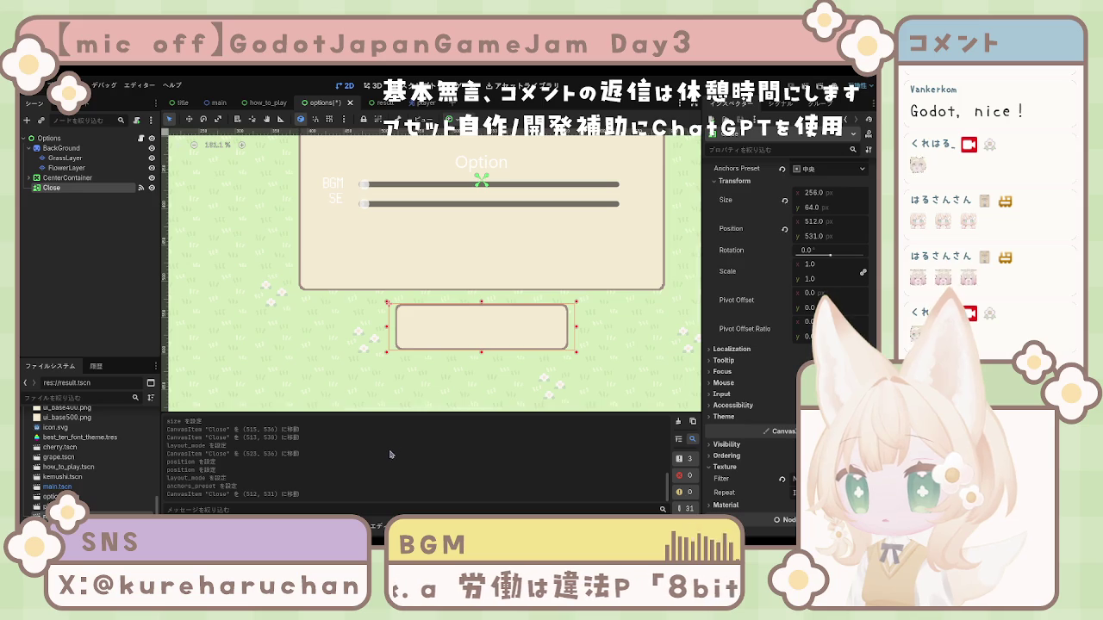
left_click(111, 188)
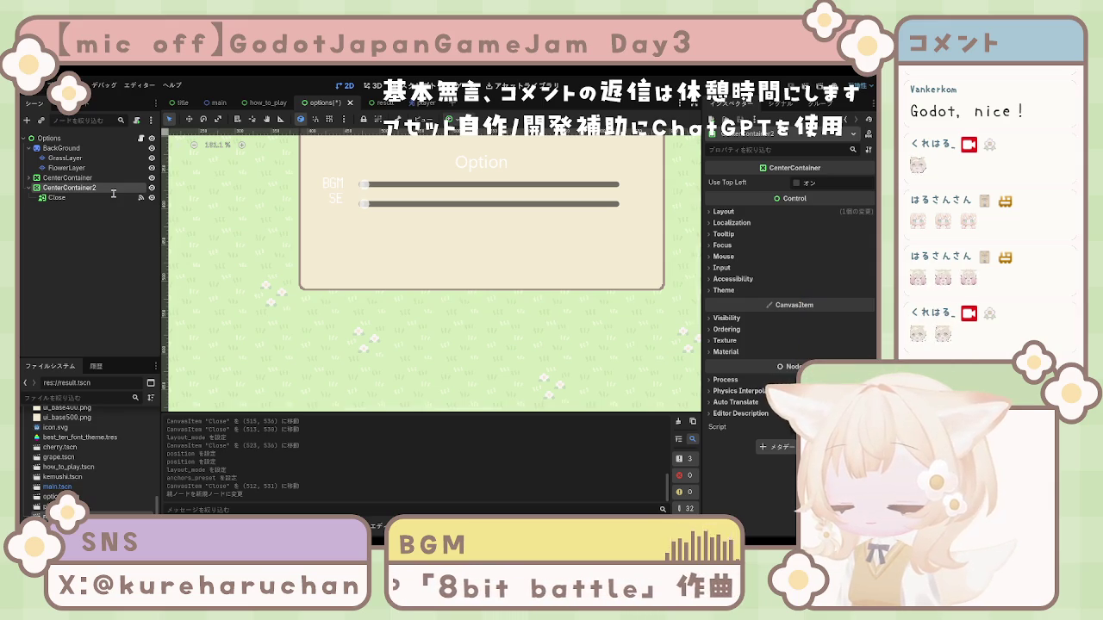
Name the new wrapper CloseButtonContainer and add a Label node inside it
type("CloseButtonContainer")
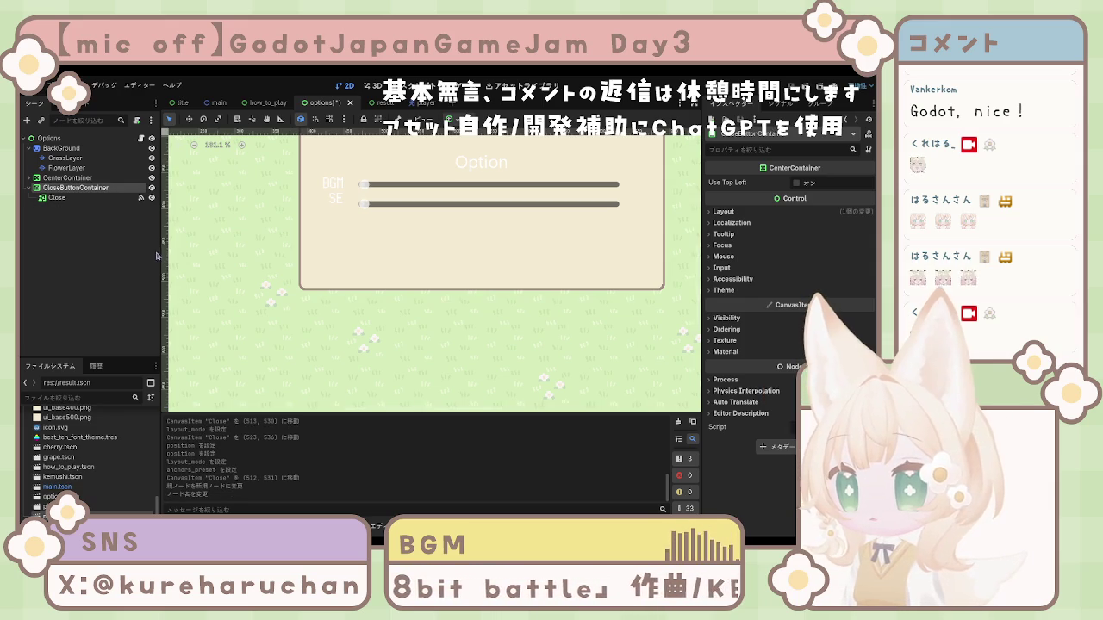
left_click(84, 202)
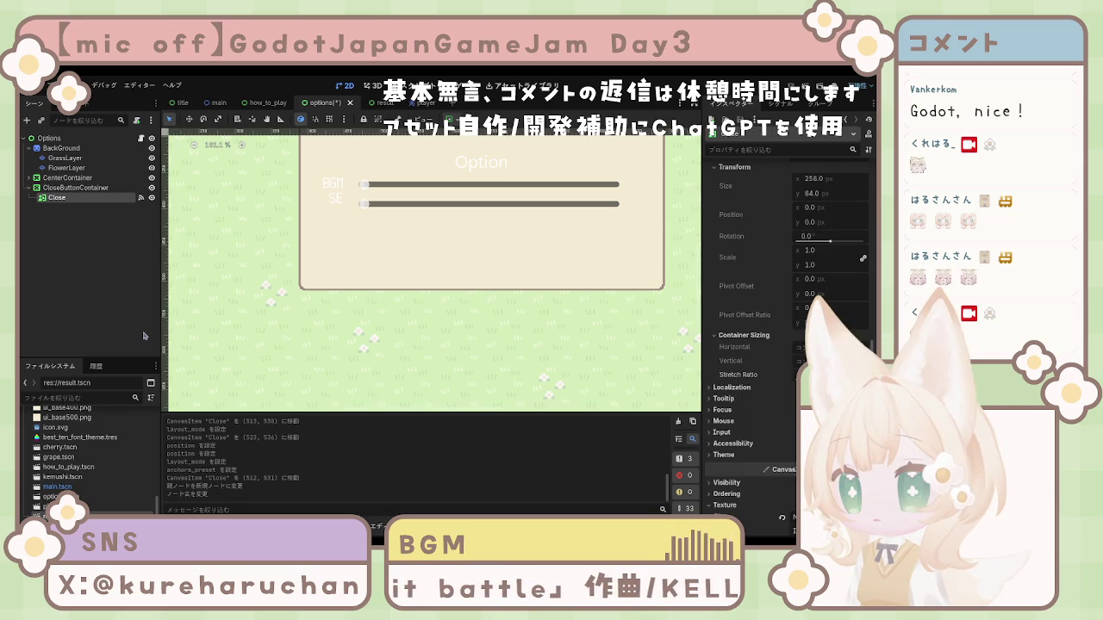
left_click(65, 188)
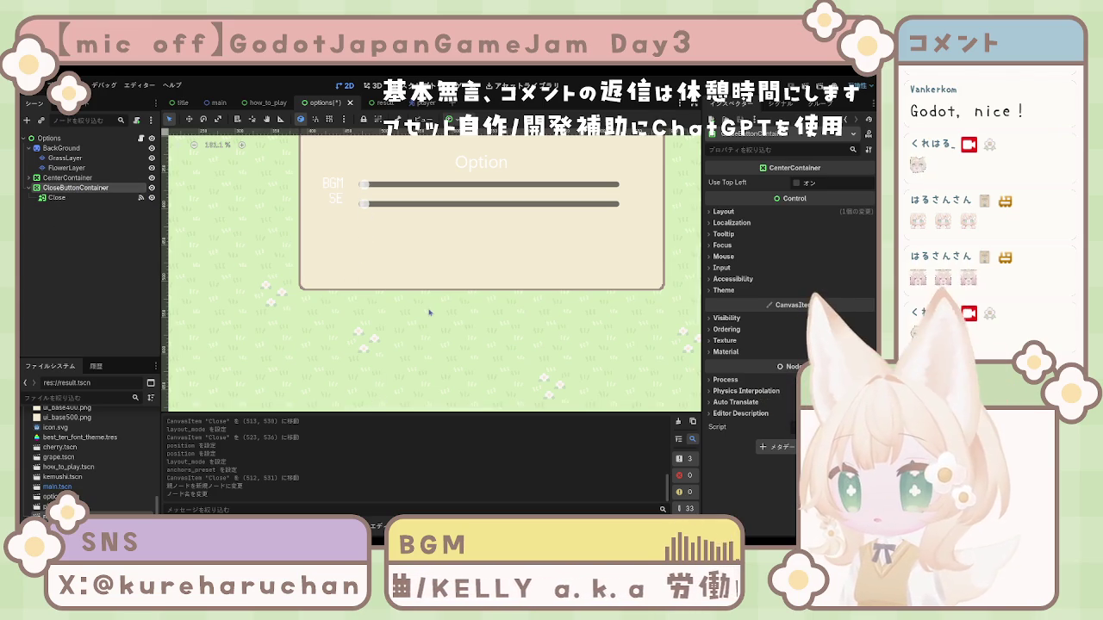
key("ctrl+v")
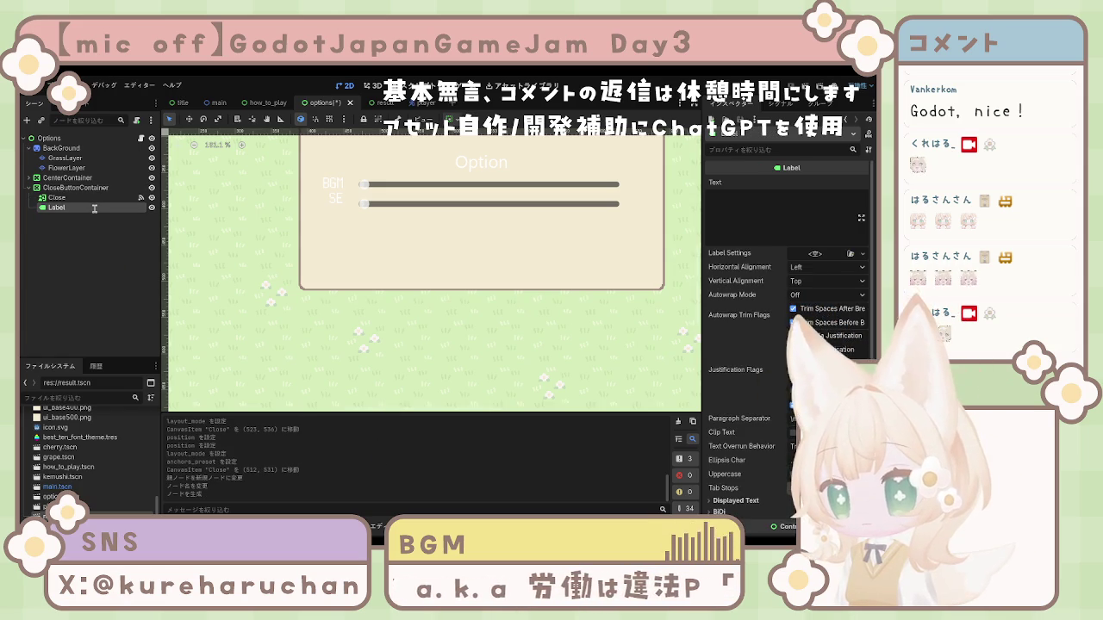
Rename the label CloseLabel and set its text to Close
type("Close")
key("Return")
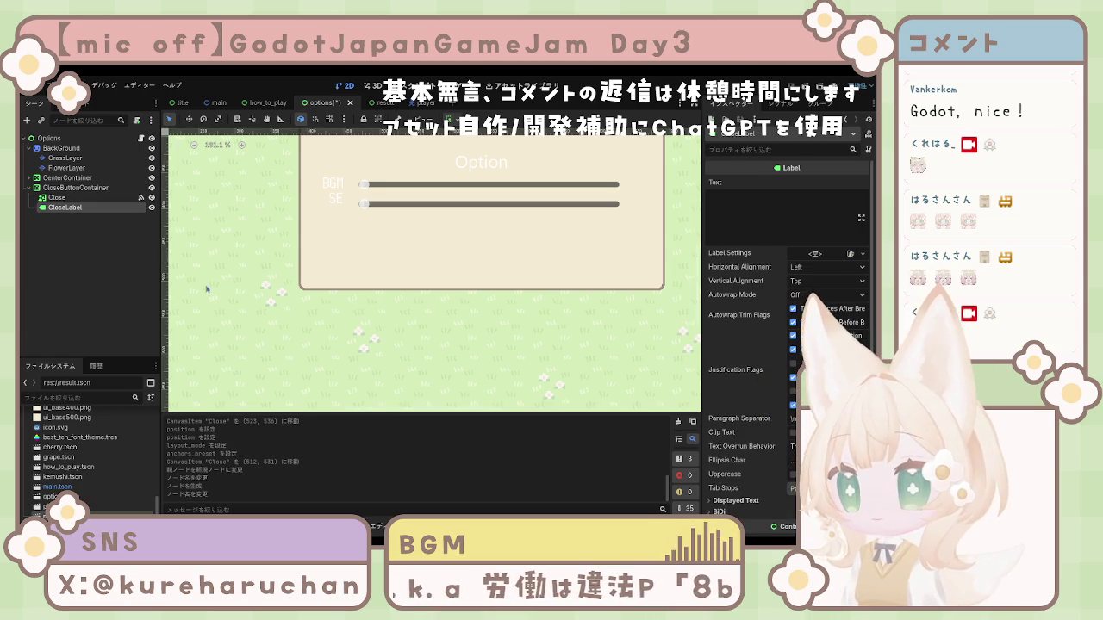
left_click(775, 209)
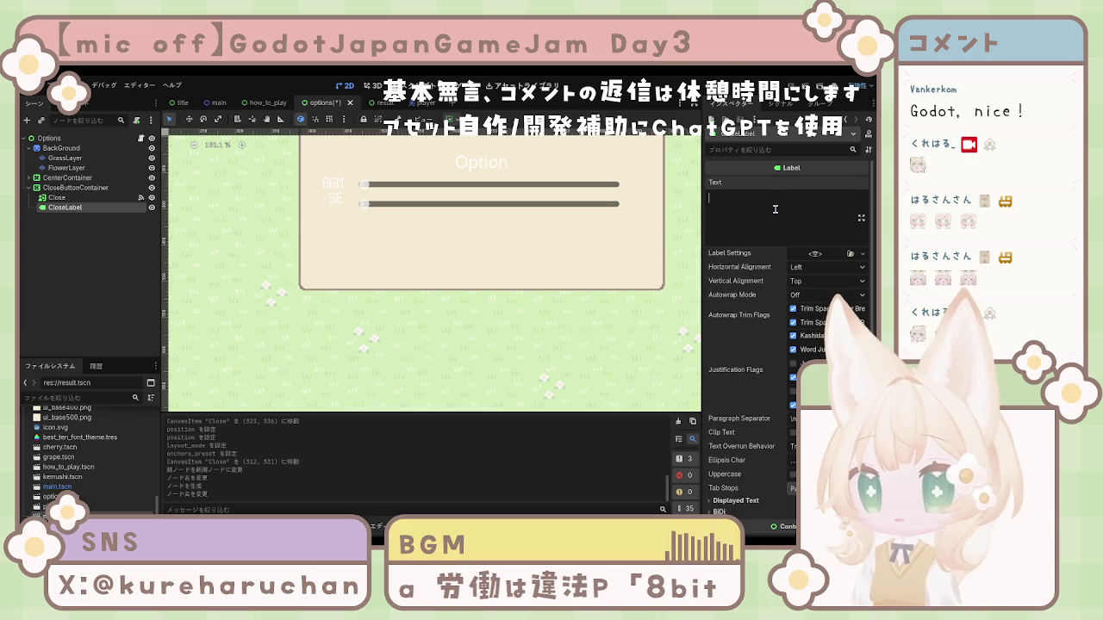
type("Close")
key("Return")
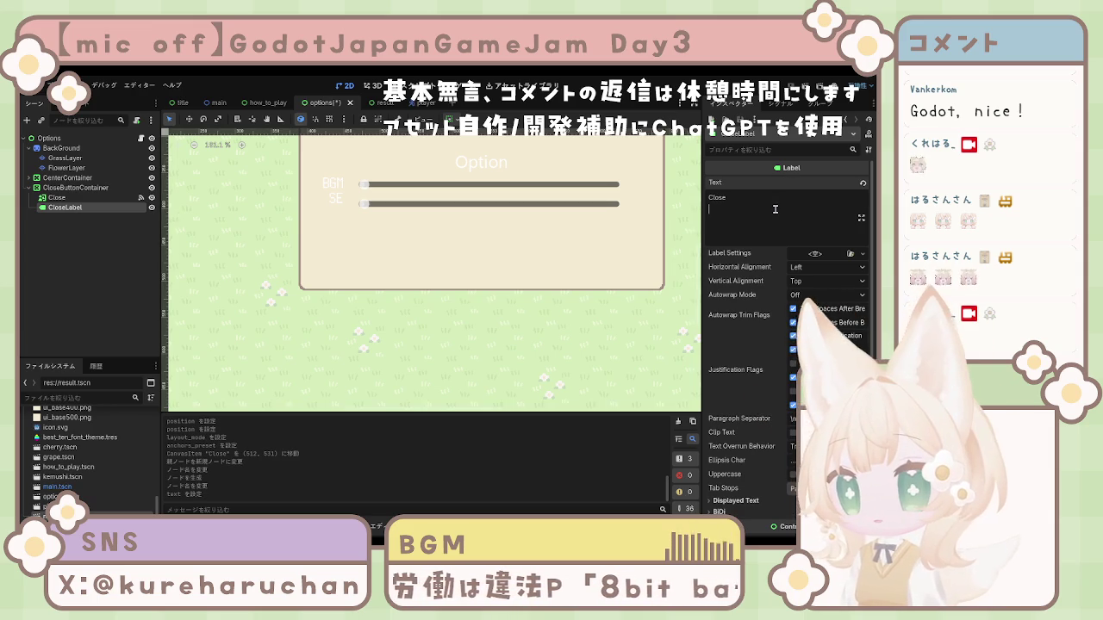
key("BackSpace")
Center the CloseLabel text horizontally and vertically
scroll(561, 281, "up", 3)
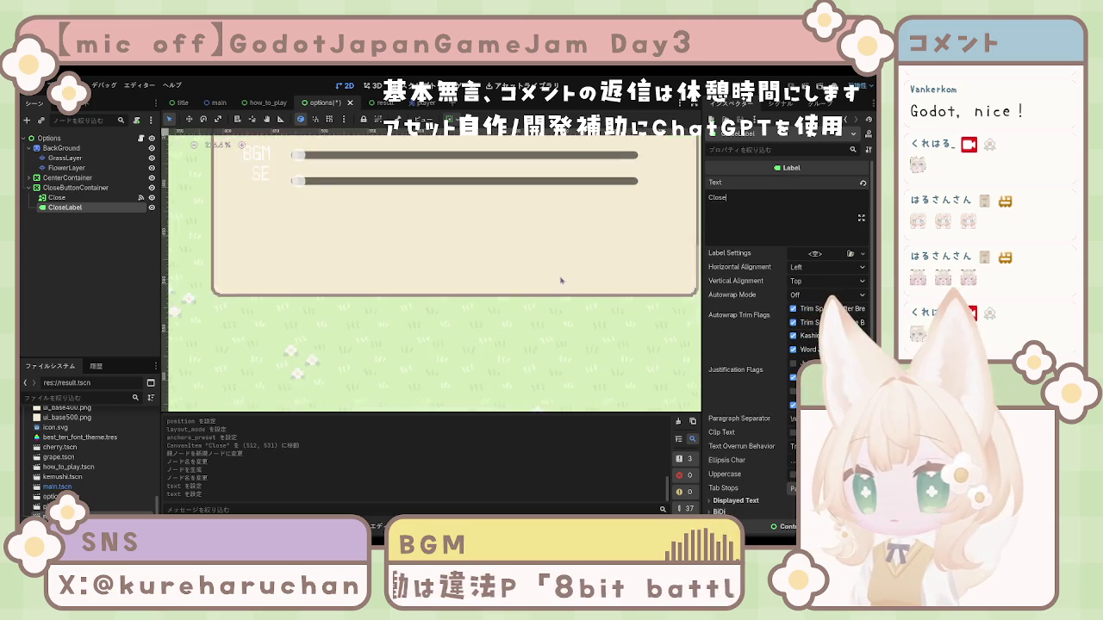
scroll(561, 281, "down", 5)
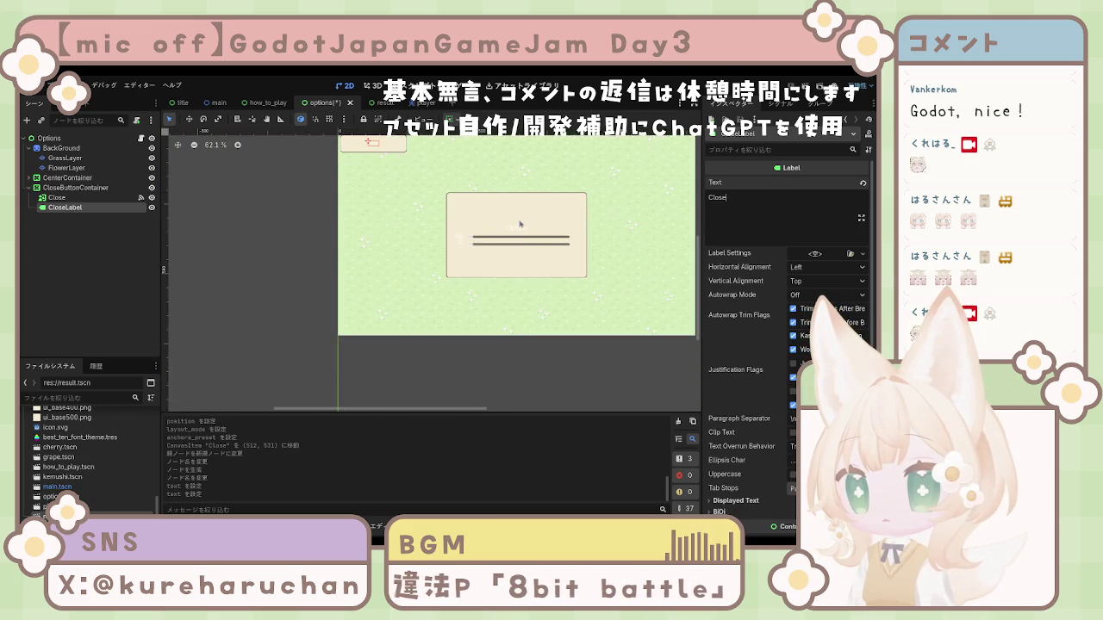
left_click_drag(521, 227, 512, 257)
scroll(387, 178, "up", 2)
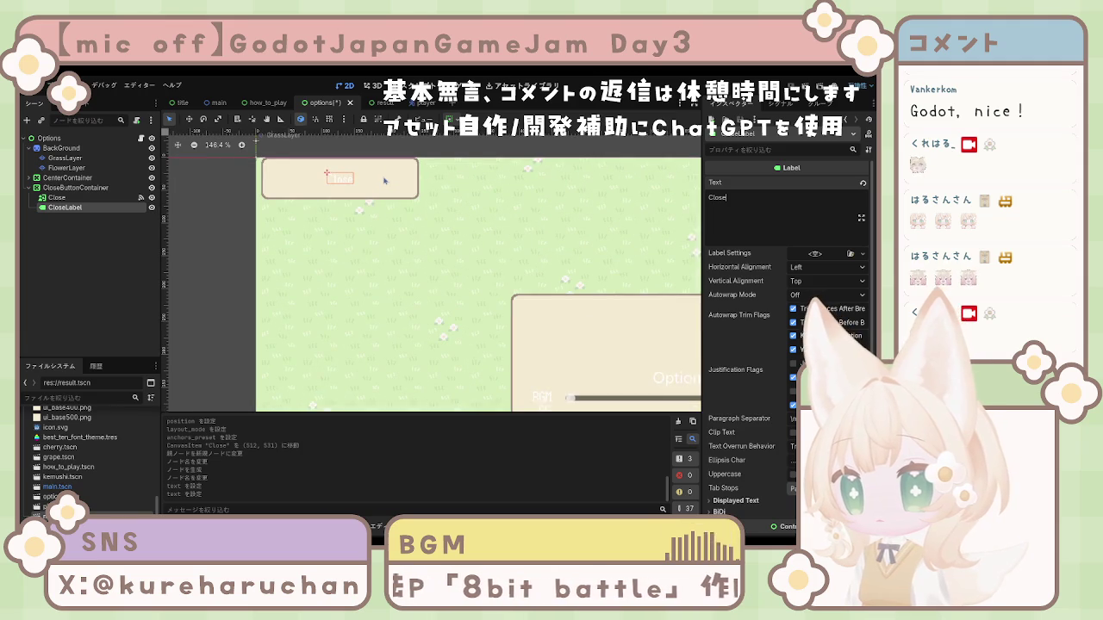
left_click_drag(645, 330, 612, 290)
left_click(818, 267)
left_click(819, 287)
left_click(819, 287)
left_click(817, 308)
scroll(739, 357, "down", 5)
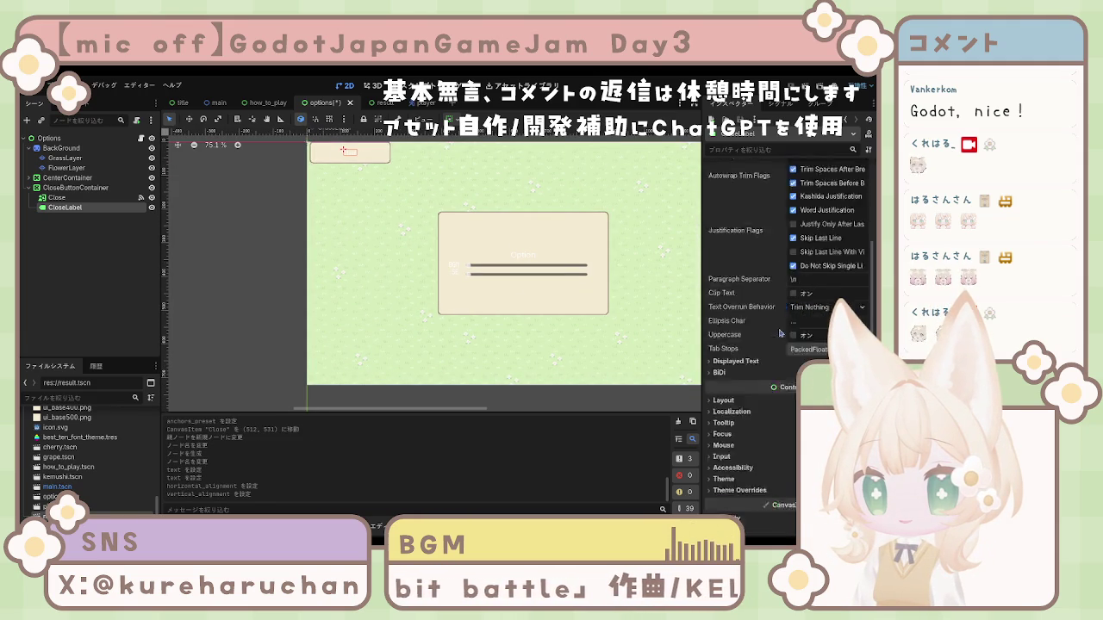
Assign the font theme .tres and enable the Font Color and Font Size overrides
left_click(724, 358)
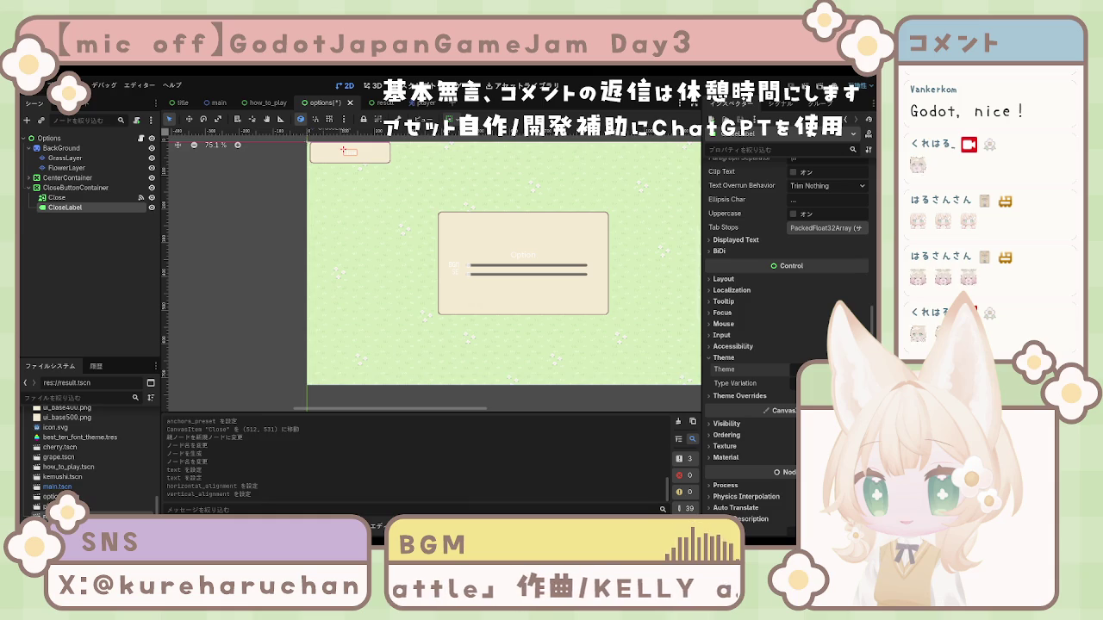
mouse_move(79, 437)
left_mouse_down()
mouse_move(395, 422)
mouse_move(392, 457)
mouse_move(827, 369)
left_mouse_up()
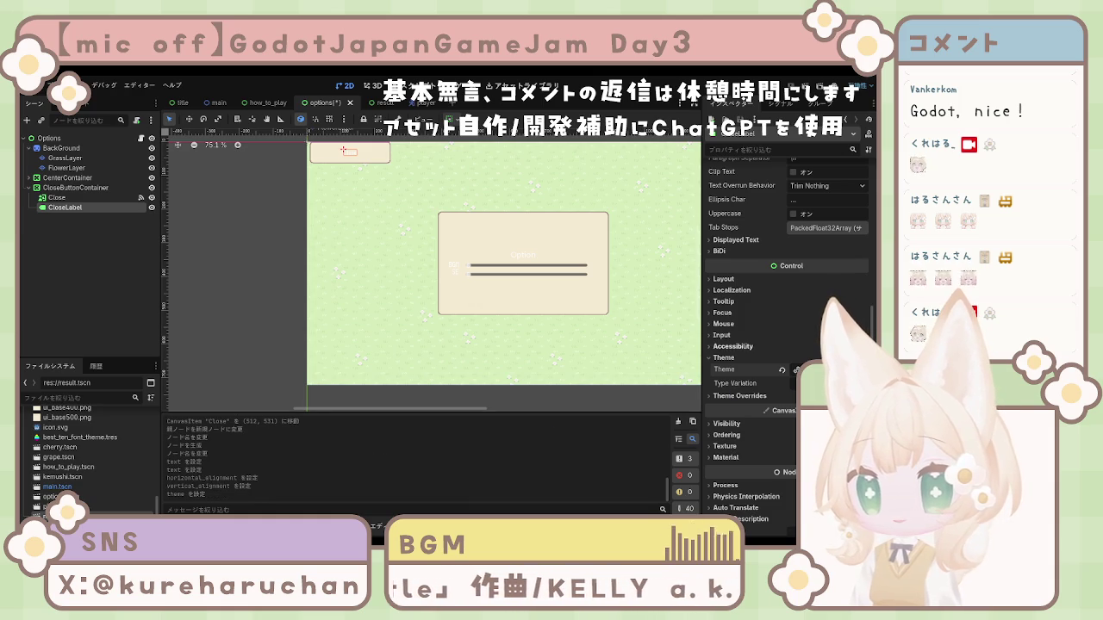
left_click(739, 397)
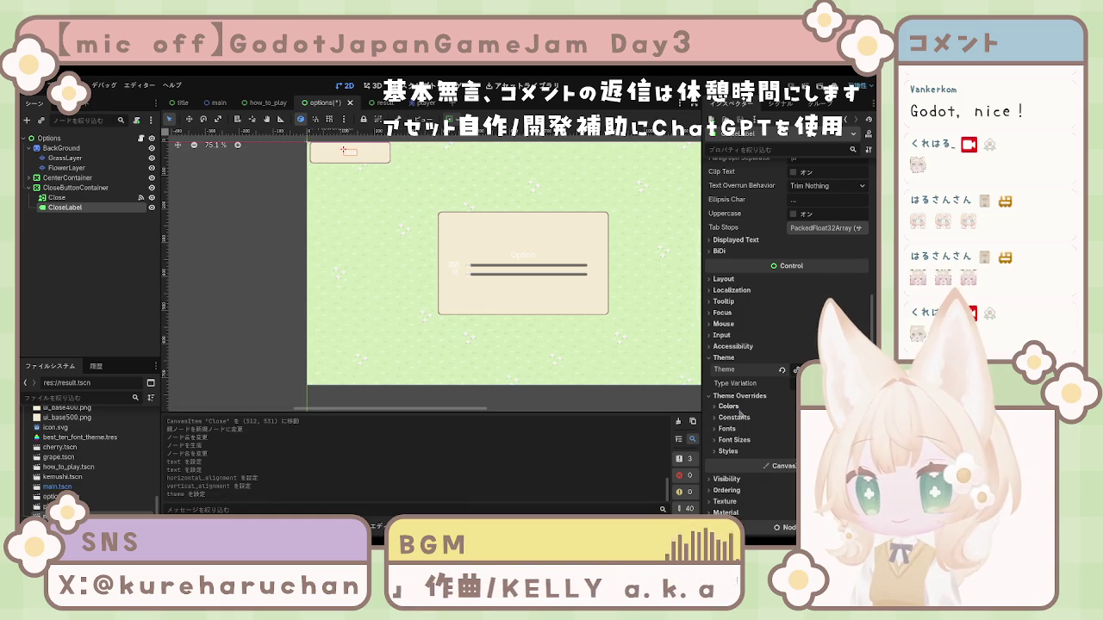
left_click(733, 406)
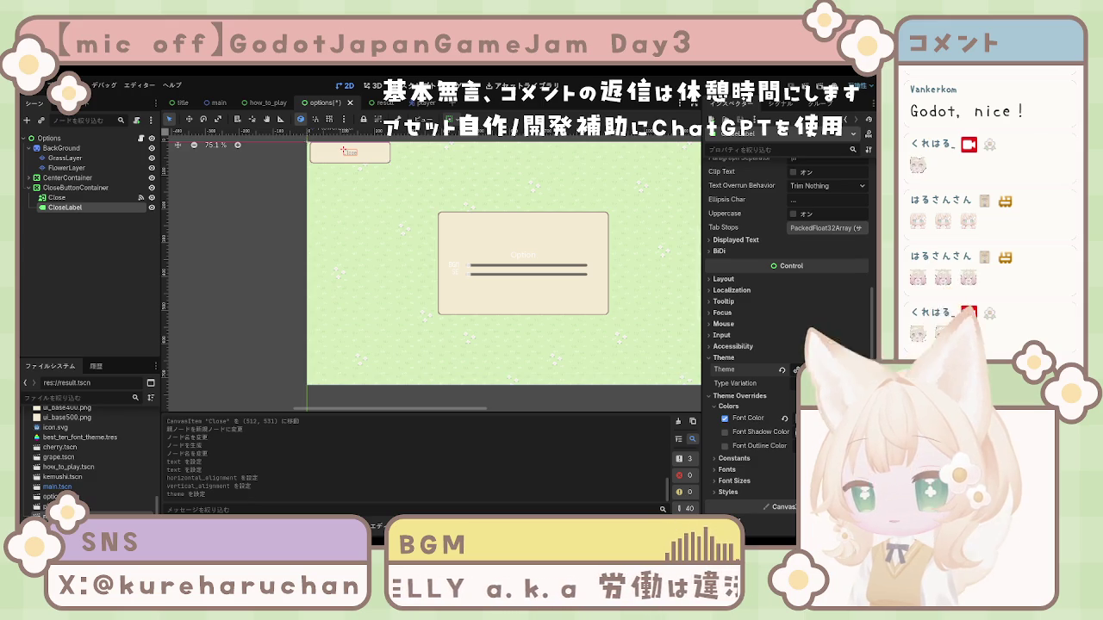
left_click(721, 470)
left_click(735, 509)
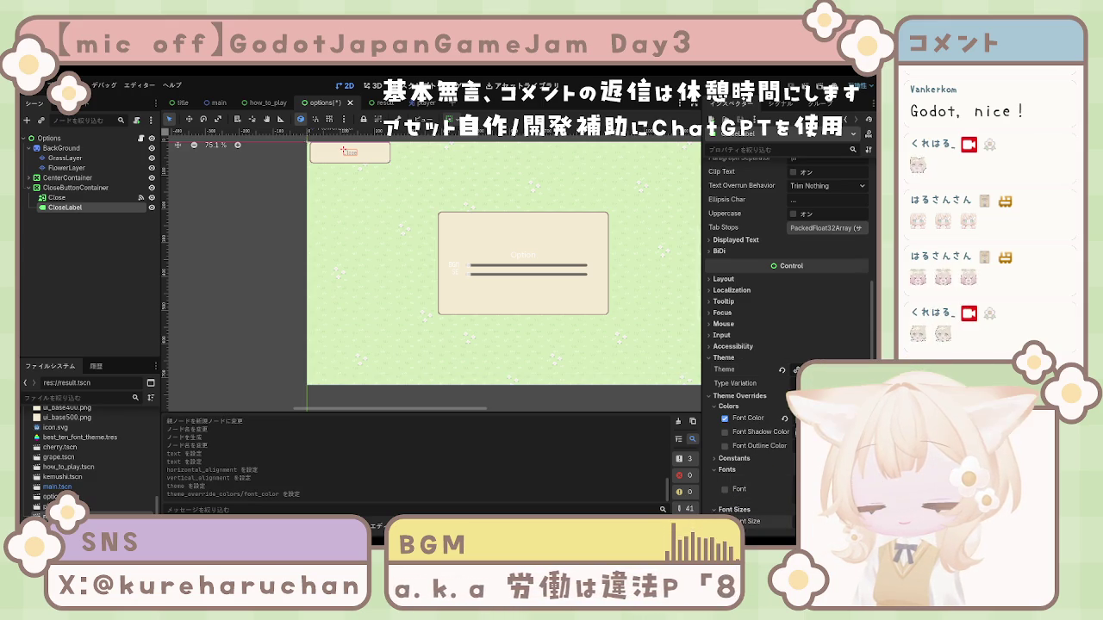
left_click(725, 521)
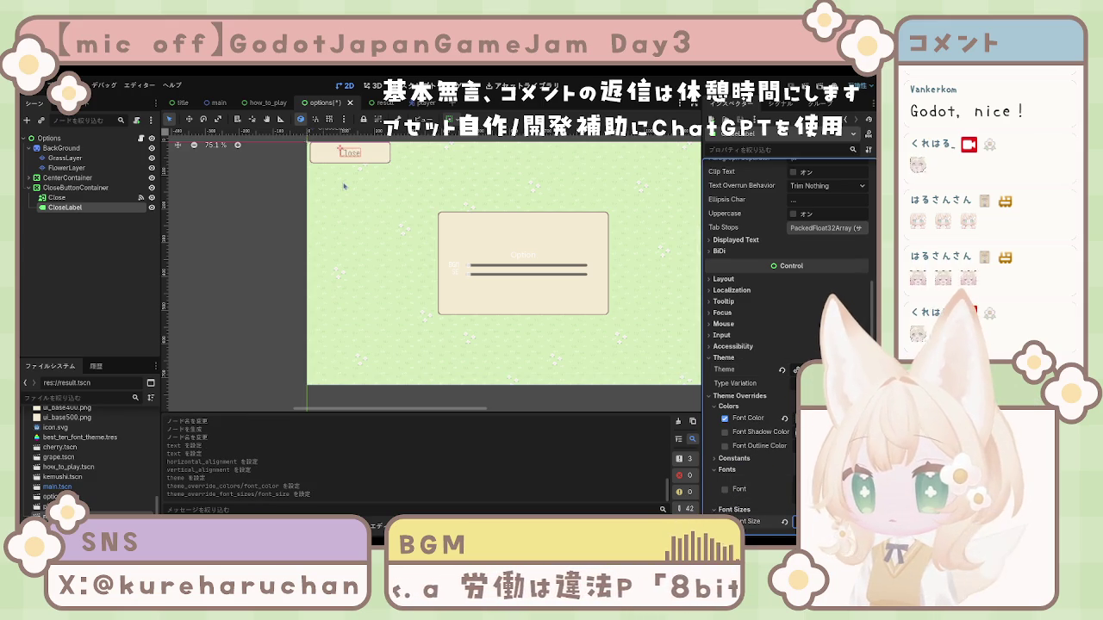
left_click(57, 197)
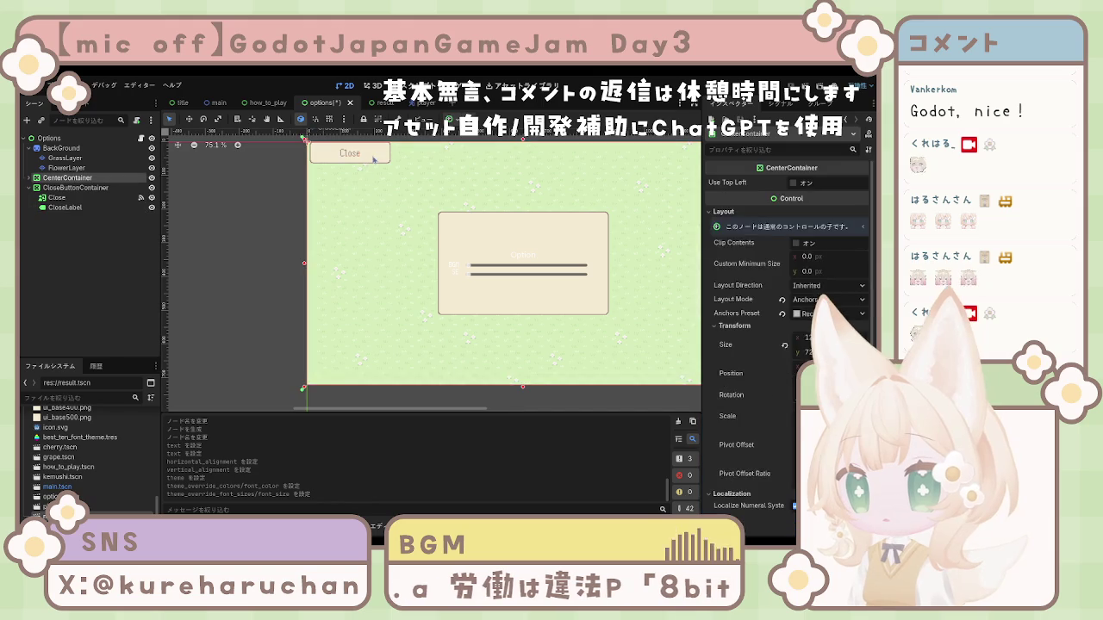
Set CloseButtonContainer to Anchors layout with the Center anchor preset
left_click(80, 188)
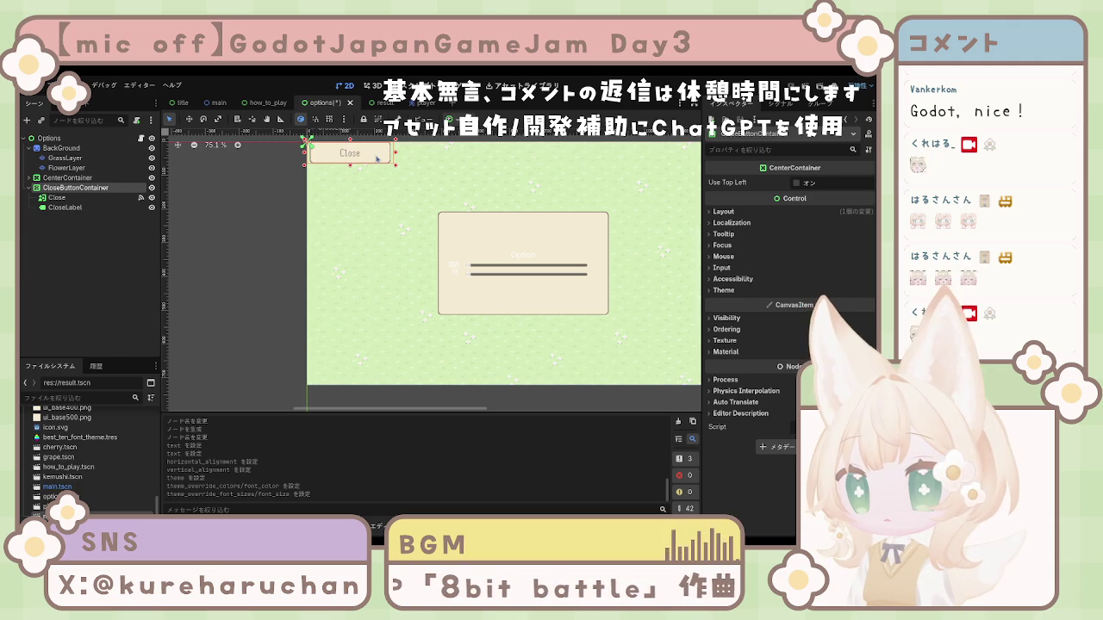
left_click(376, 158)
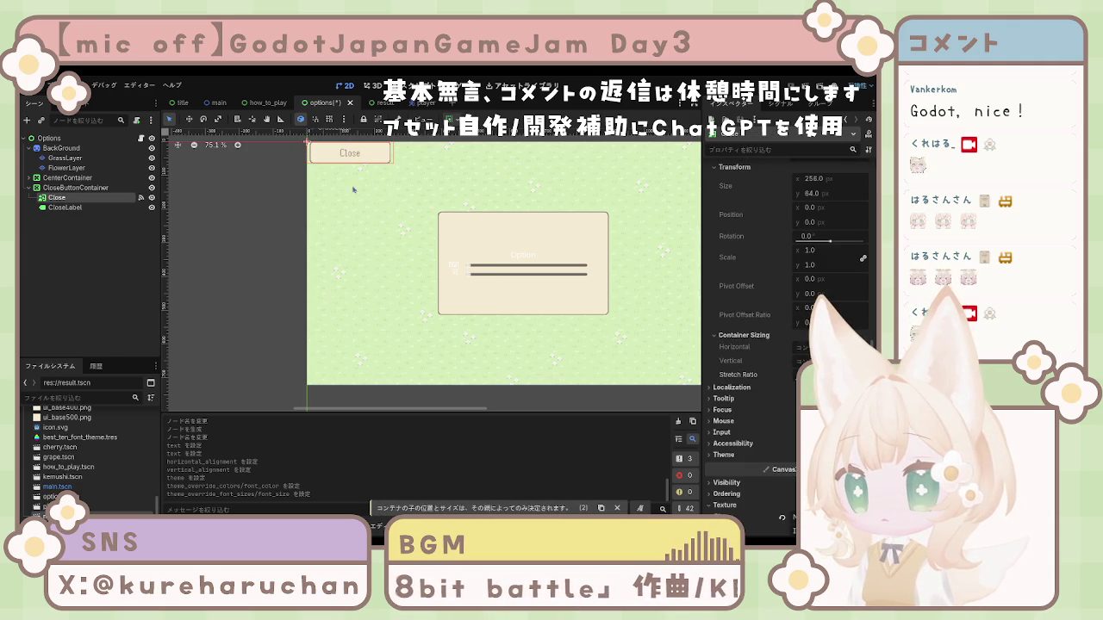
left_click(75, 188)
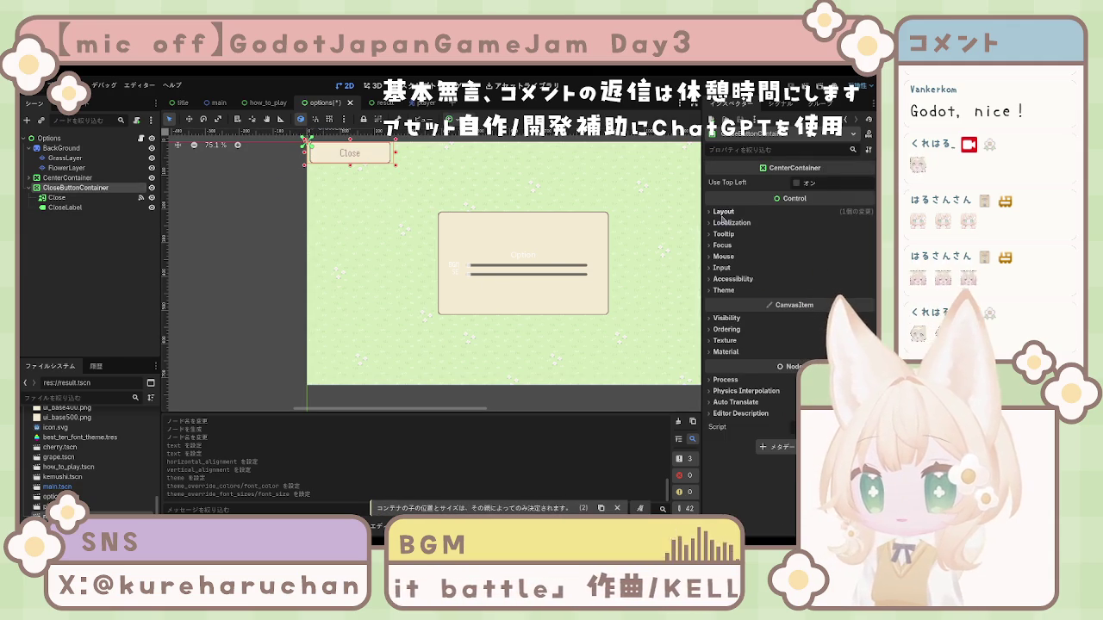
left_click(722, 214)
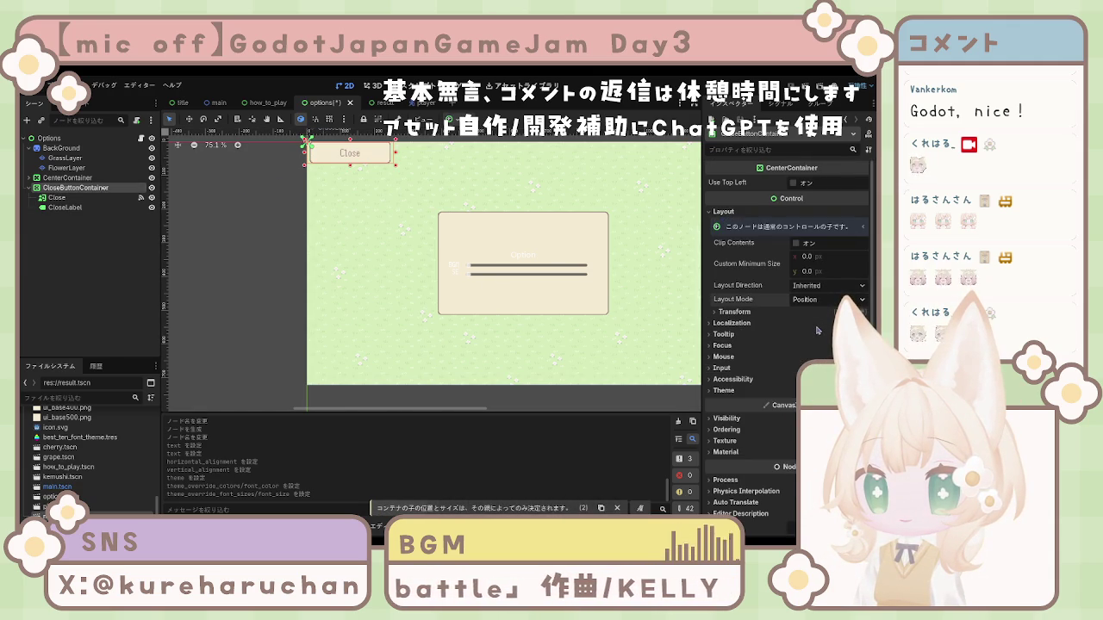
left_click(827, 299)
left_click(814, 328)
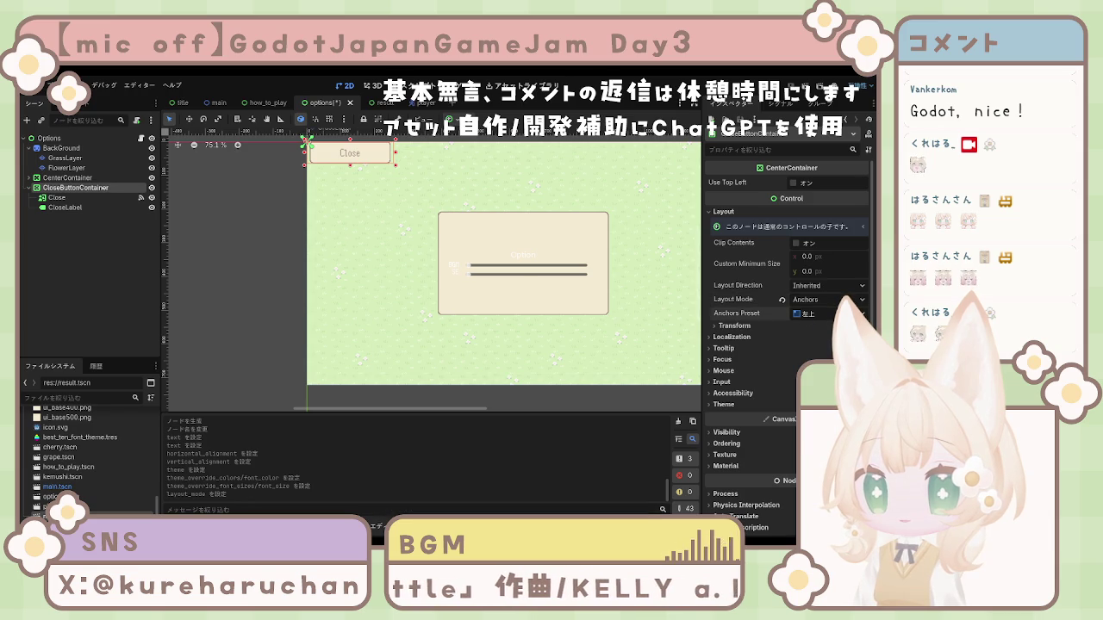
left_click(819, 314)
left_click(810, 405)
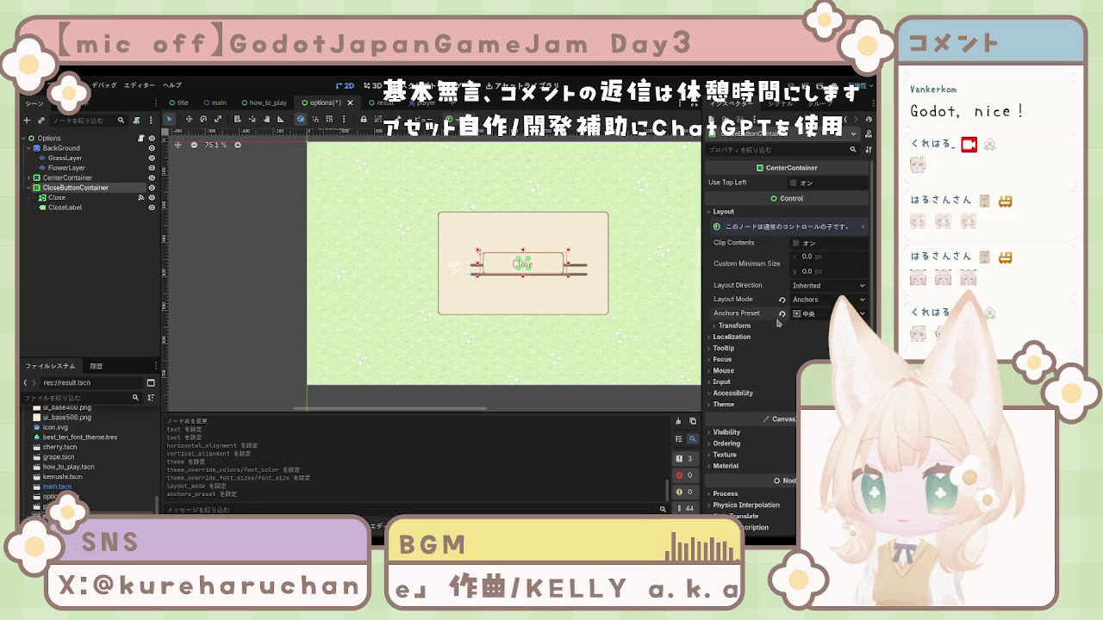
Adjust the container's Transform position so Close sits just below the panel
left_click(747, 331)
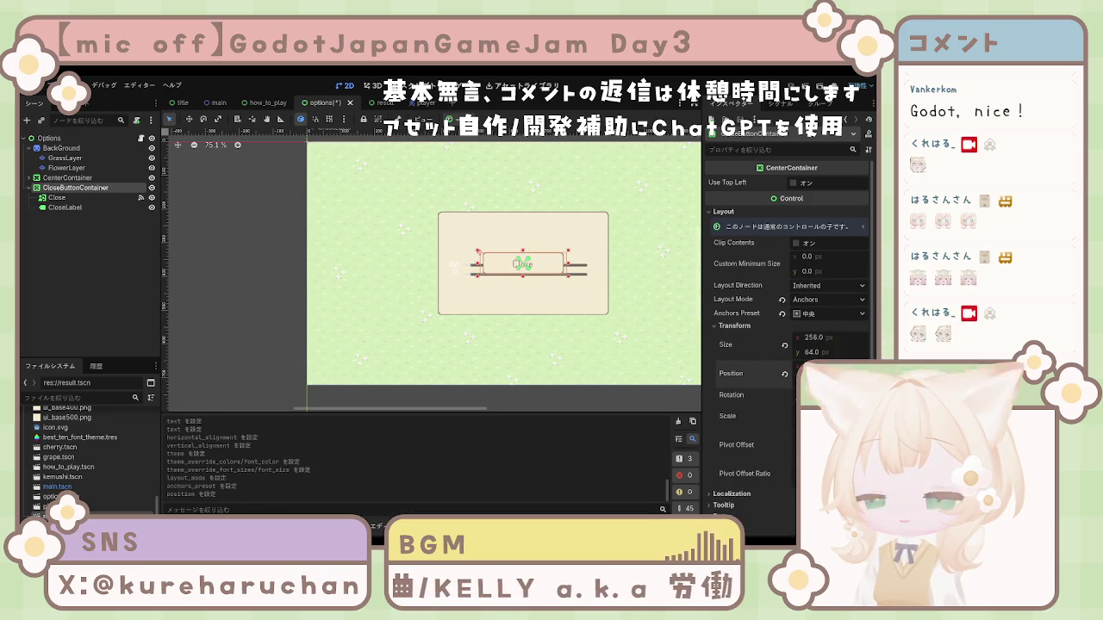
left_click_drag(539, 274, 541, 302)
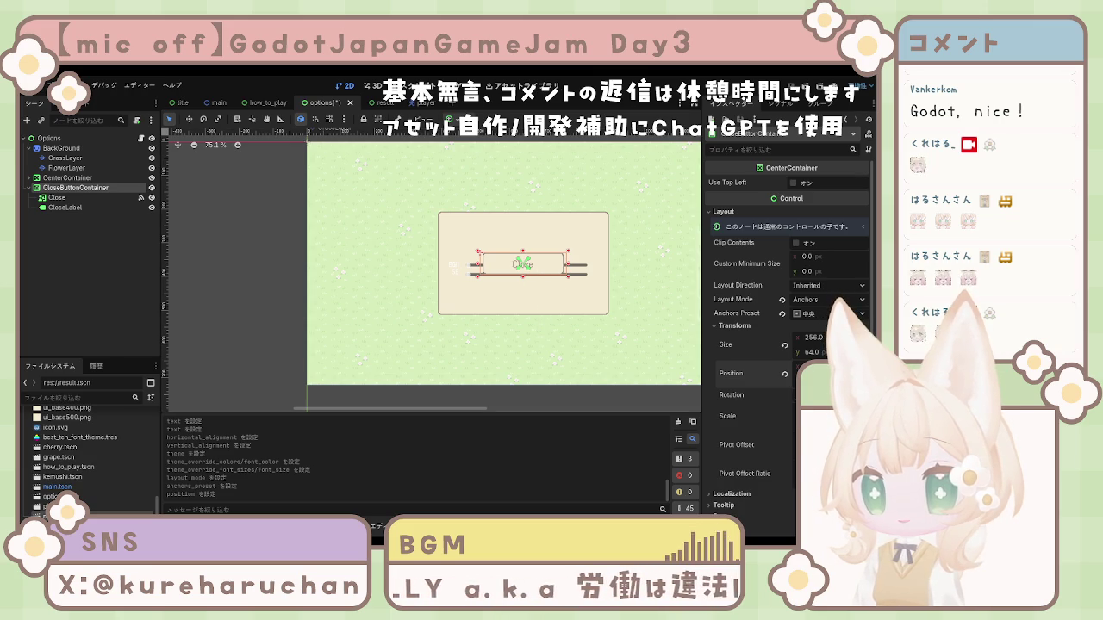
key("Return")
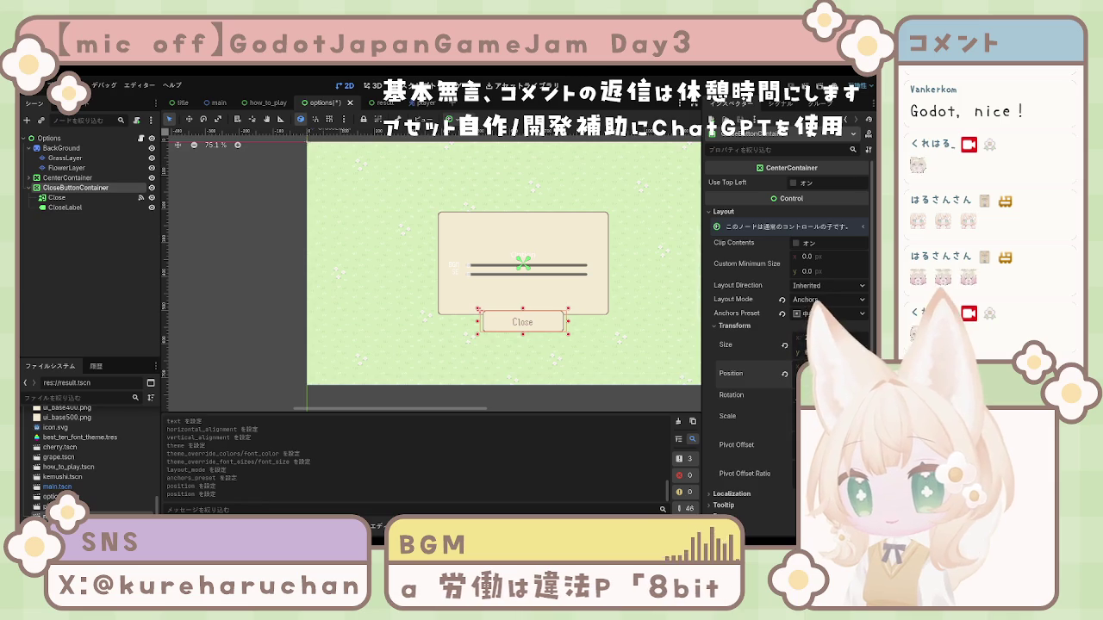
key("Return")
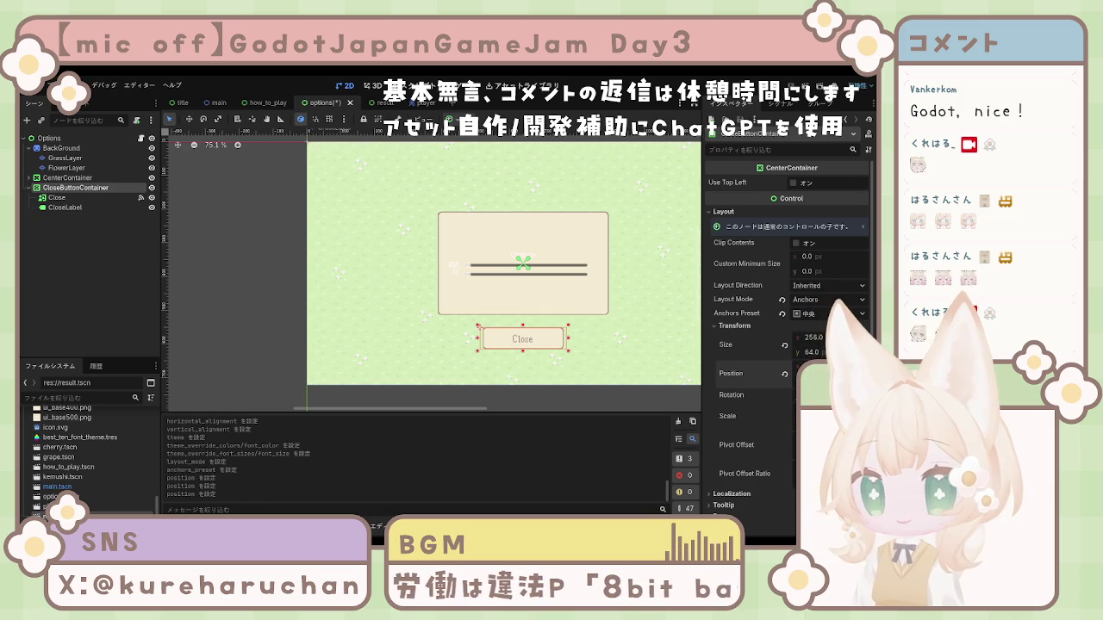
key("Return")
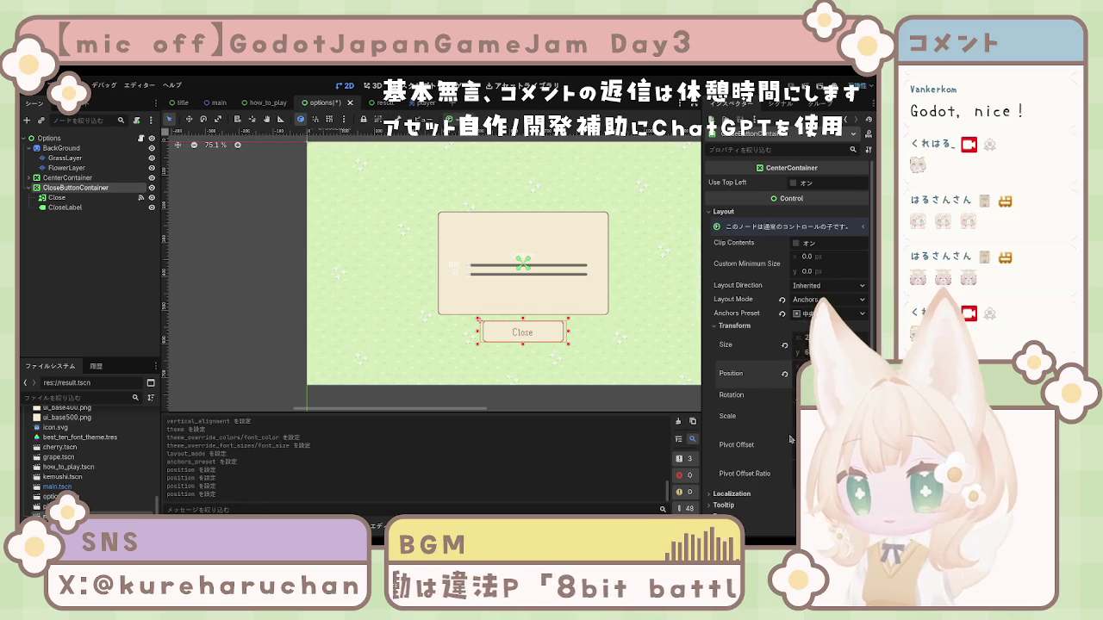
Click through GrassLayer, Options, CloseButtonContainer and Close to compare their properties
left_click(558, 402)
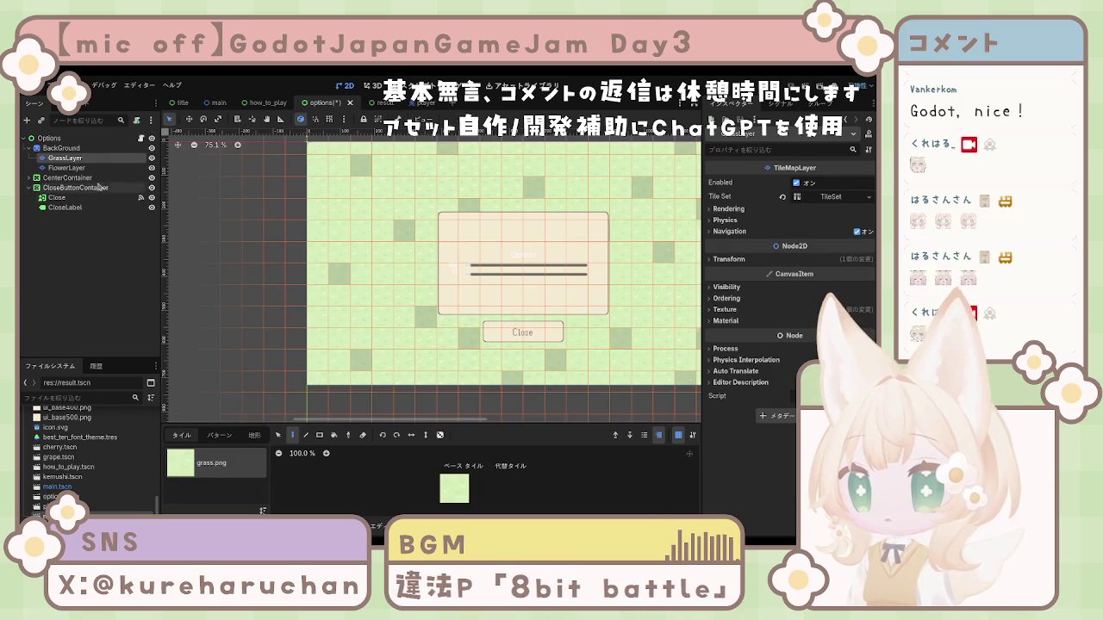
left_click(50, 138)
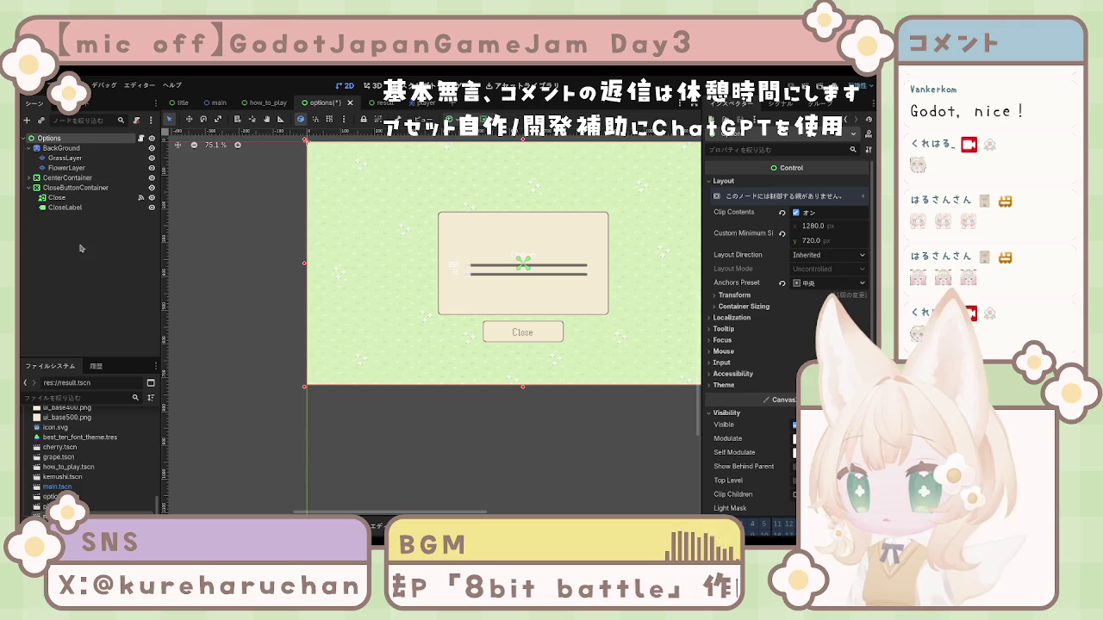
left_click(77, 188)
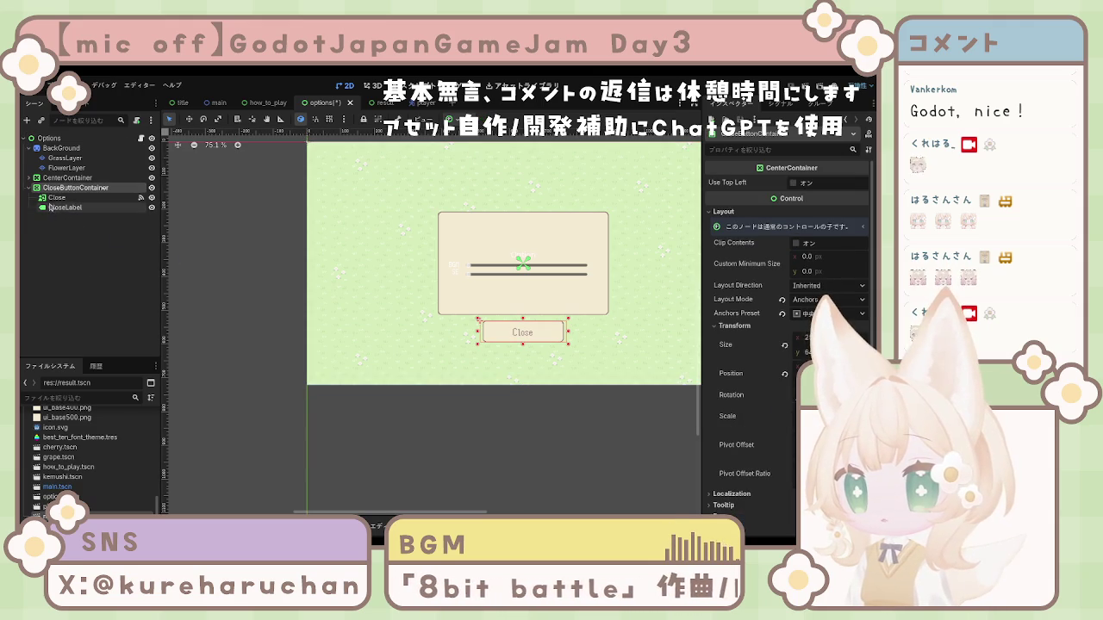
left_click(57, 198)
left_click(63, 190)
left_click(61, 198)
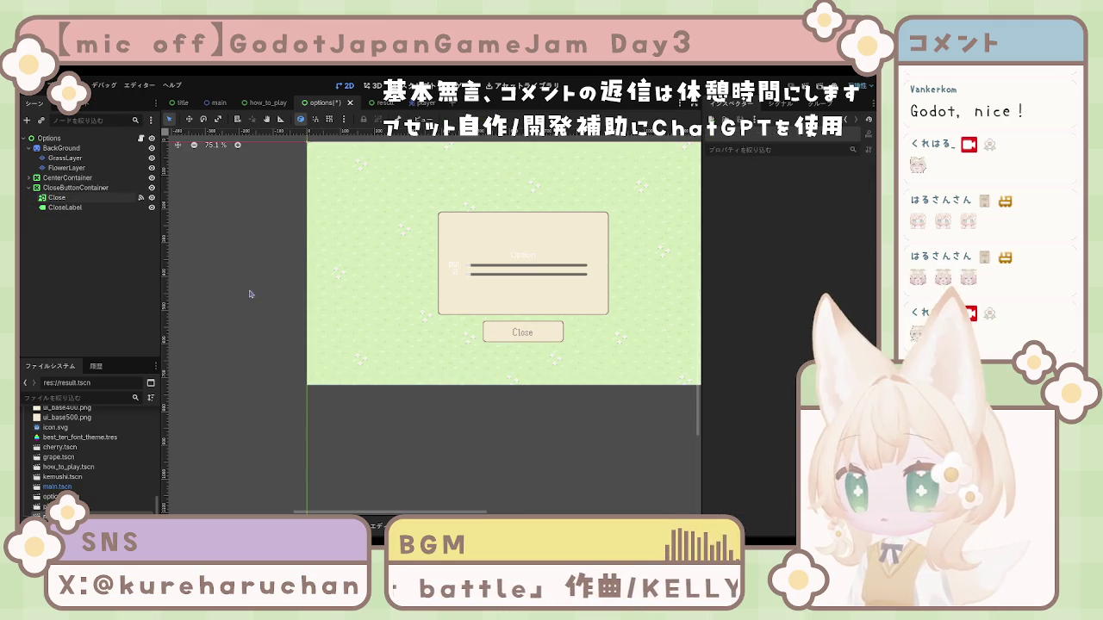
left_click(496, 327)
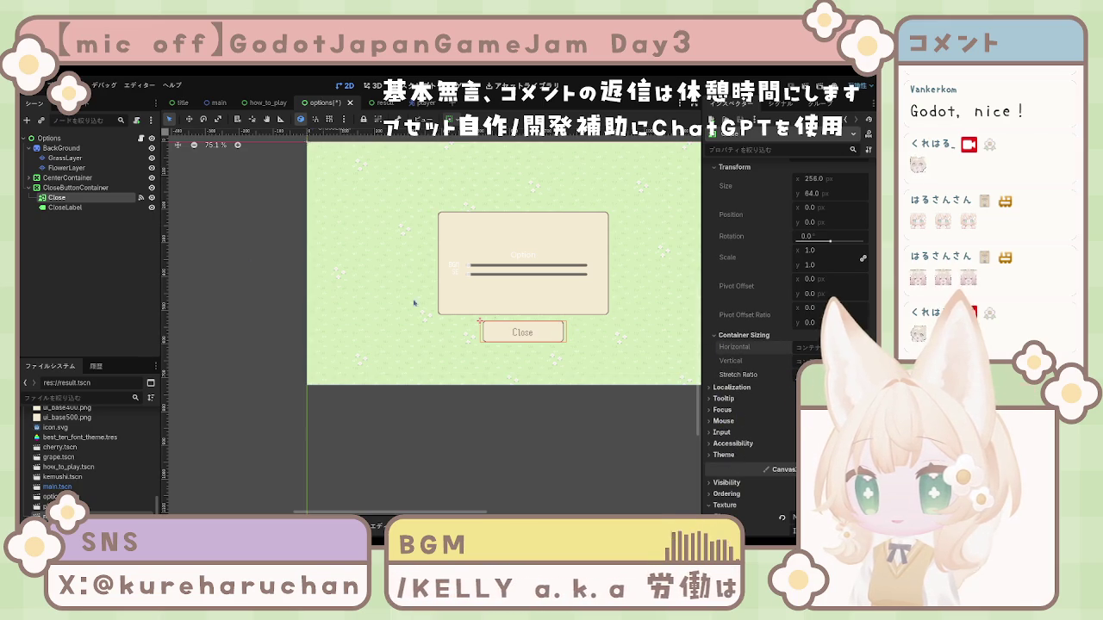
Review CloseButtonContainer's Transform values in the Inspector
left_click(54, 188)
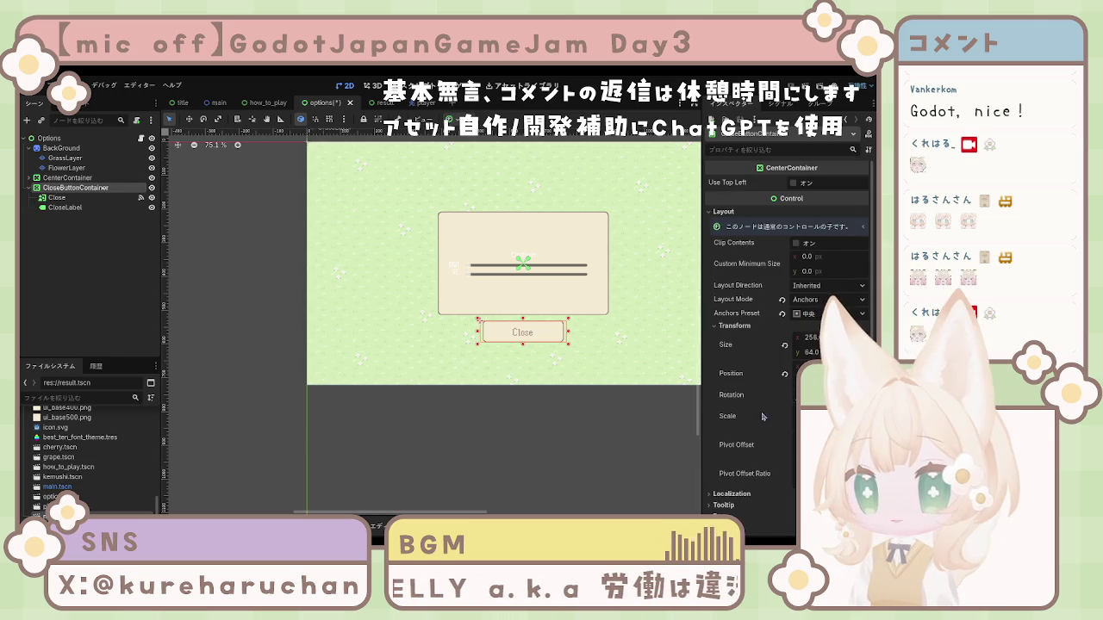
scroll(741, 365, "down", 3)
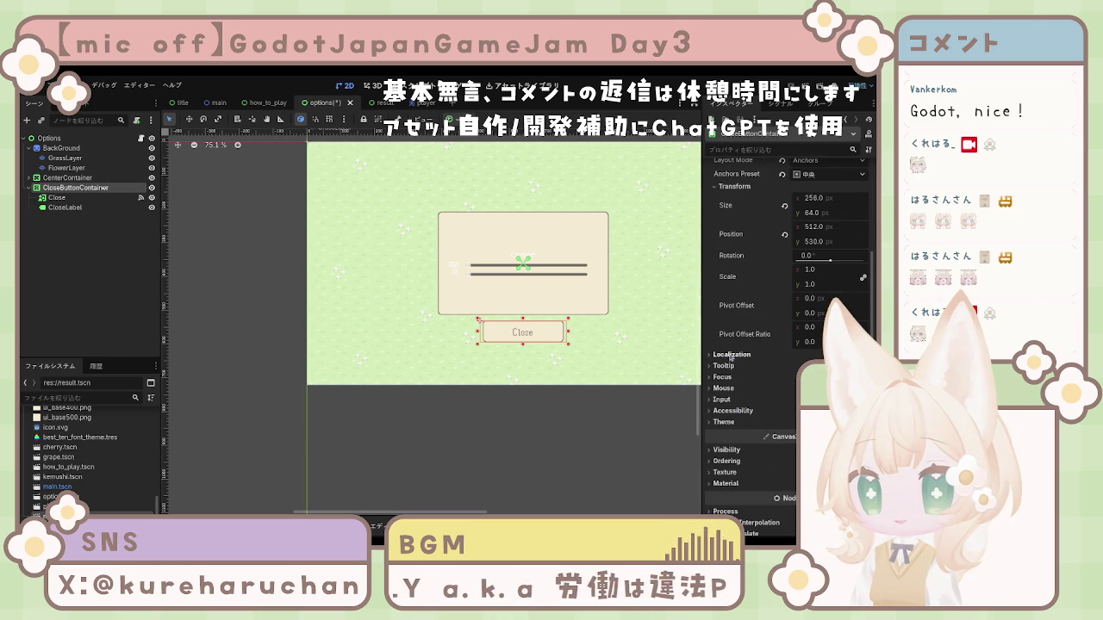
scroll(732, 354, "up", 1)
left_click(728, 236)
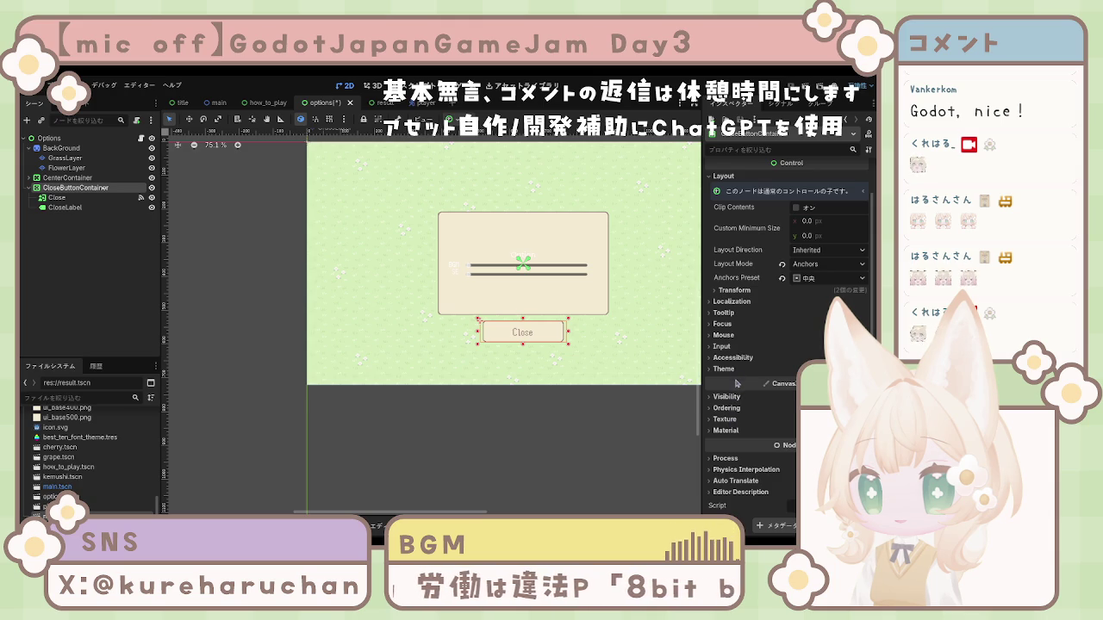
scroll(737, 372, "up", 1)
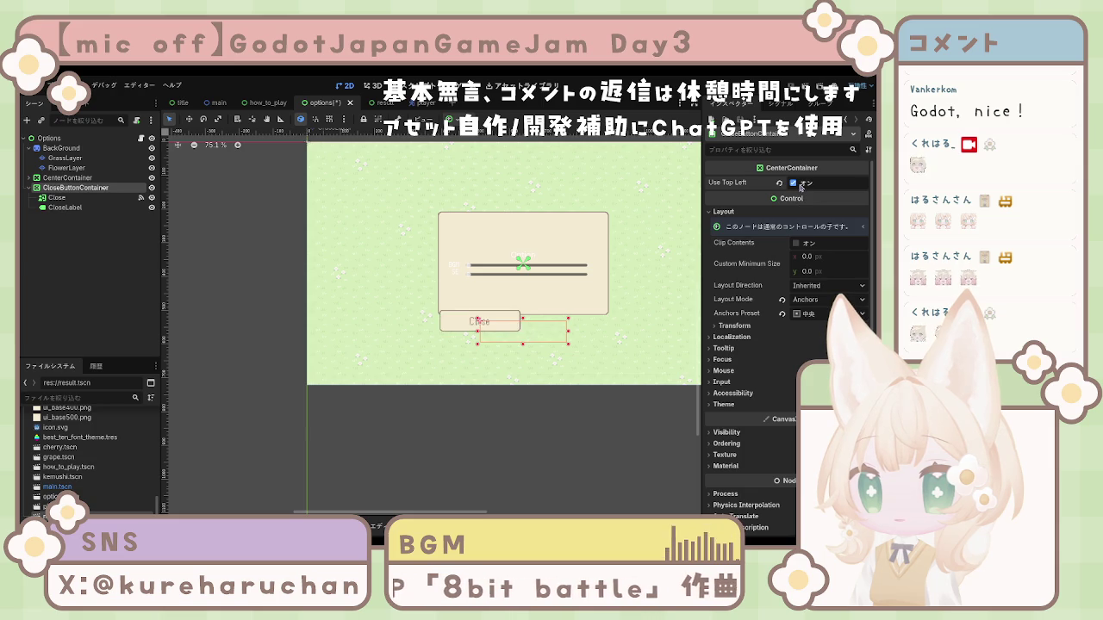
left_click(733, 327)
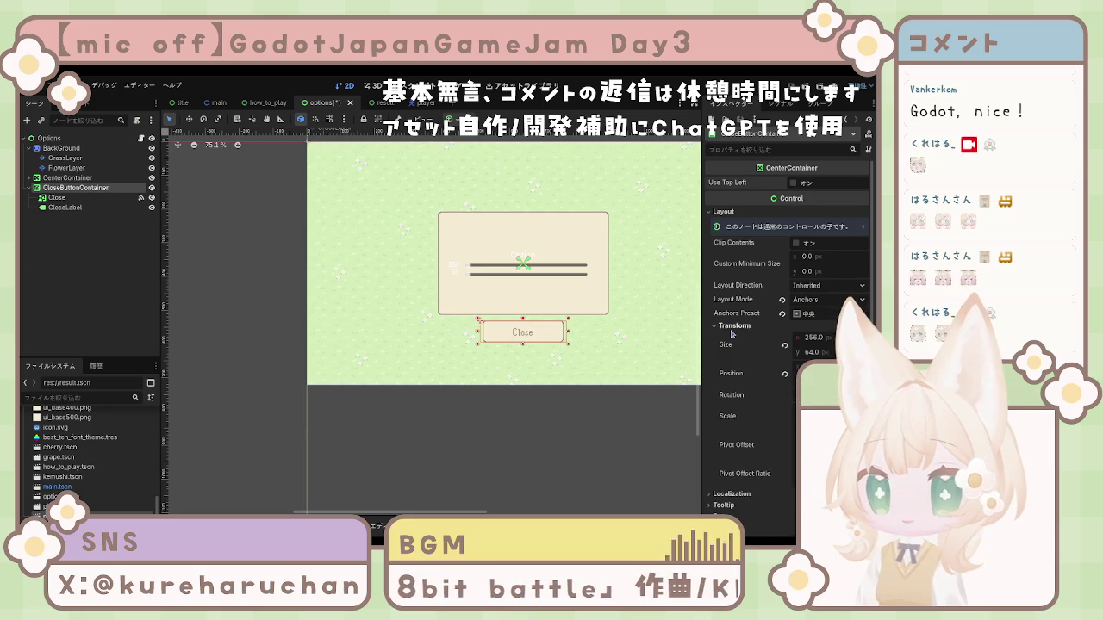
left_click(732, 330)
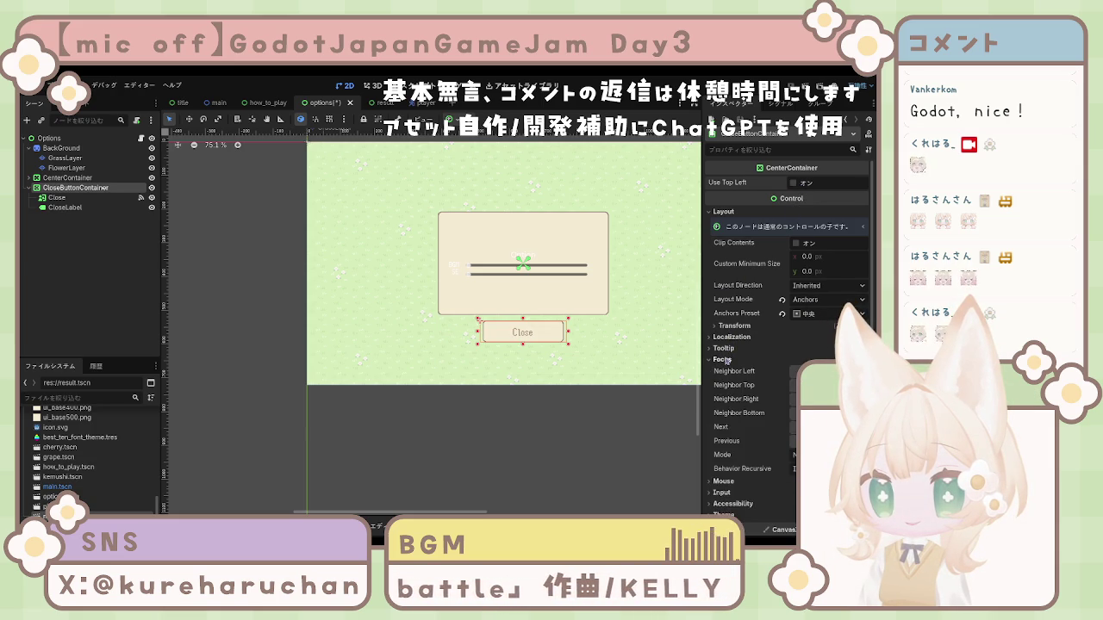
Check the CenterContainer's size, then select the panel's Option title label
left_click(547, 355)
scroll(548, 355, "down", 1)
scroll(534, 302, "up", 7)
scroll(530, 276, "down", 7)
scroll(527, 263, "up", 2)
left_click(521, 246)
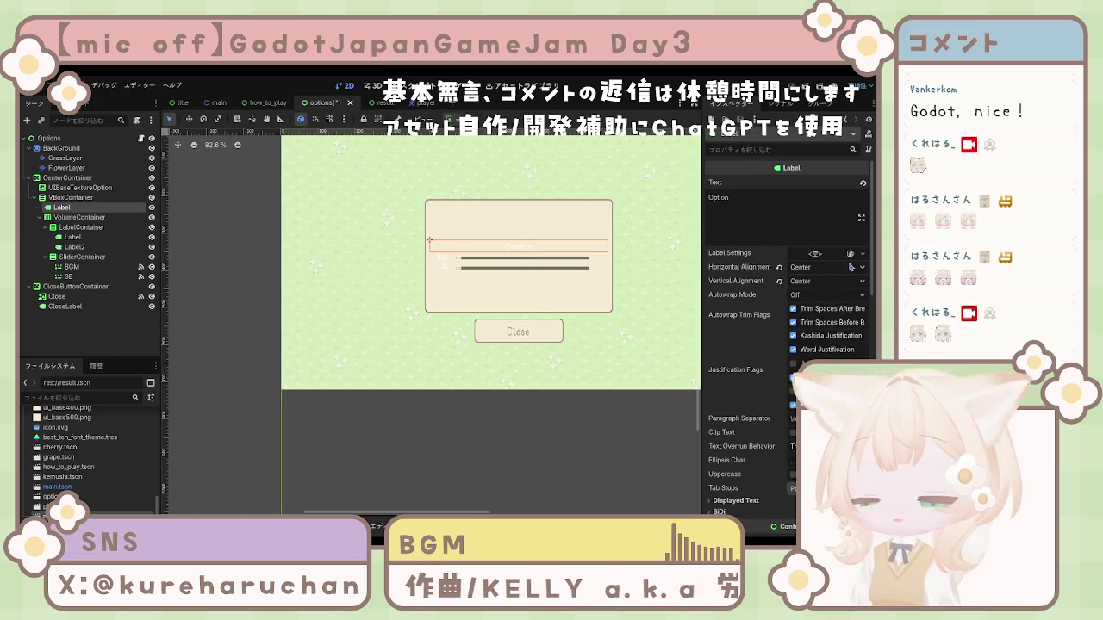
Remove the Option title label's custom font override so it falls back to the default pixel font
scroll(784, 319, "down", 5)
scroll(780, 325, "down", 3)
scroll(758, 327, "up", 4)
scroll(737, 332, "down", 2)
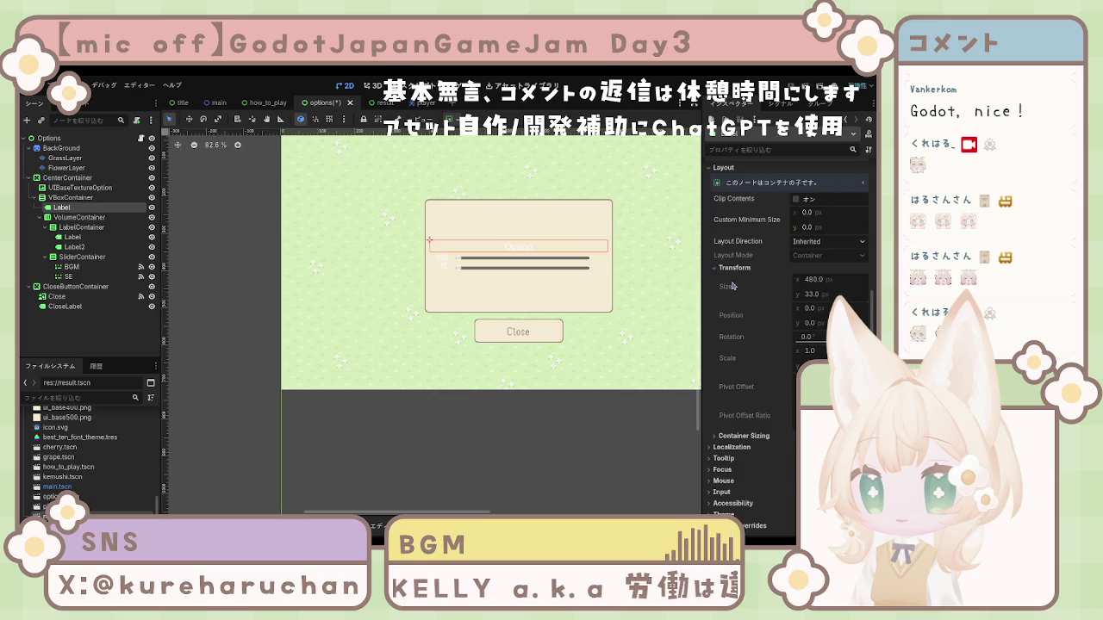
scroll(758, 332, "down", 8)
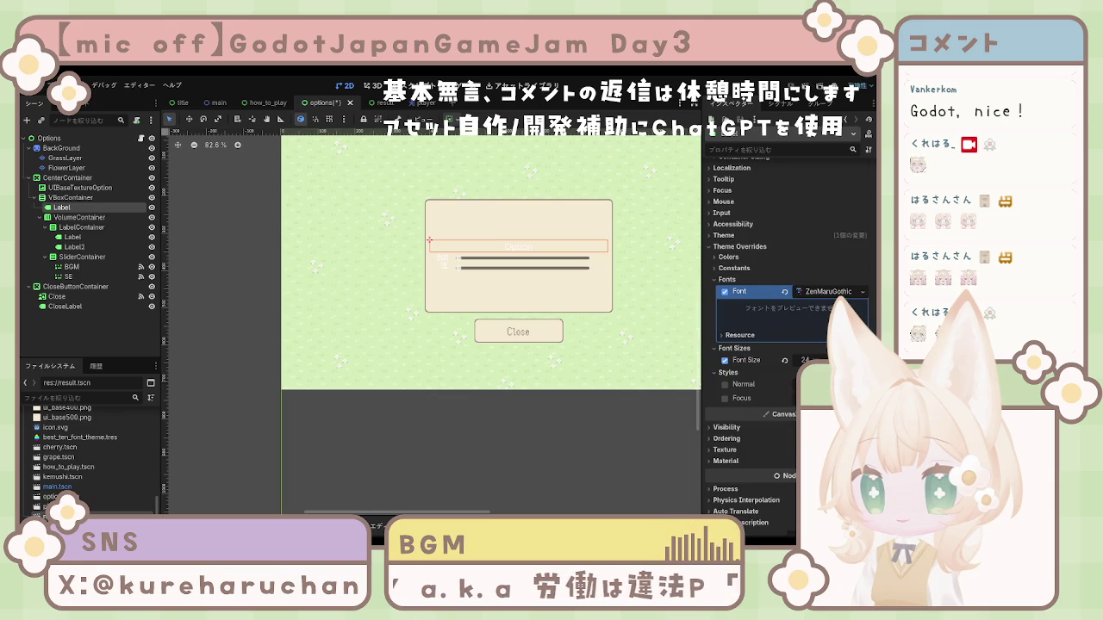
left_click(726, 292)
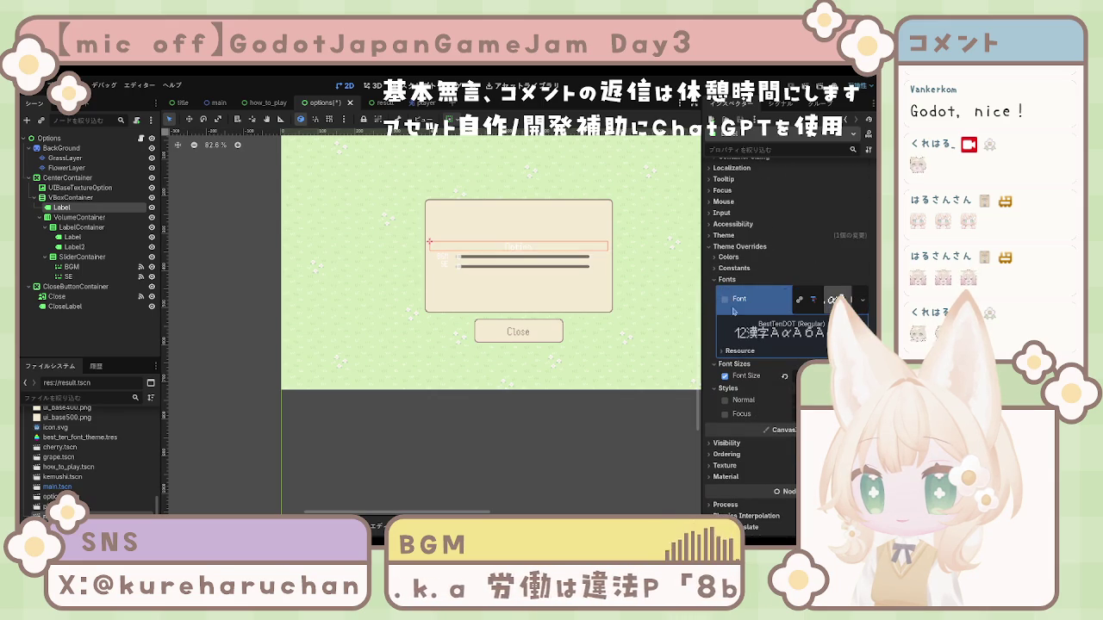
Enable a Font Color override on the Option title and set it to a brownish grey
left_click(728, 268)
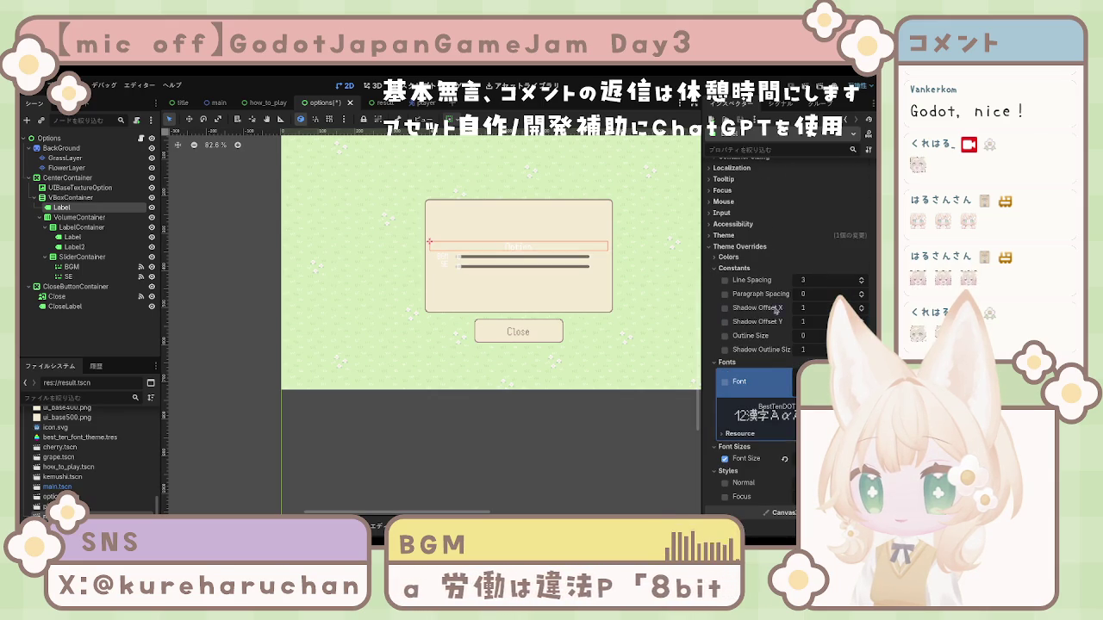
left_click(728, 268)
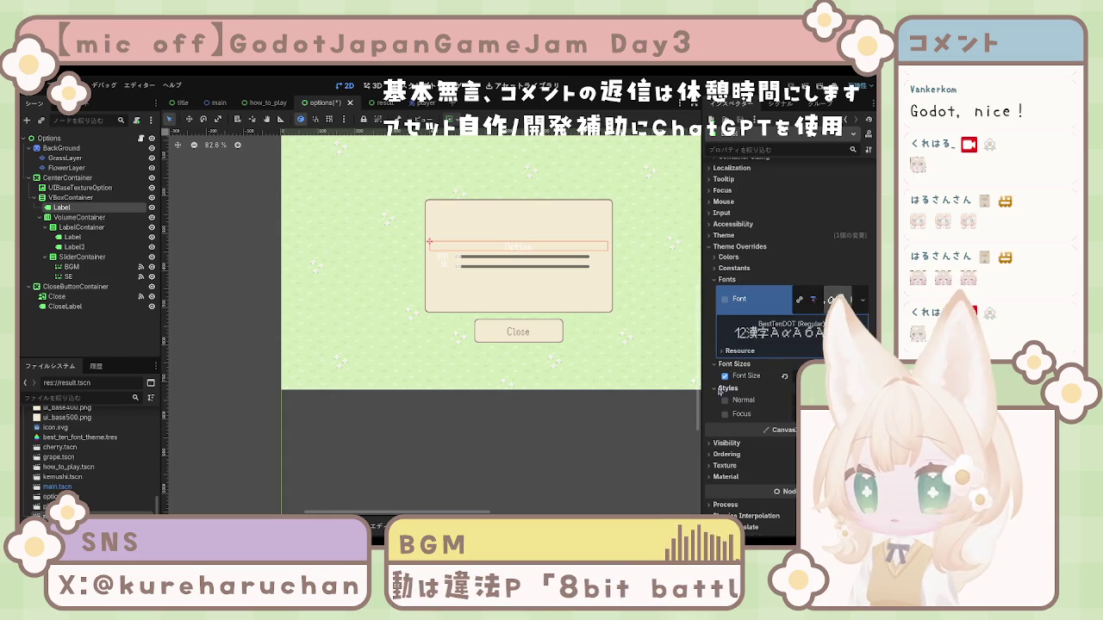
left_click(728, 257)
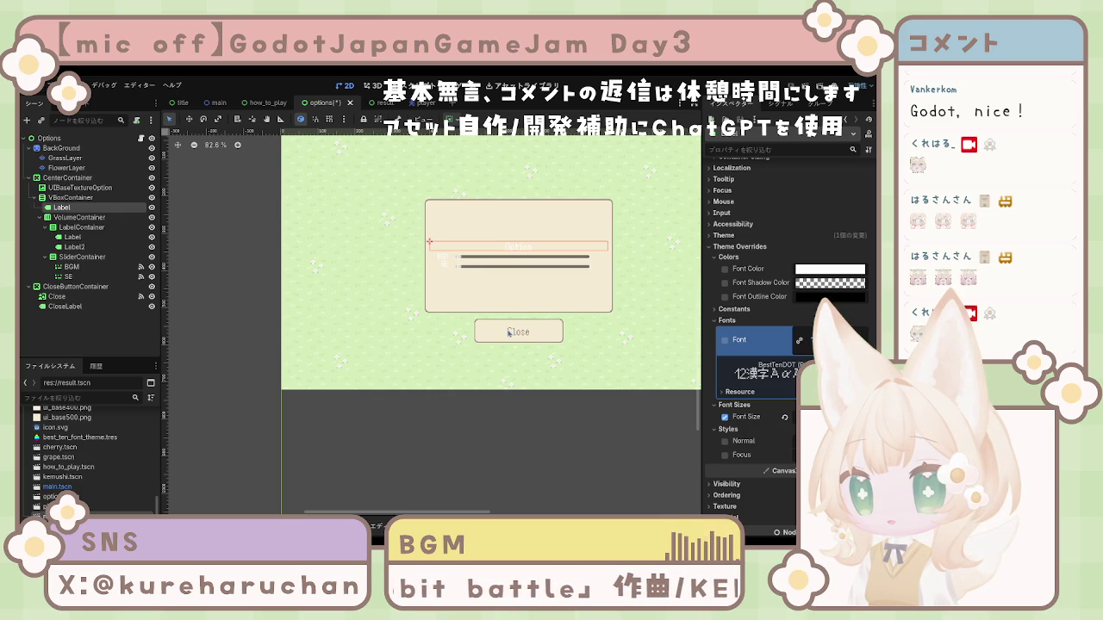
left_click(510, 332)
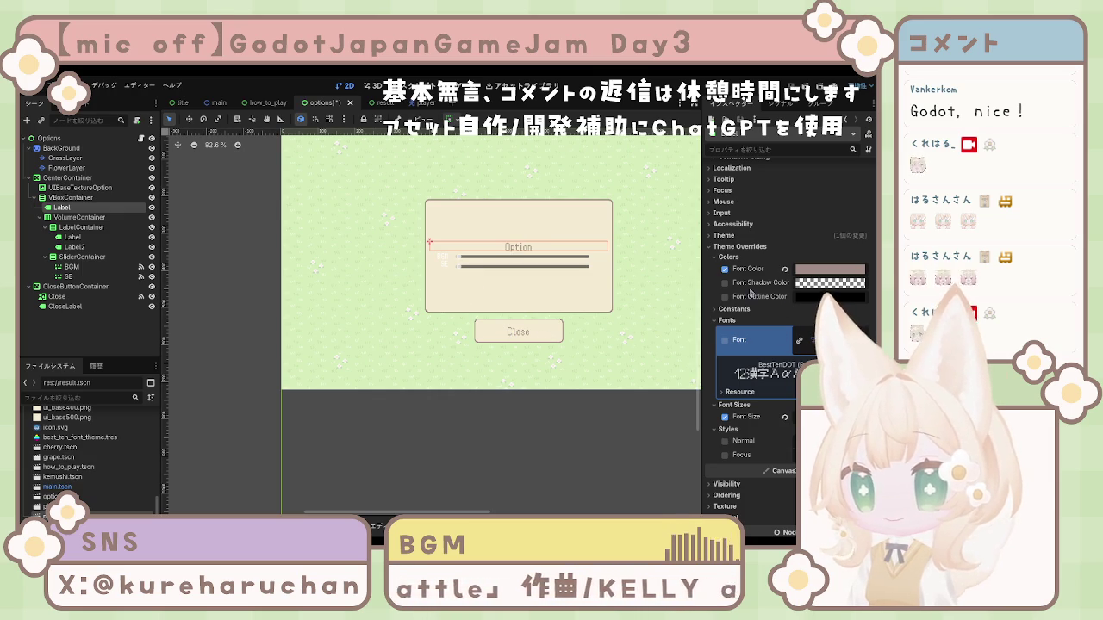
left_click(72, 266)
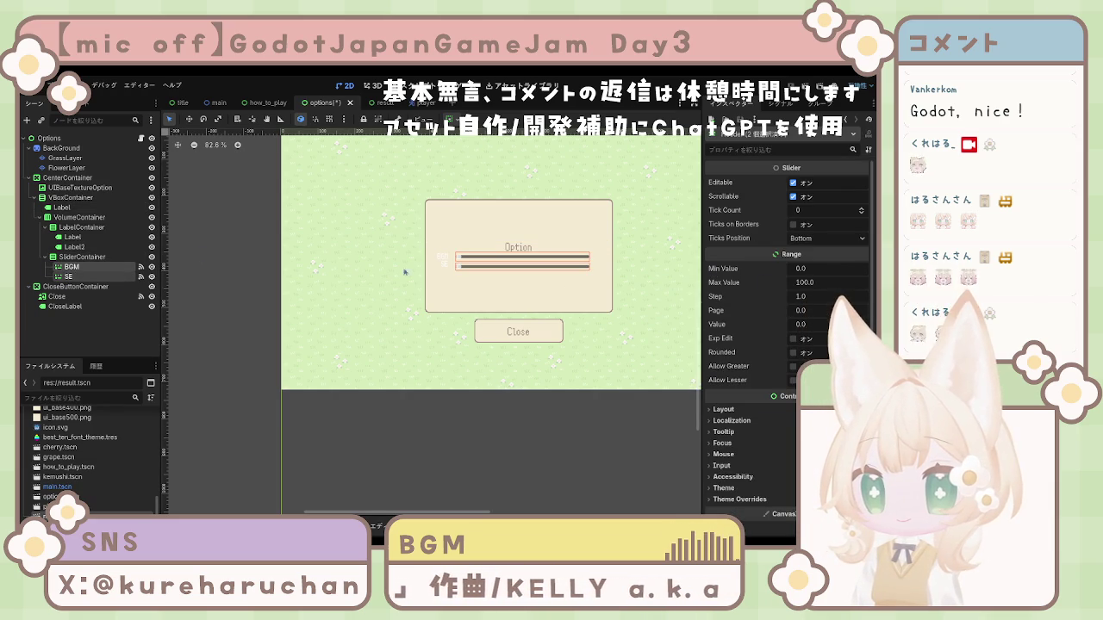
Assign a theme resource to the BGM volume slider's Theme field
scroll(737, 376, "down", 4)
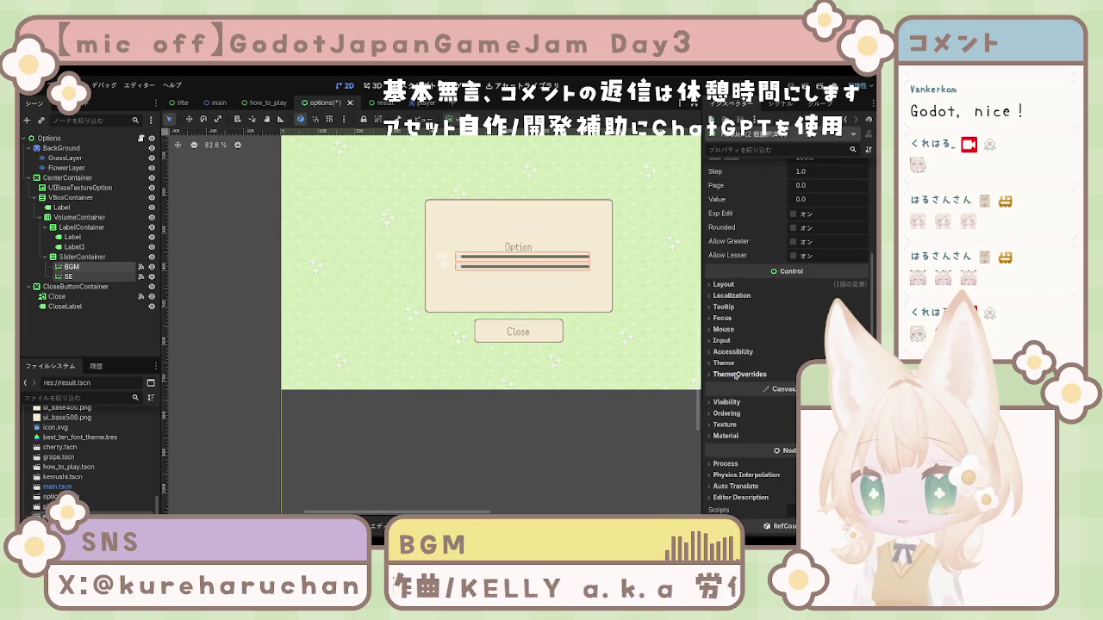
left_click(736, 375)
left_click(741, 363)
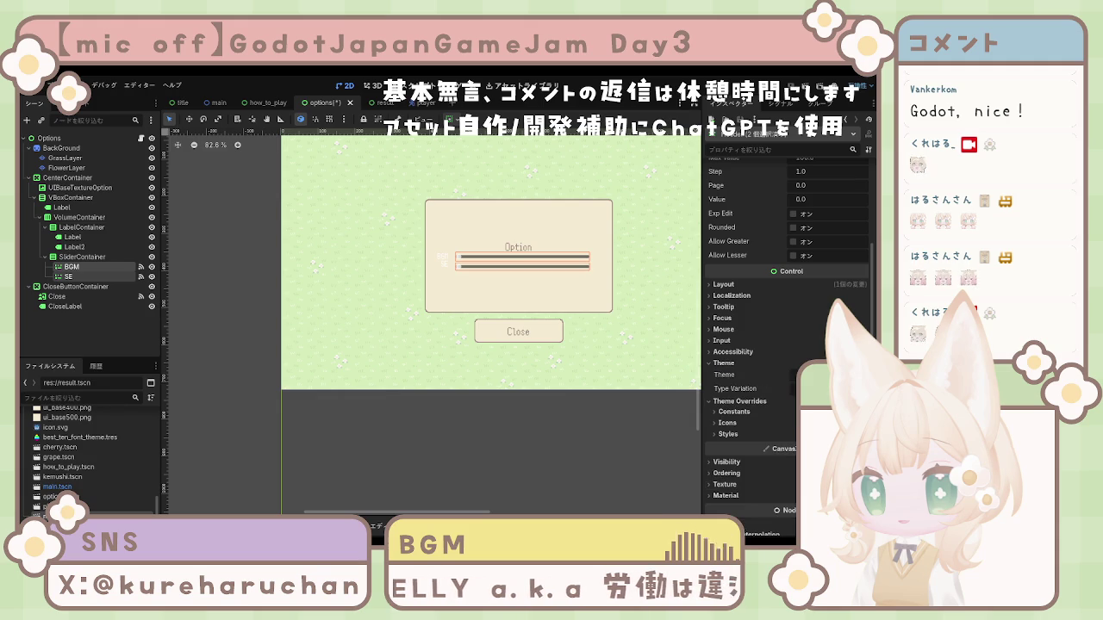
left_click_drag(810, 375, 810, 375)
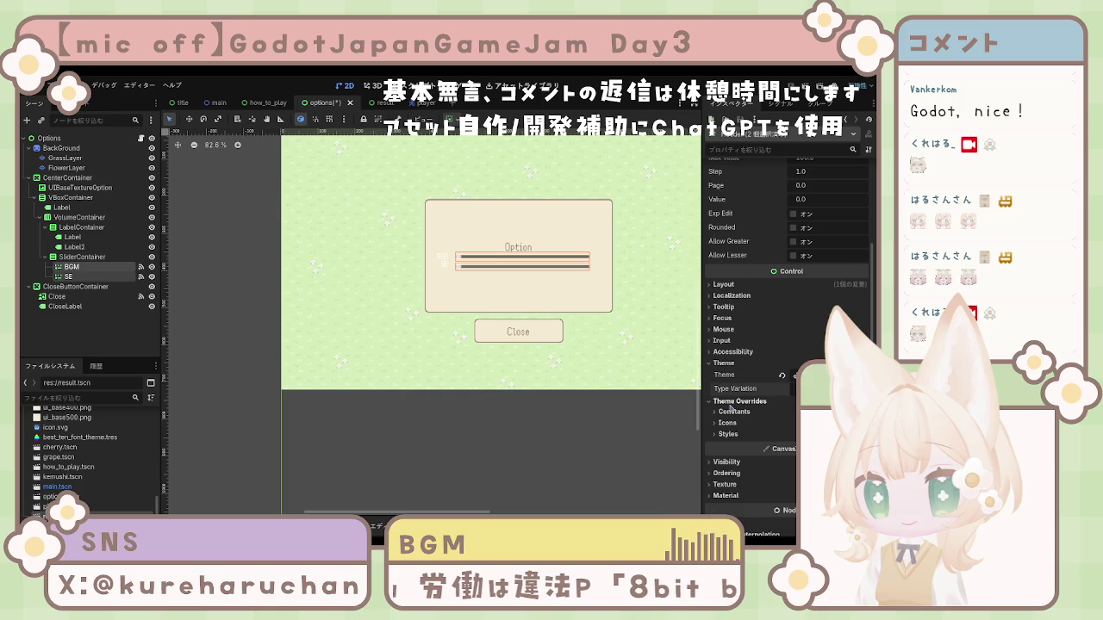
Check the slider's Constant and Icon overrides, then select the SE and BGM labels, Label2 and Label
left_click(732, 411)
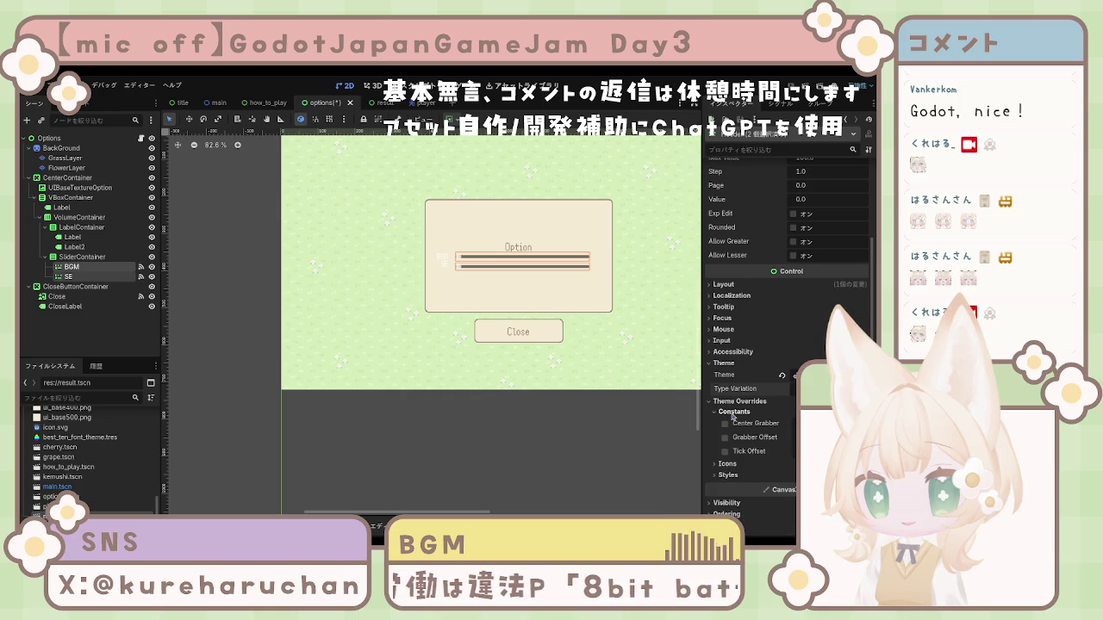
left_click(731, 413)
left_click(731, 423)
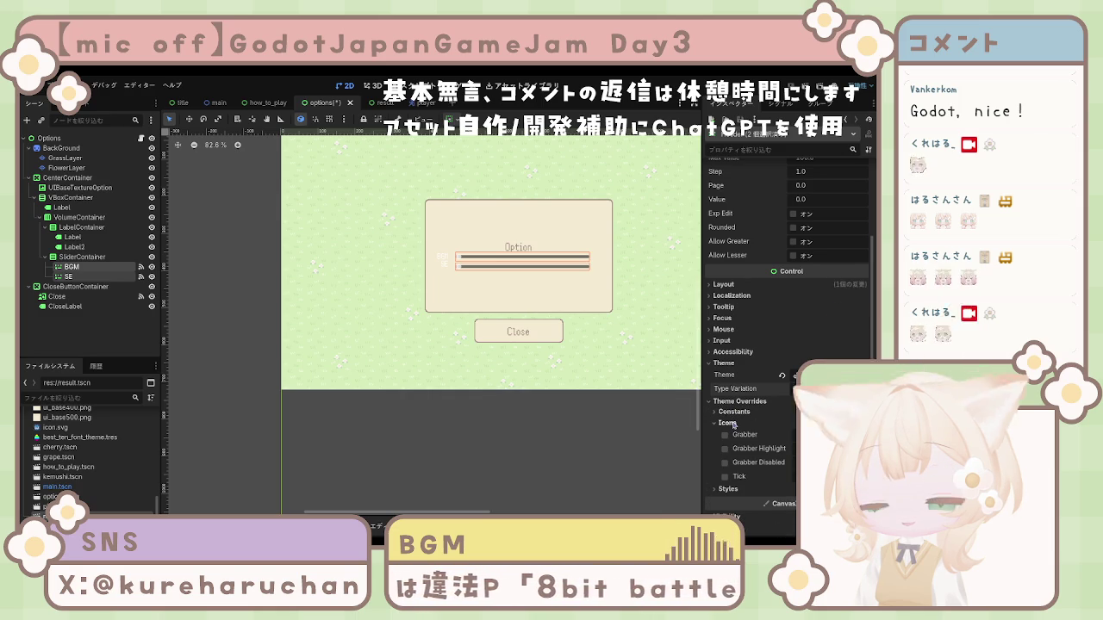
left_click(731, 423)
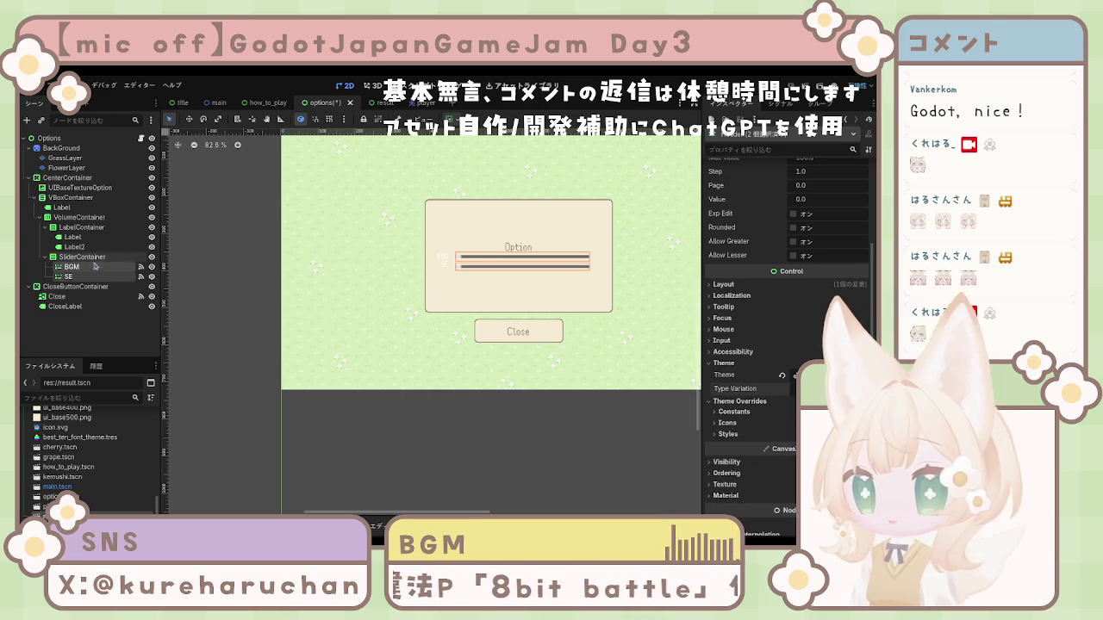
left_click(77, 248)
left_click(72, 237, "ctrl")
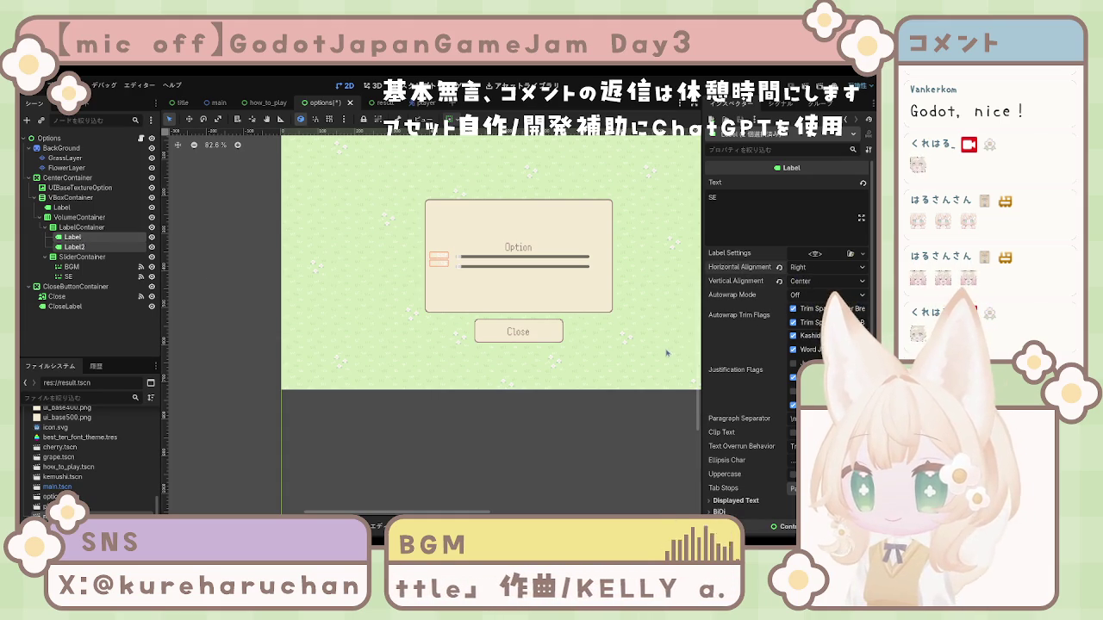
Set the VolumeContainer's horizontal Container Sizing to Shrink Center
scroll(791, 362, "down", 3)
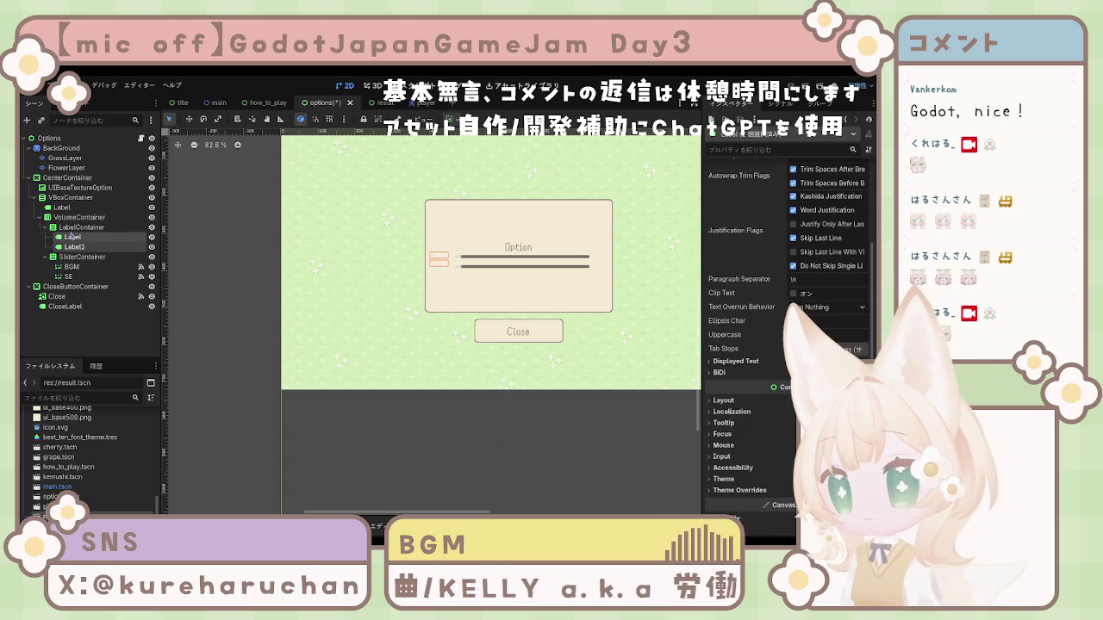
left_click(79, 228)
left_click(71, 218)
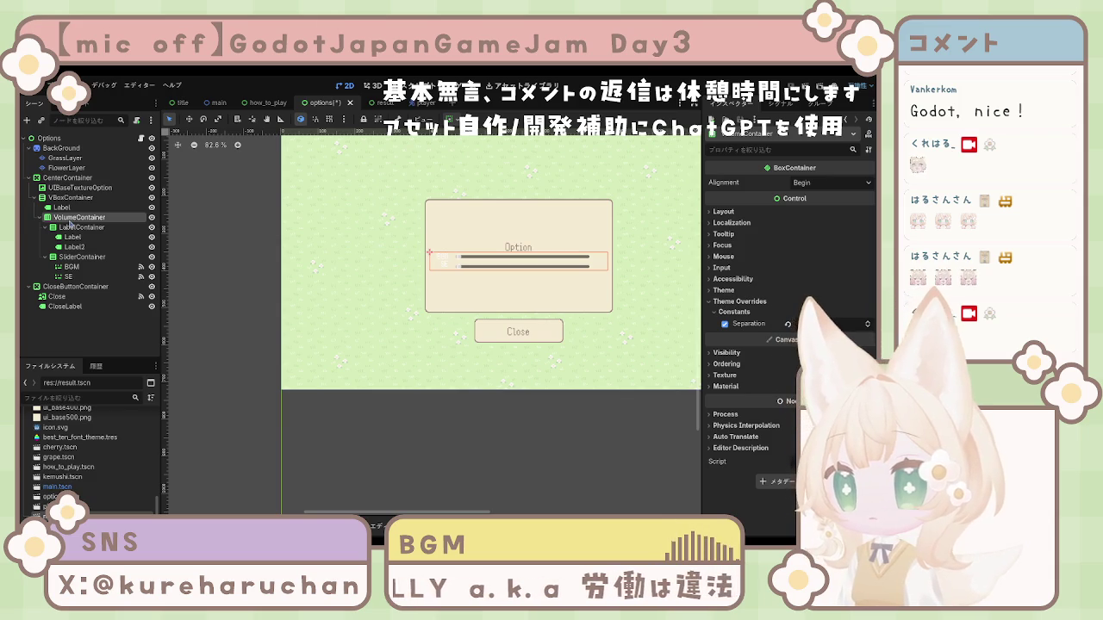
left_click(724, 213)
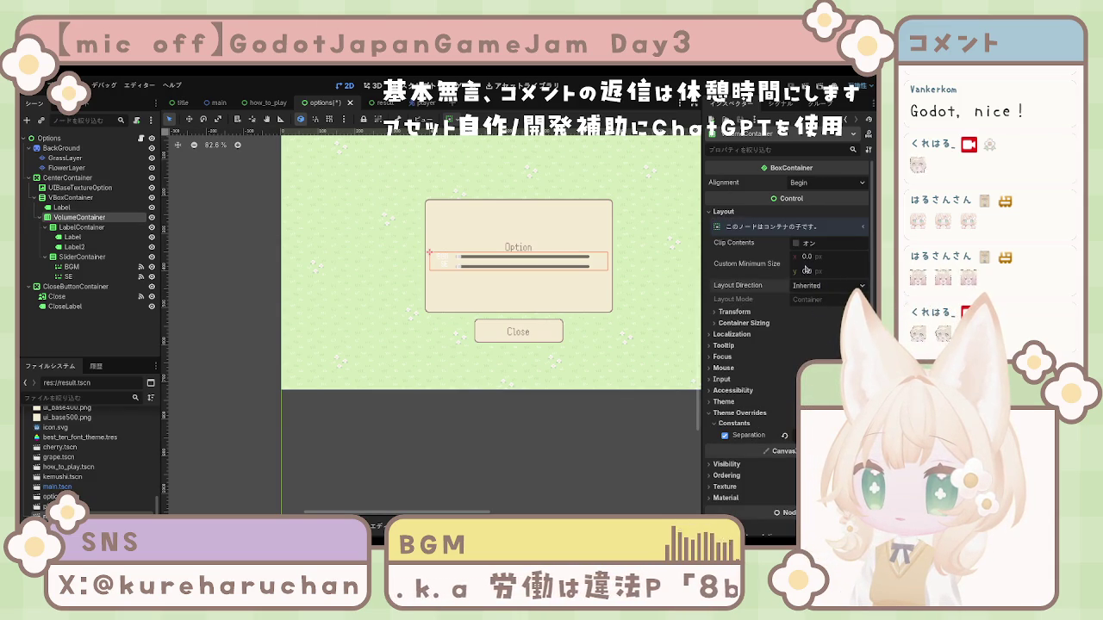
left_click(743, 323)
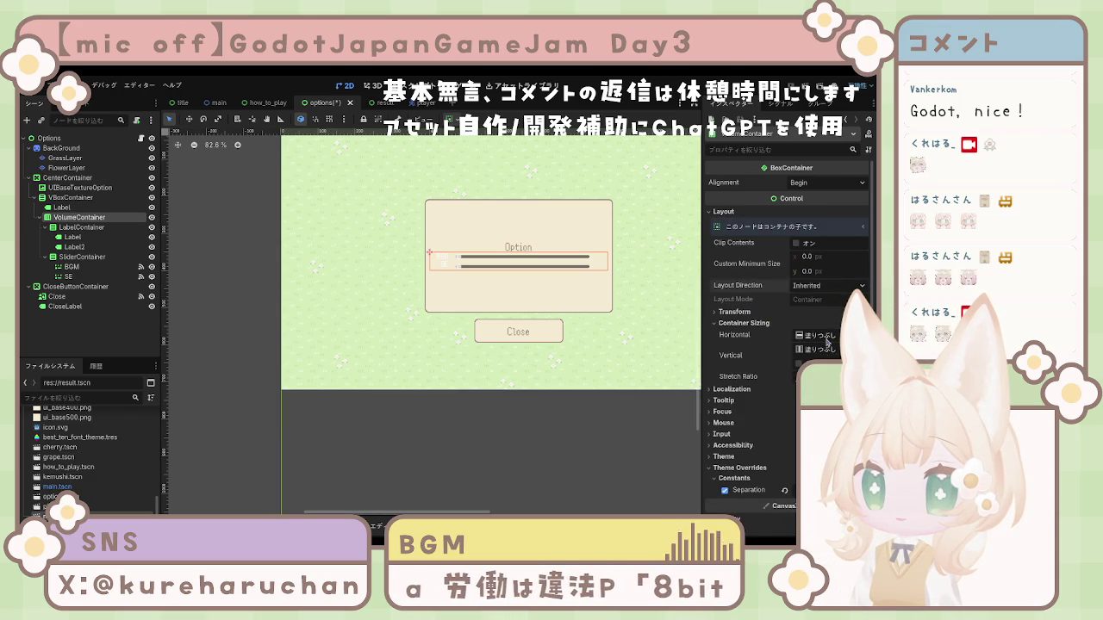
left_click(814, 335)
left_click(814, 380)
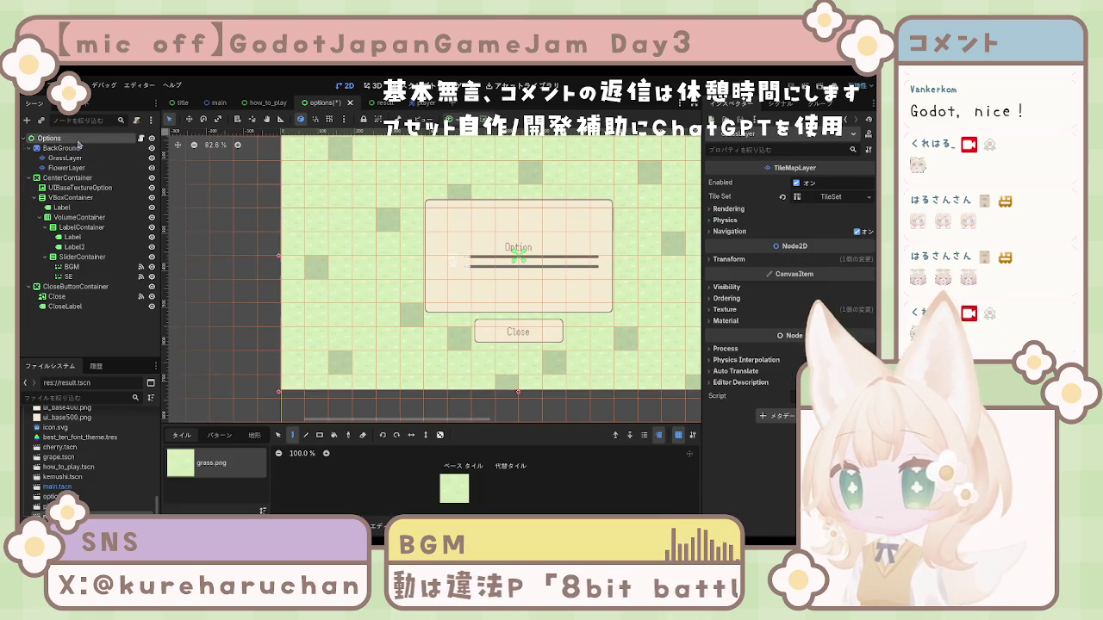
left_click(93, 188)
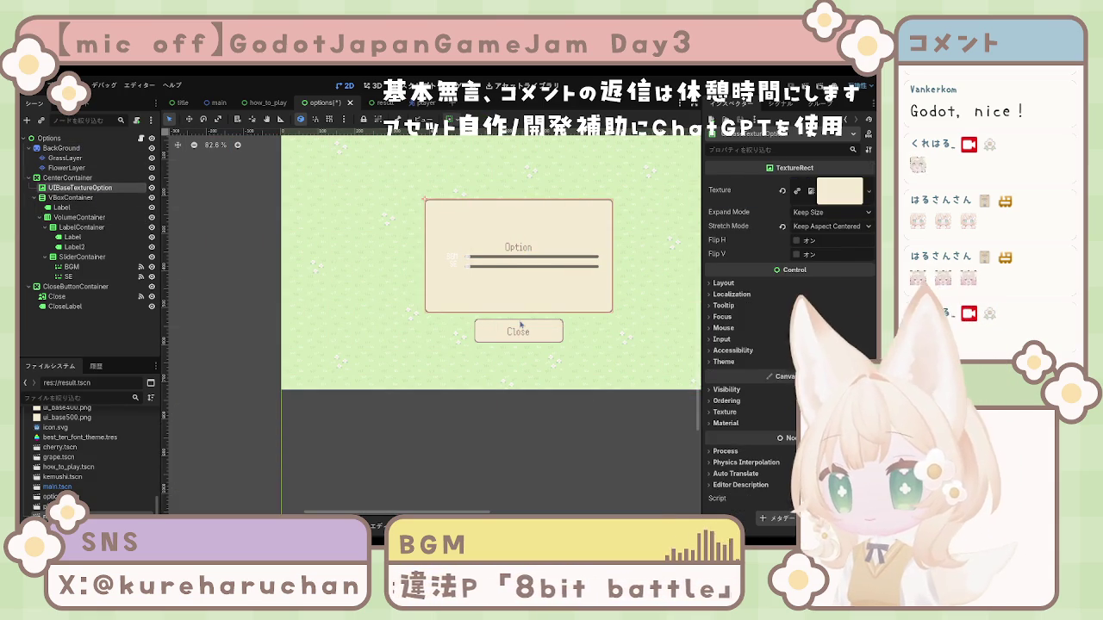
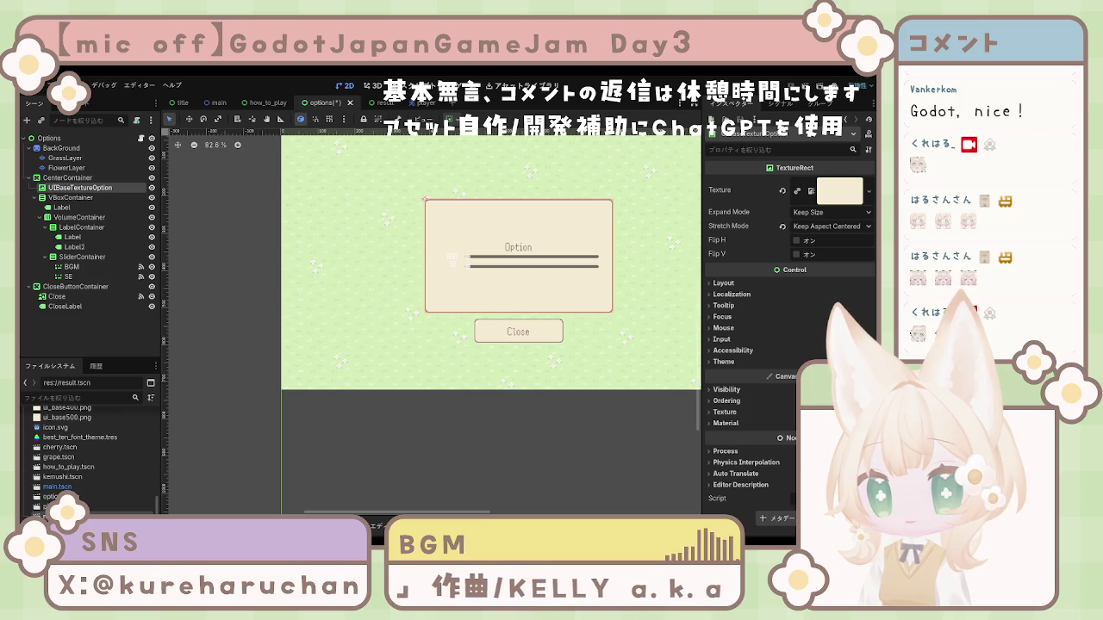
Select both the BGM and SE labels and enable Font Color and Font Size theme overrides on them
left_click(65, 158)
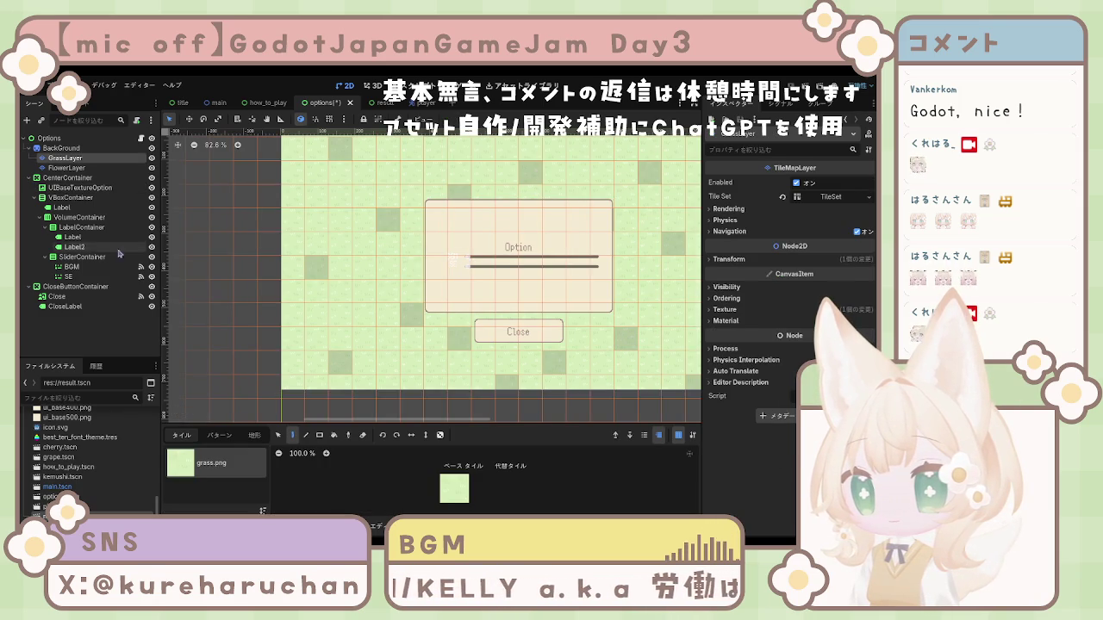
left_click(78, 237)
left_click(96, 238)
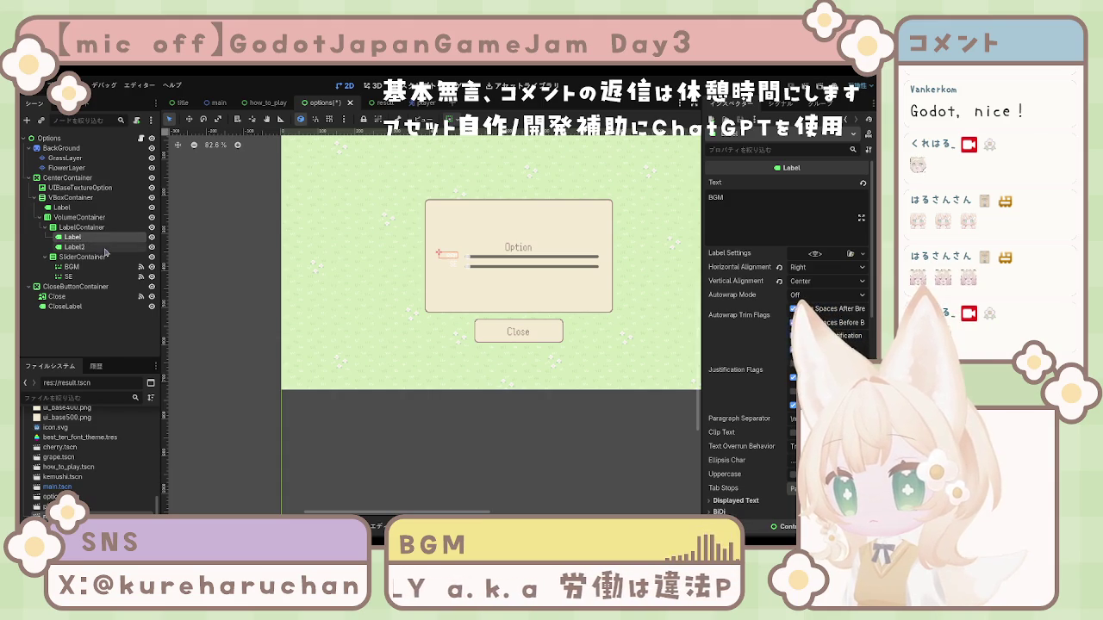
left_click(86, 247, "ctrl")
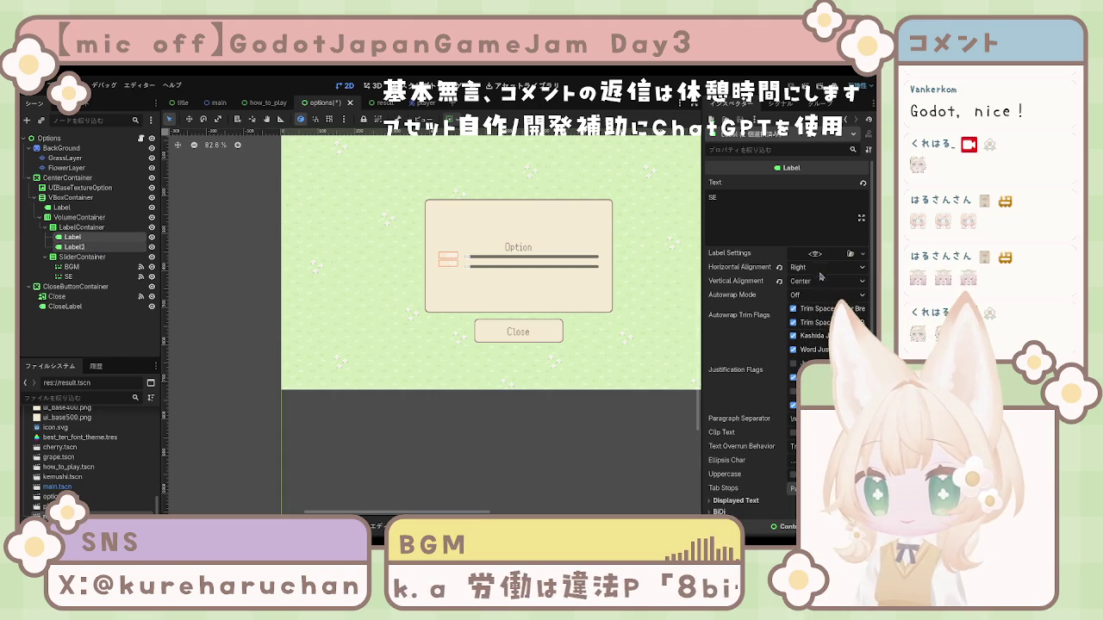
scroll(767, 285, "down", 5)
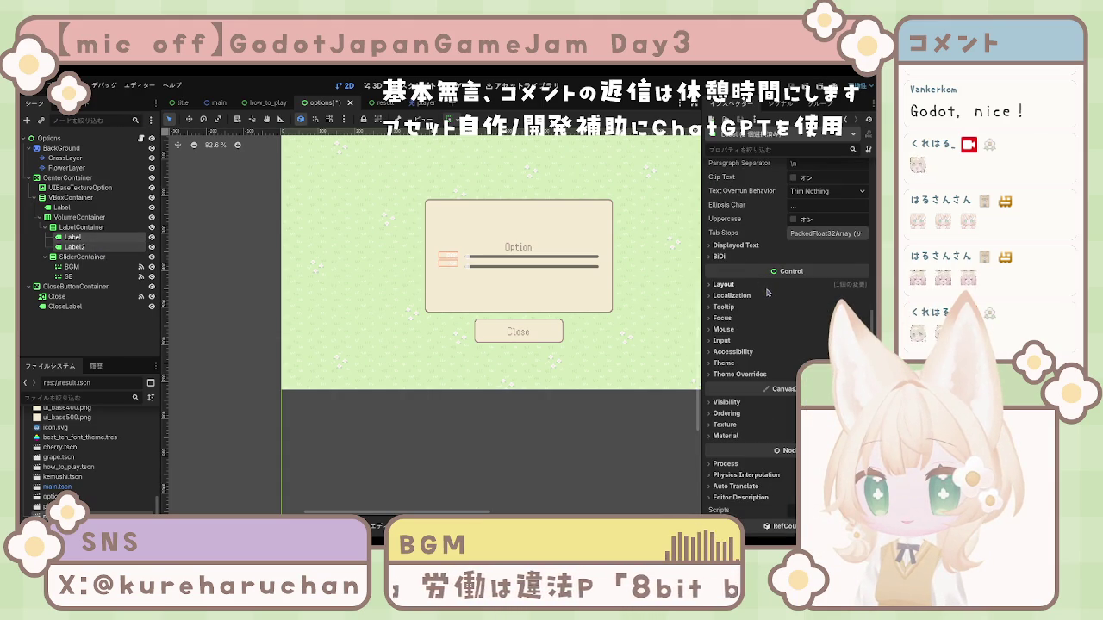
left_click(728, 374)
left_click(731, 385)
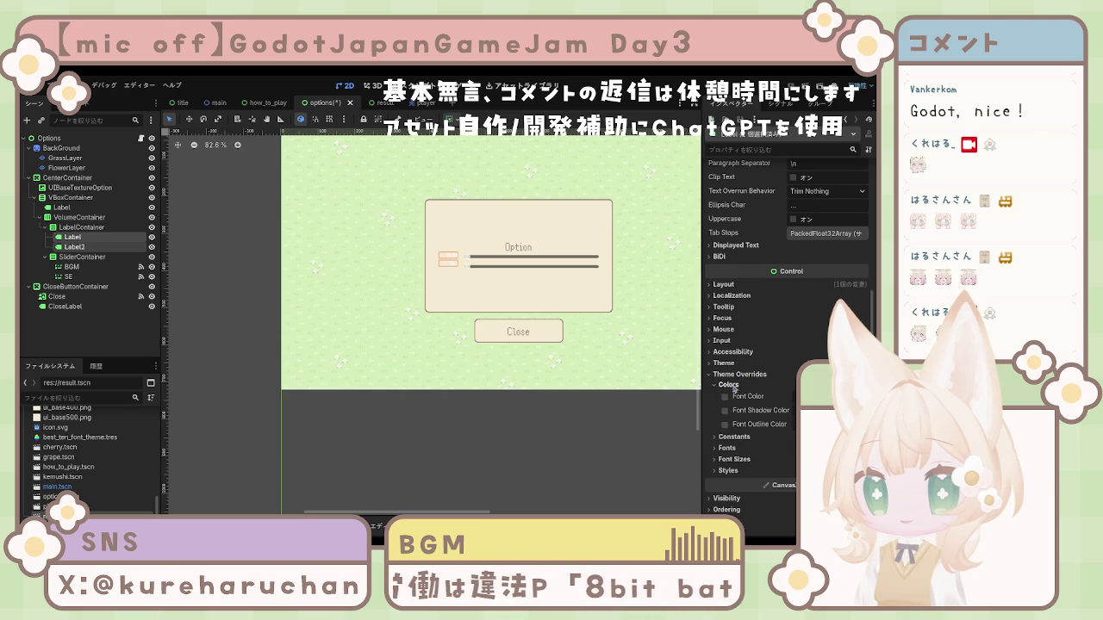
left_click(725, 397)
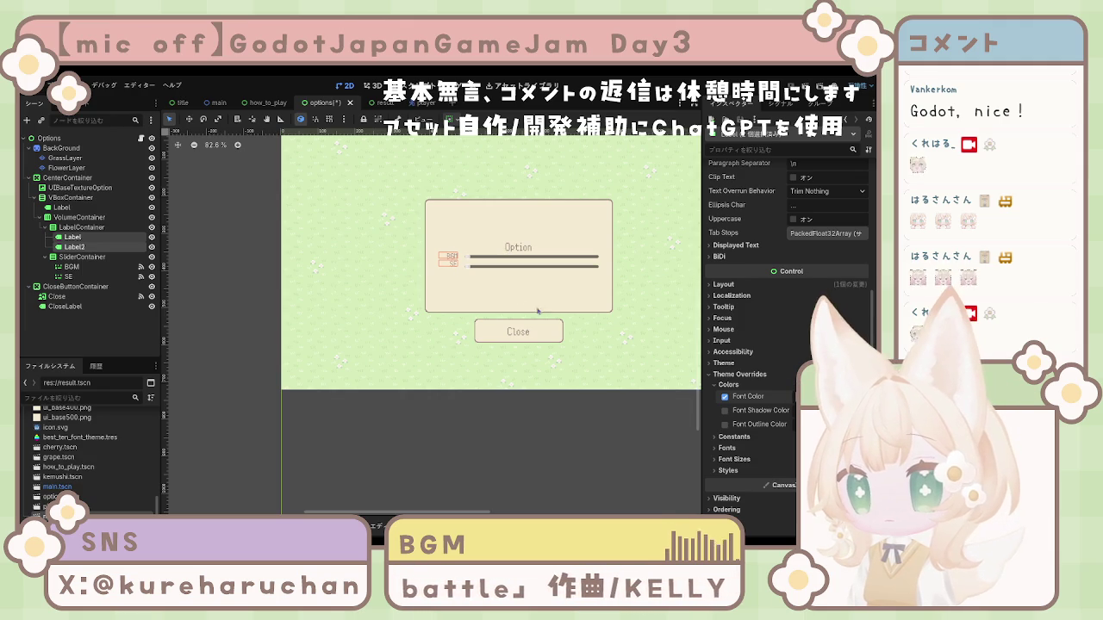
left_click(746, 448)
left_click(733, 473)
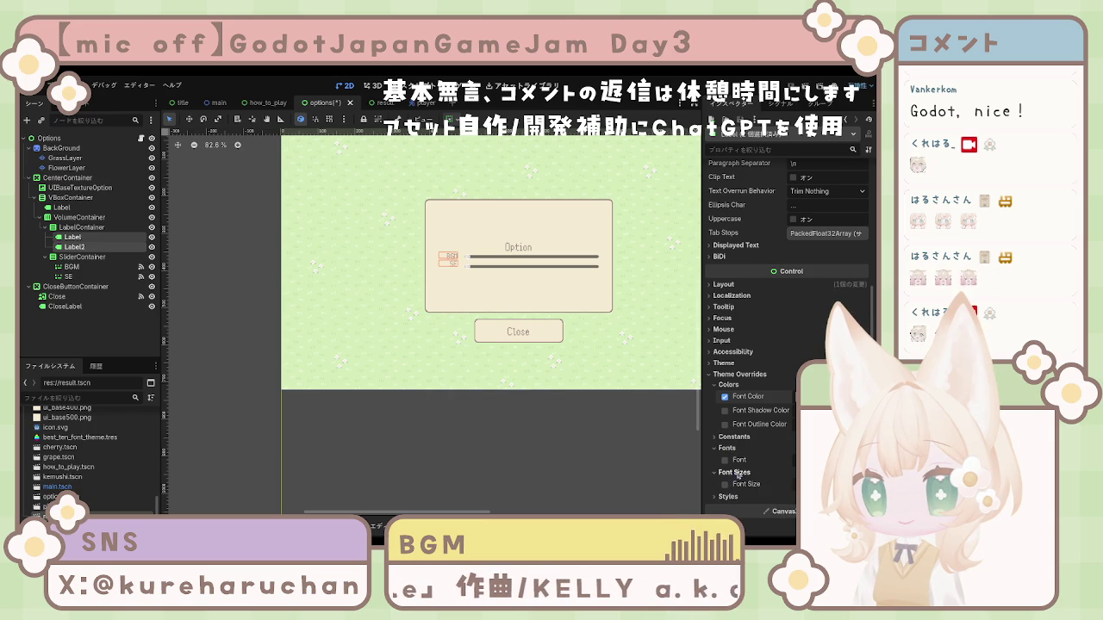
left_click(724, 484)
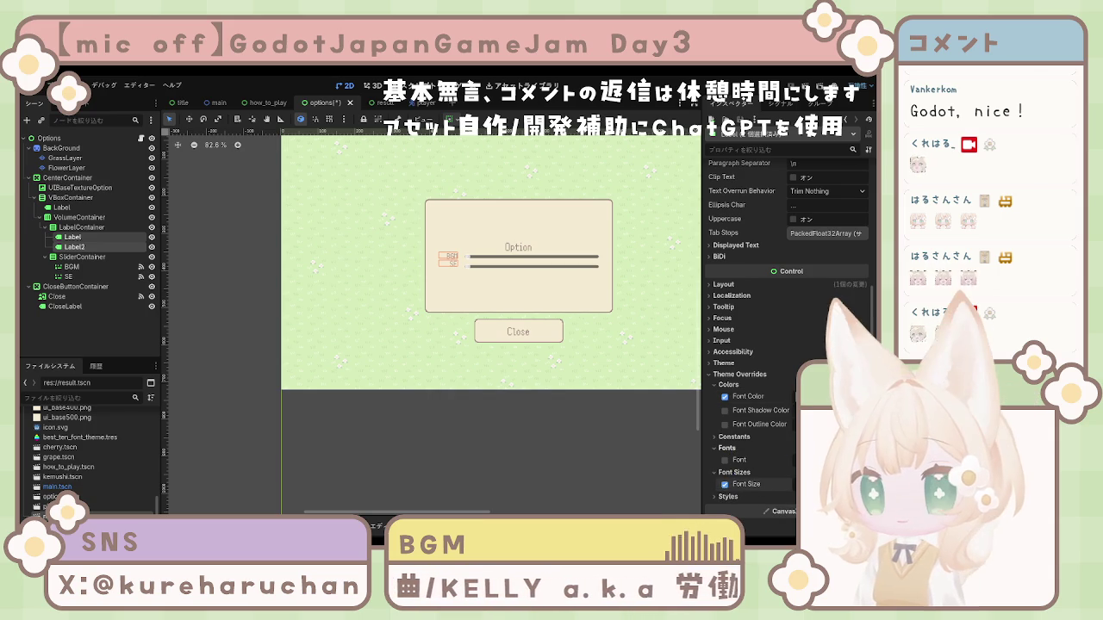
left_click(499, 418)
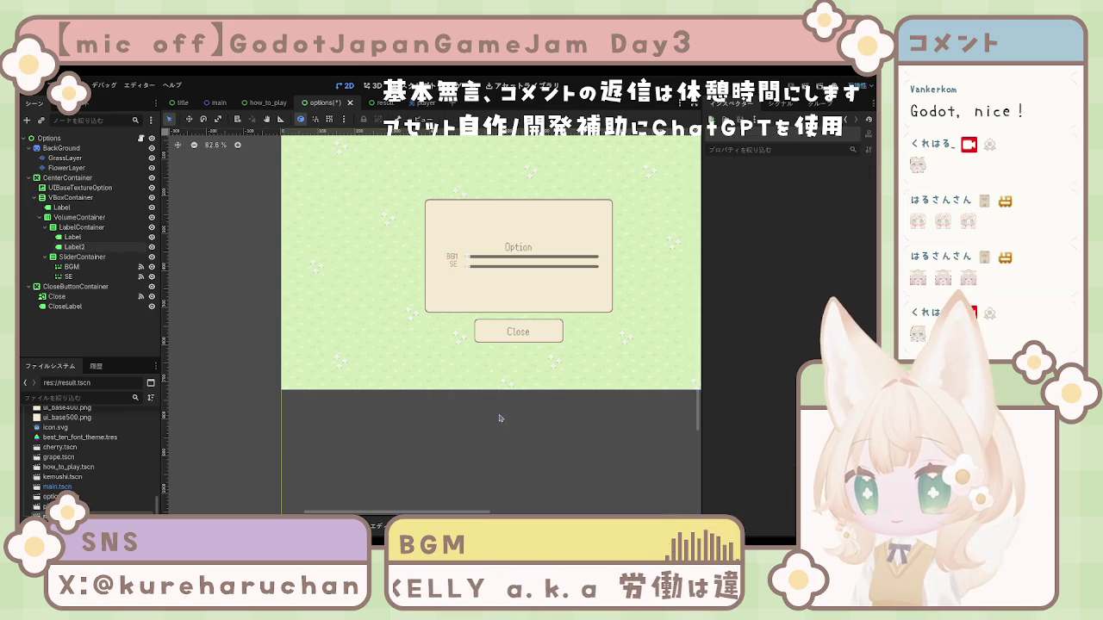
Multi-select Label and Label2 and scroll the Inspector down to their shared Control layout properties
left_click(456, 266)
left_click(477, 270)
left_click(454, 267)
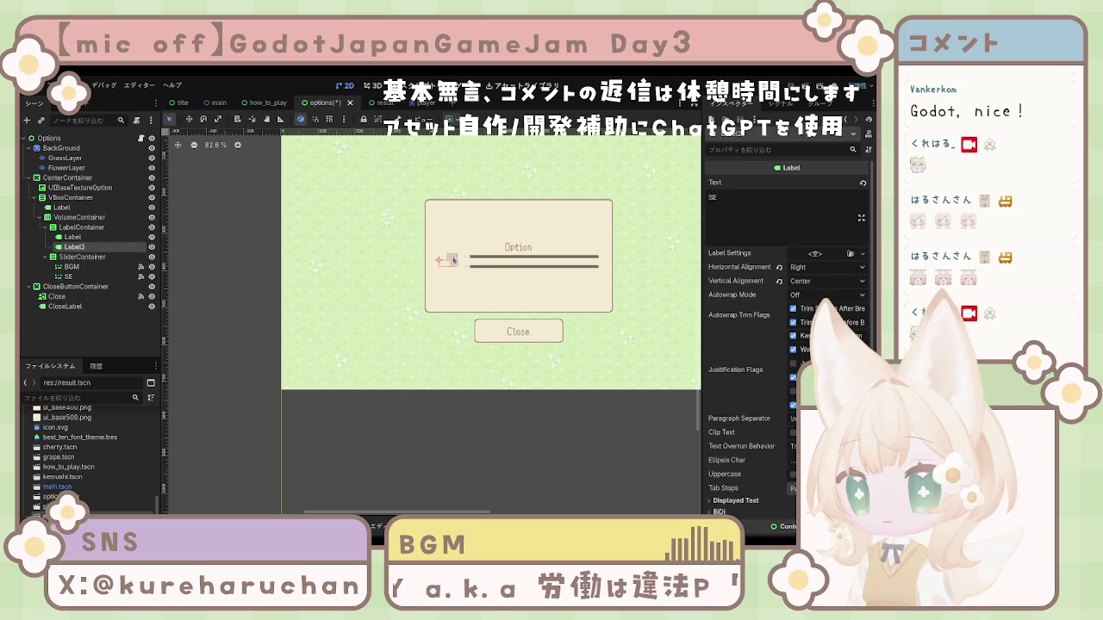
left_click(476, 270)
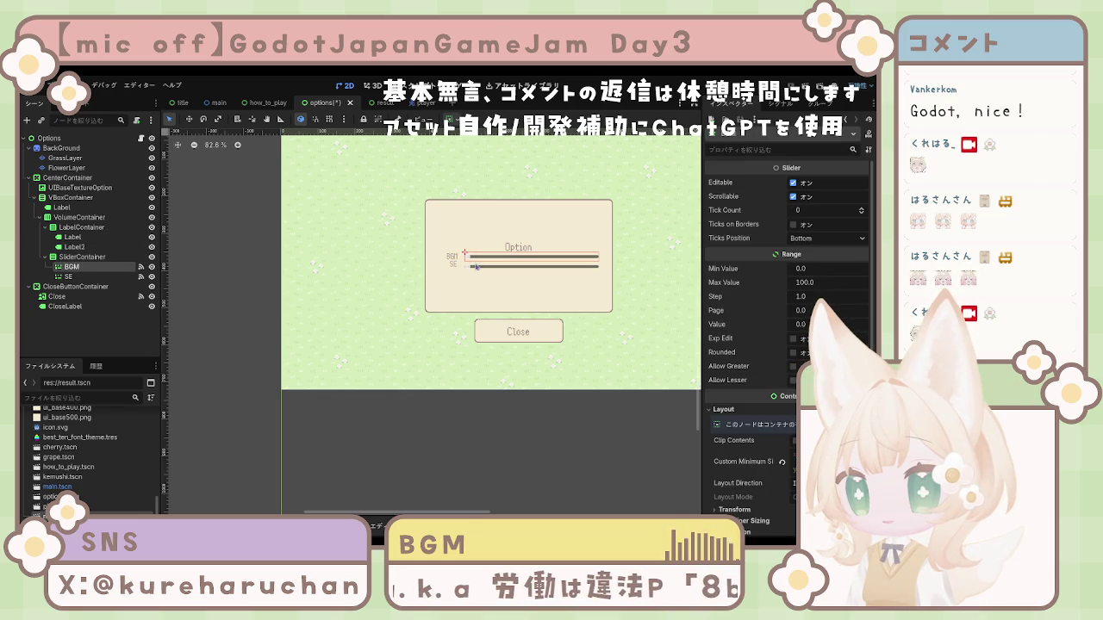
left_click(456, 266)
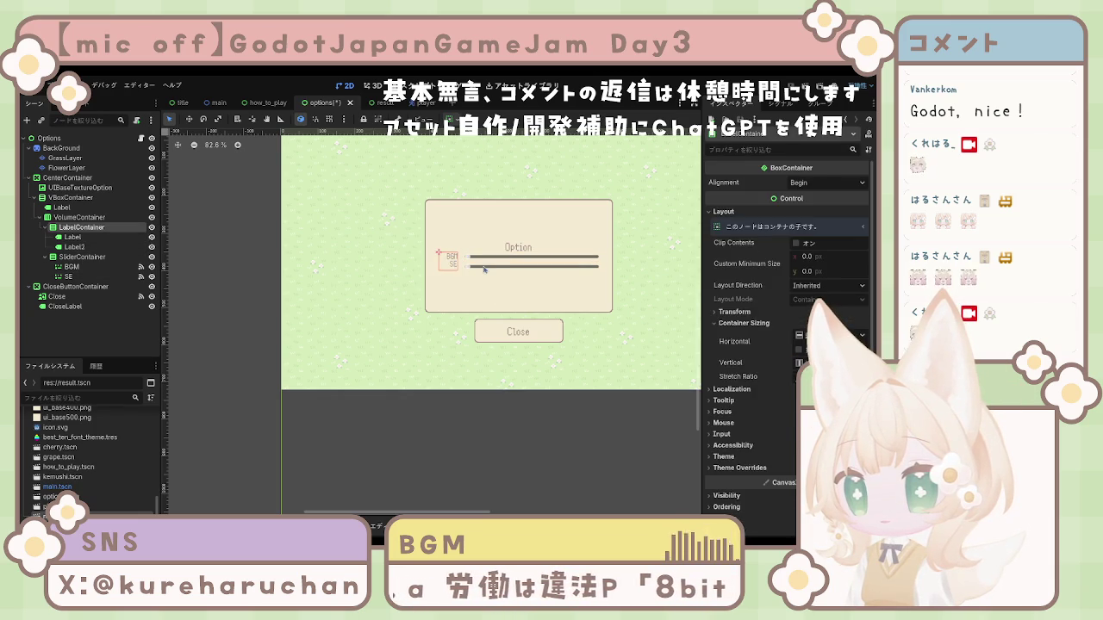
left_click(453, 266)
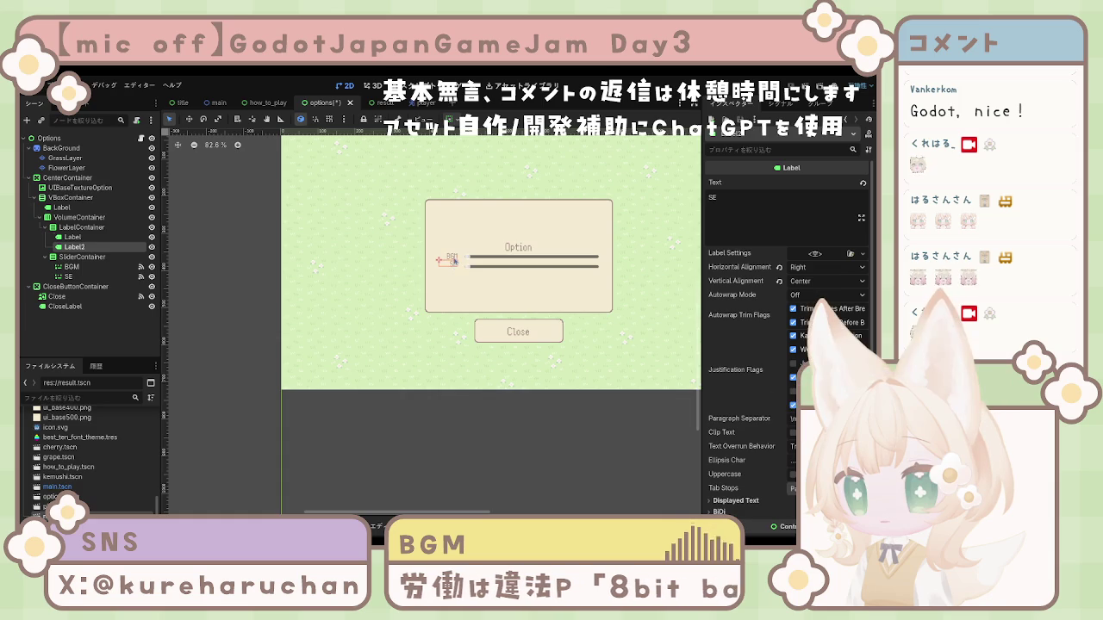
left_click(455, 263)
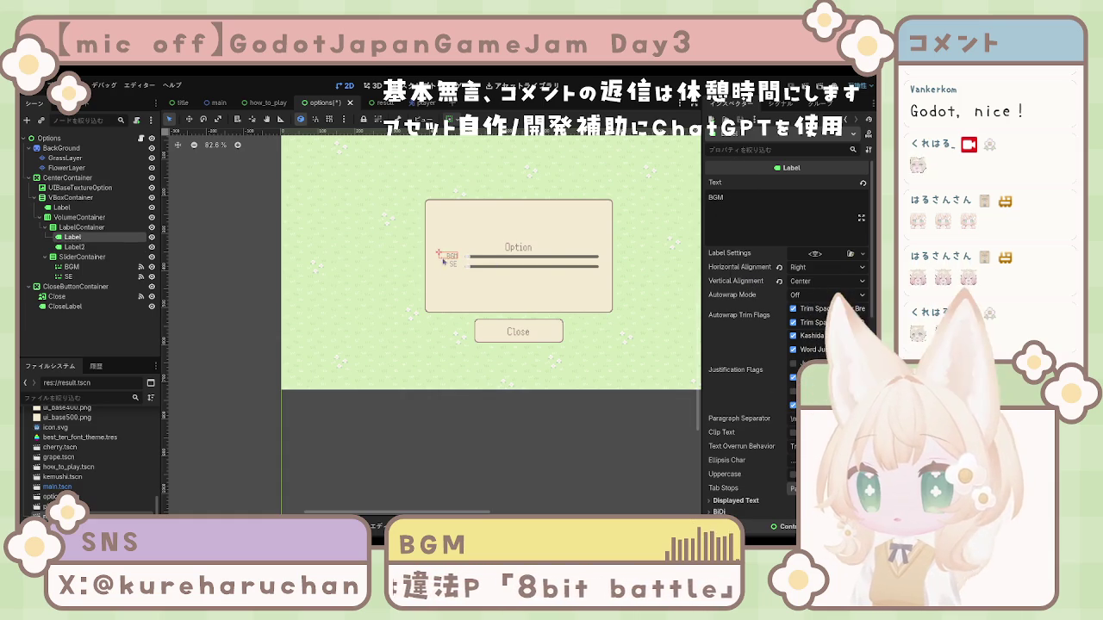
left_click(474, 257)
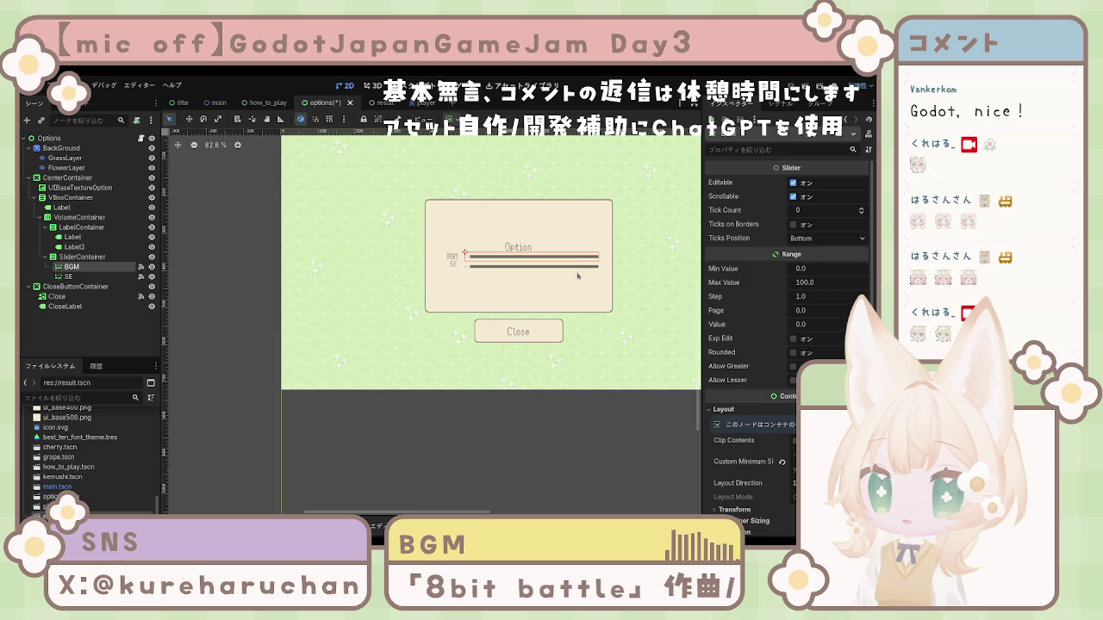
left_click(526, 266, "shift")
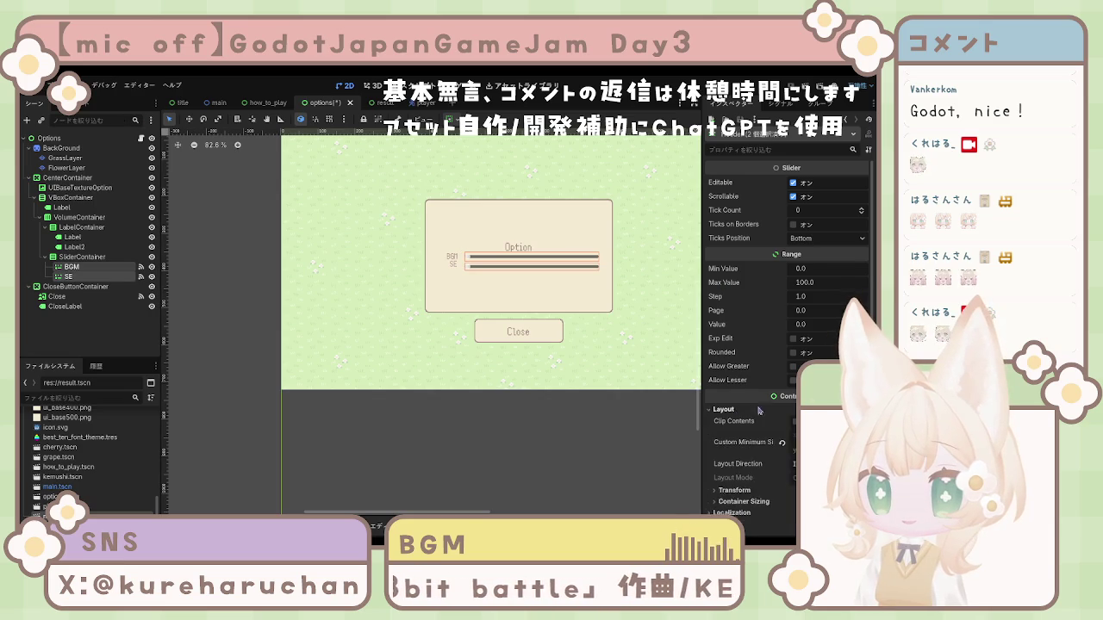
scroll(758, 388, "down", 5)
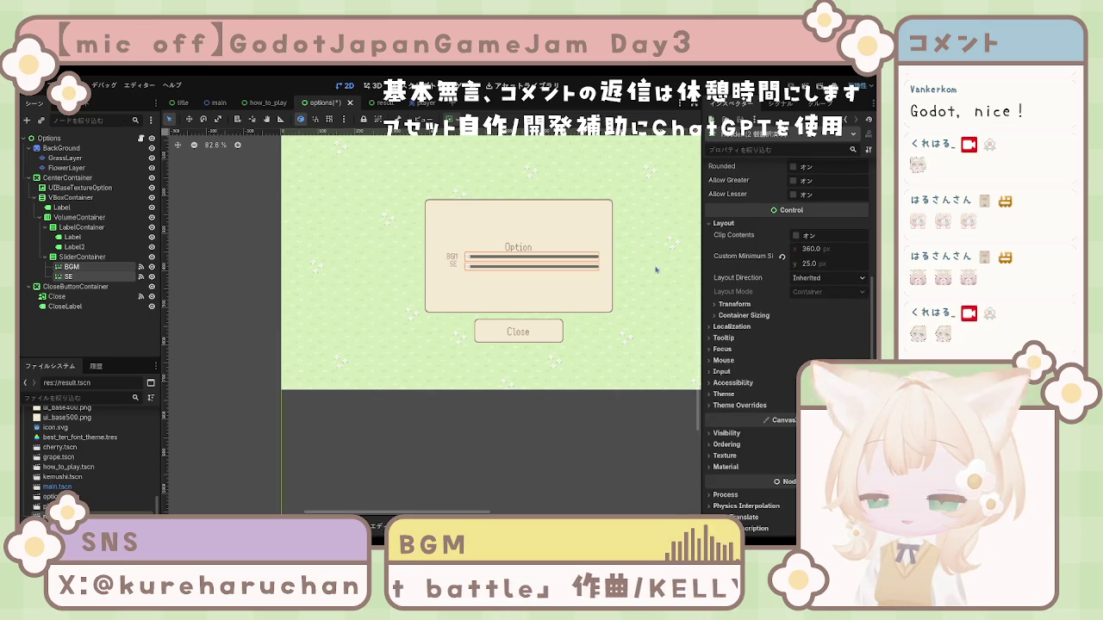
left_click(452, 257)
left_click(454, 267, "shift")
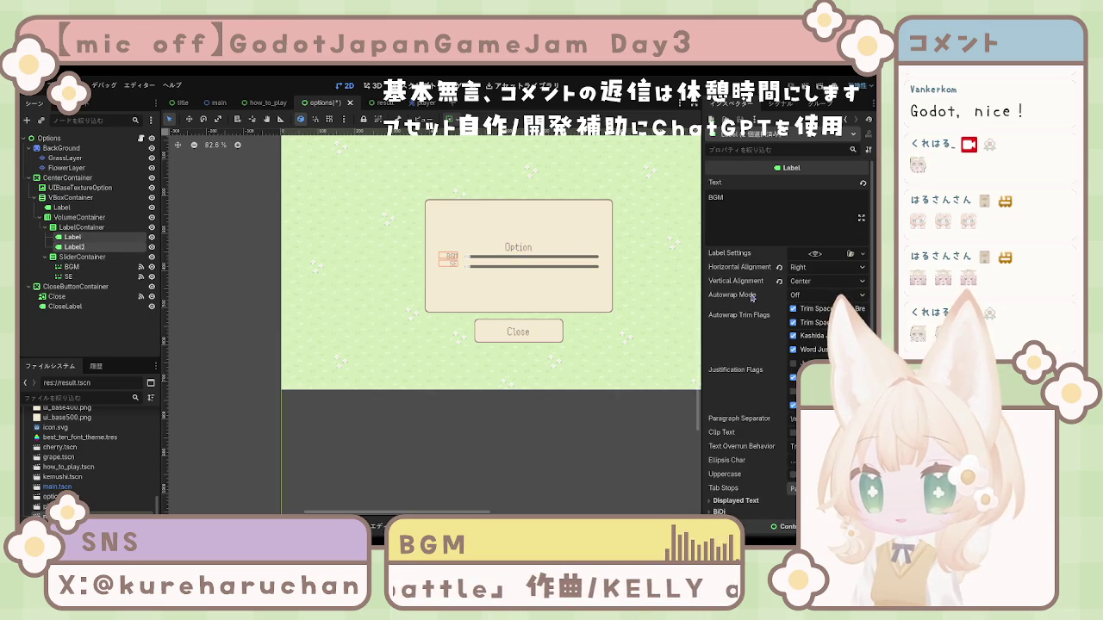
scroll(735, 312, "down", 5)
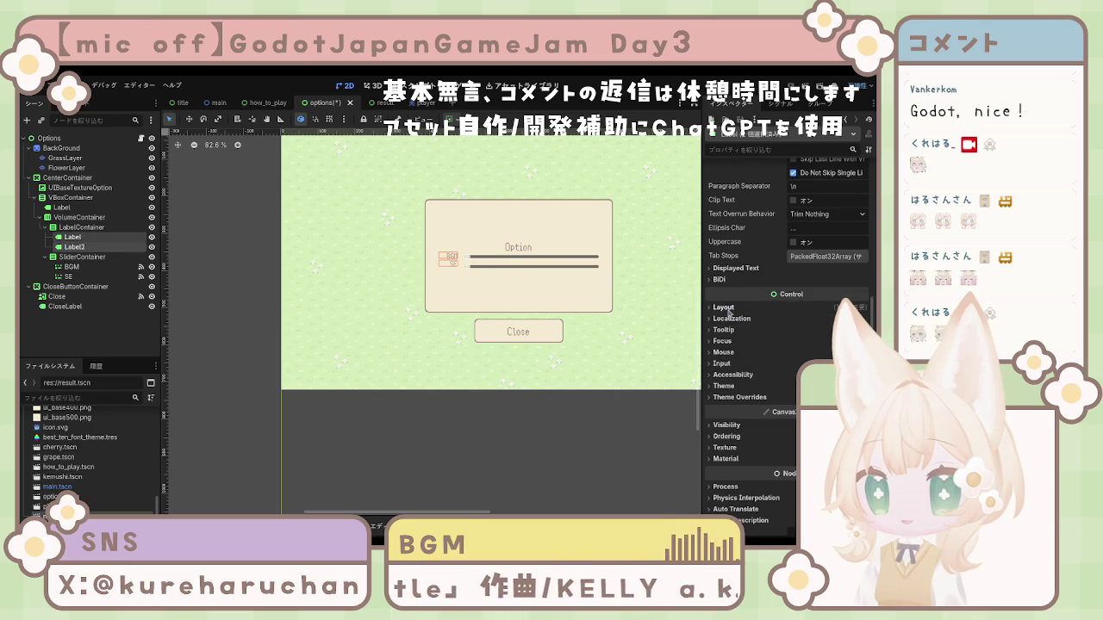
left_click(725, 308)
left_click(815, 345)
type("25")
key("Return")
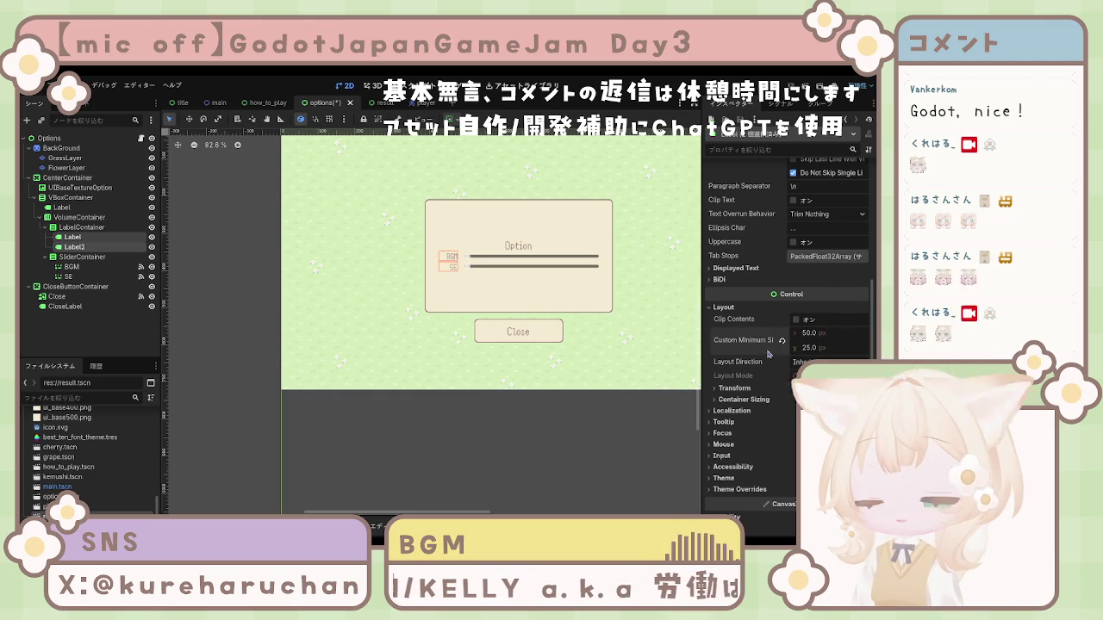
left_click(405, 304)
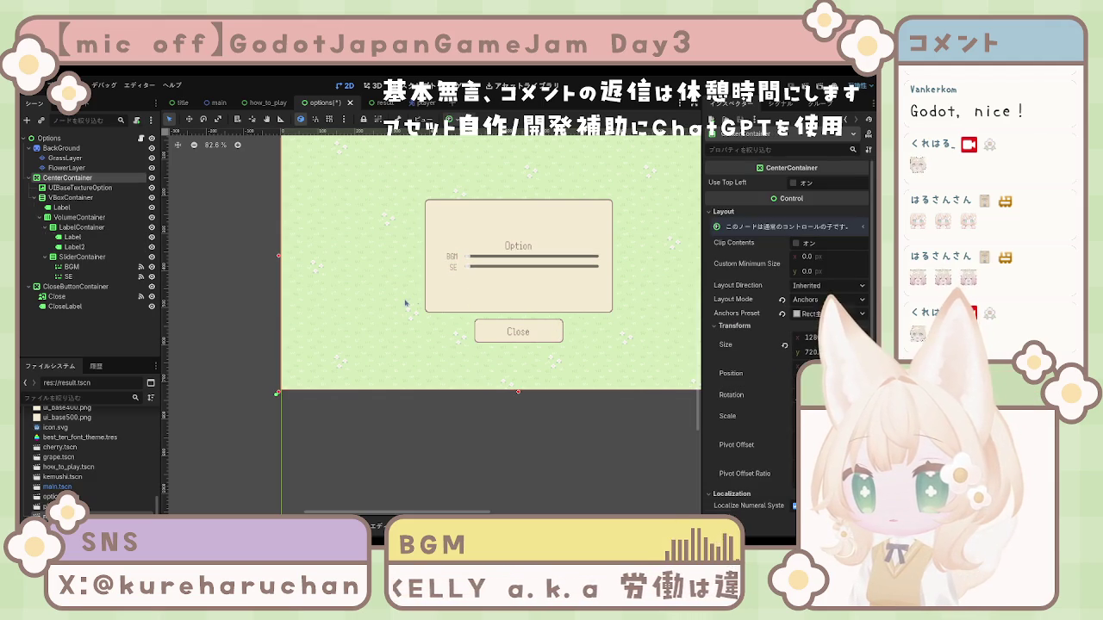
left_click(454, 267)
left_click(450, 260, "shift")
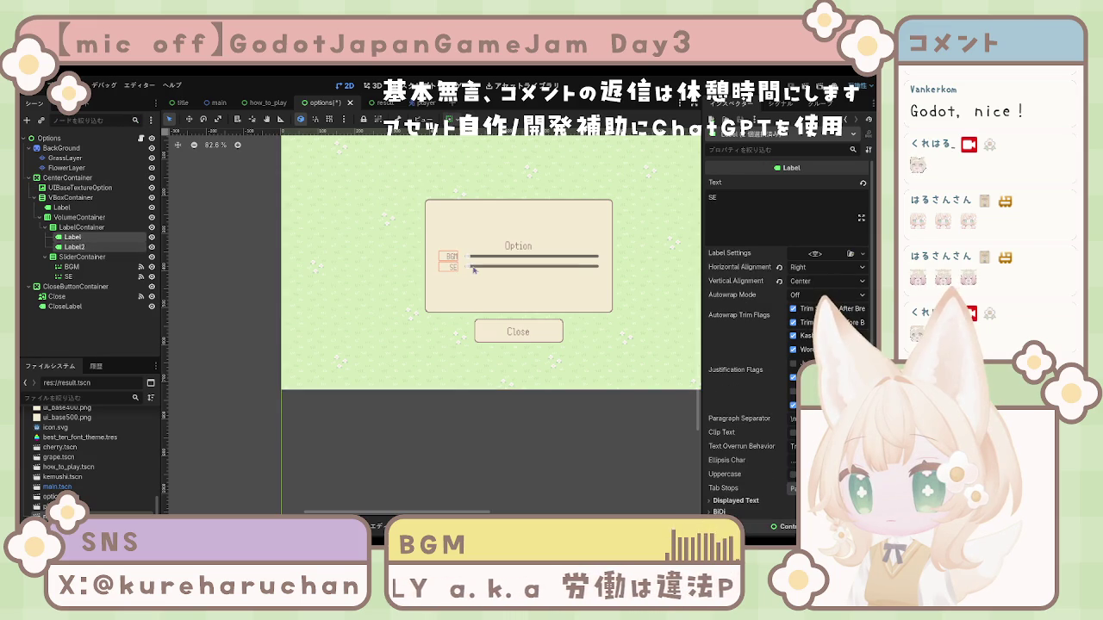
left_click(473, 270)
left_click(474, 261, "shift")
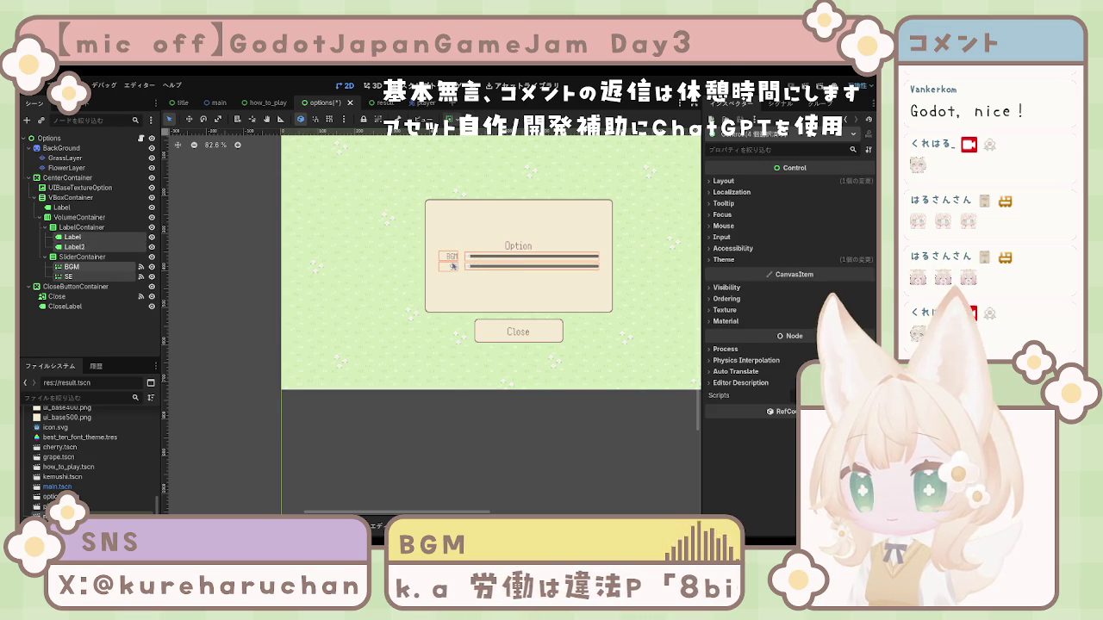
left_click(117, 339)
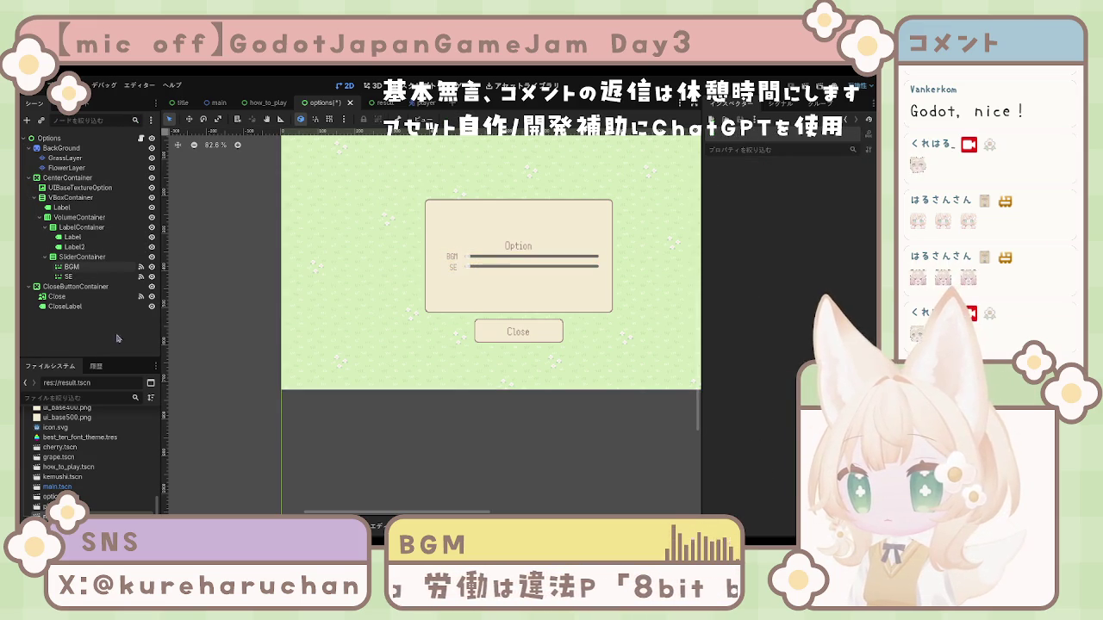
left_click(514, 268)
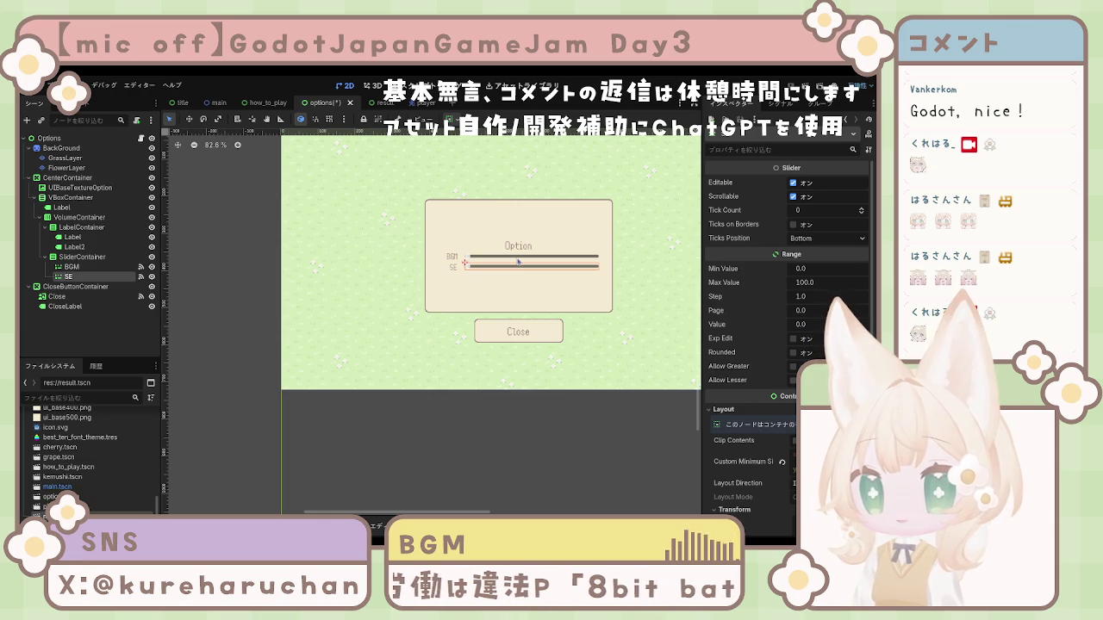
left_click(456, 268)
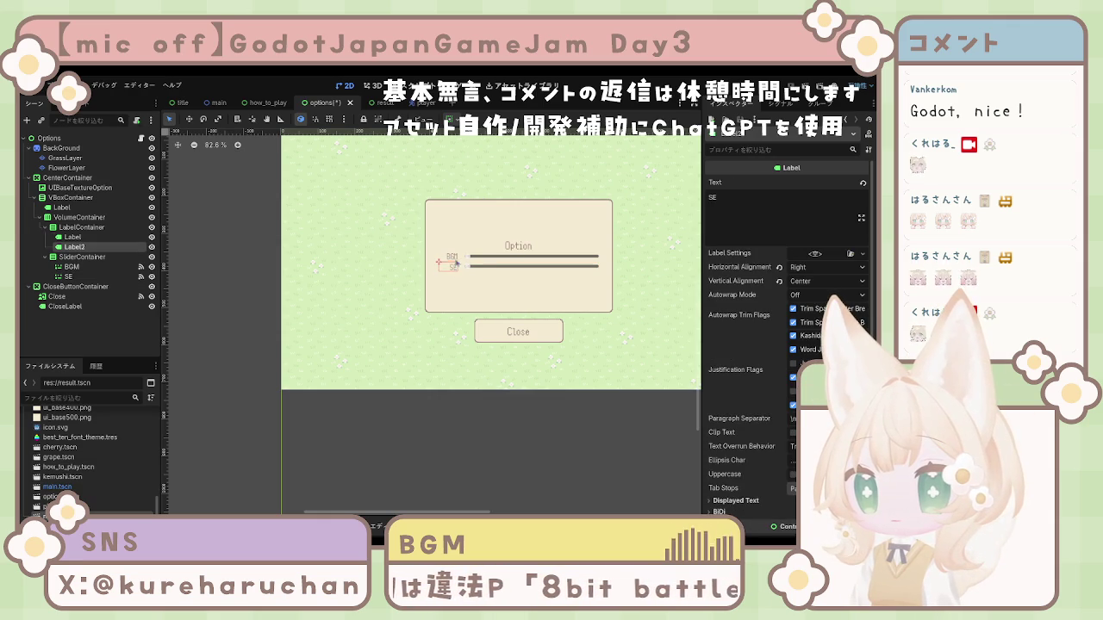
left_click(455, 260, "shift")
scroll(773, 414, "down", 5)
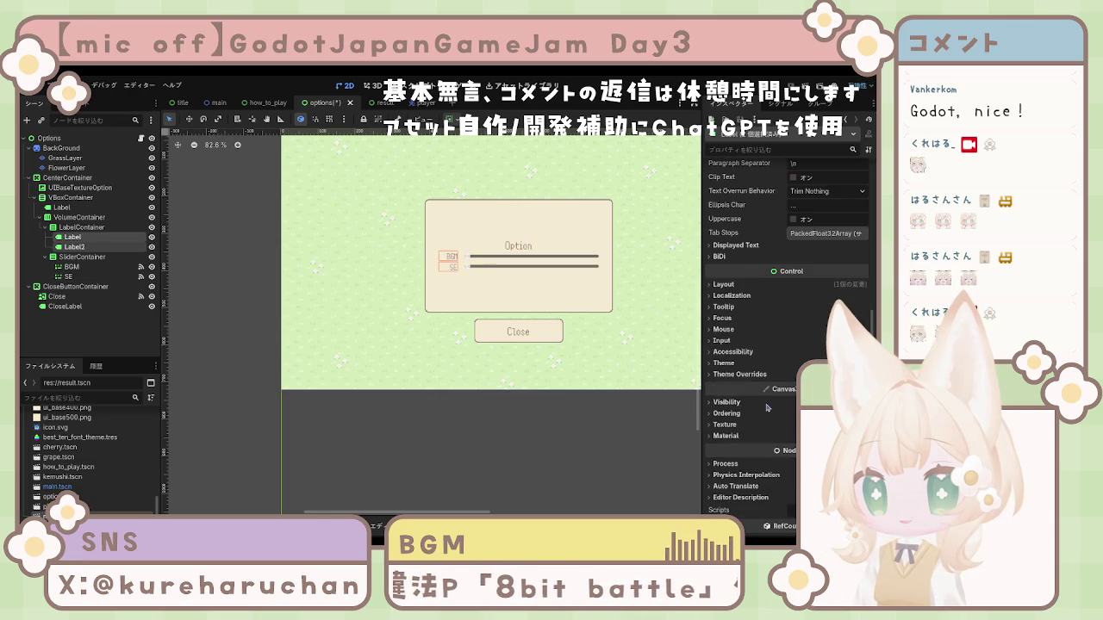
left_click(808, 325)
type("20")
key("Return")
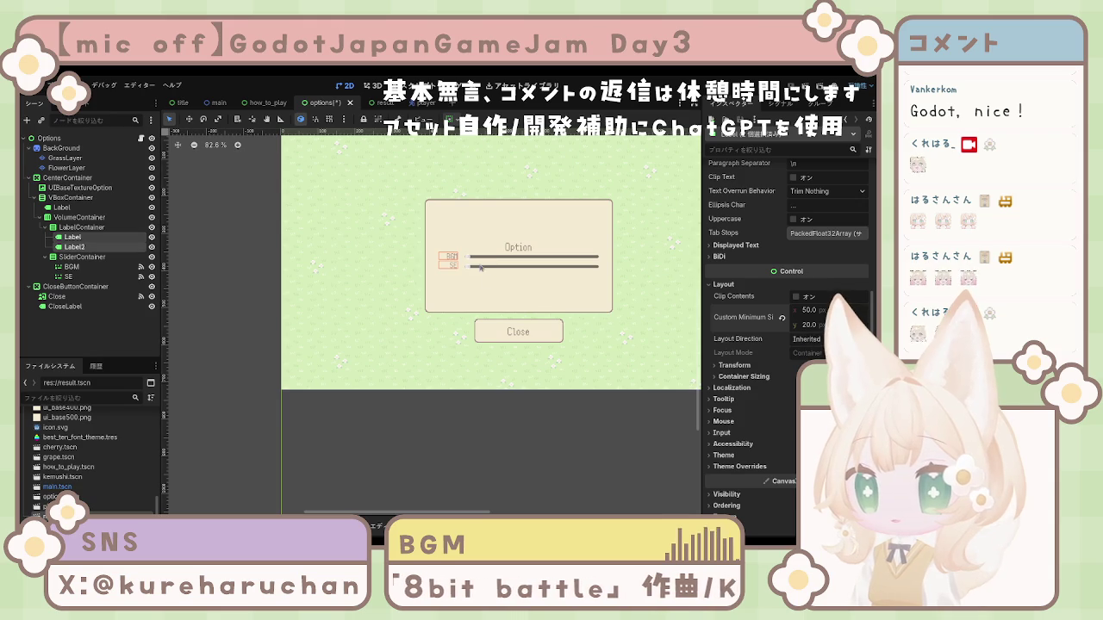
left_click(480, 267)
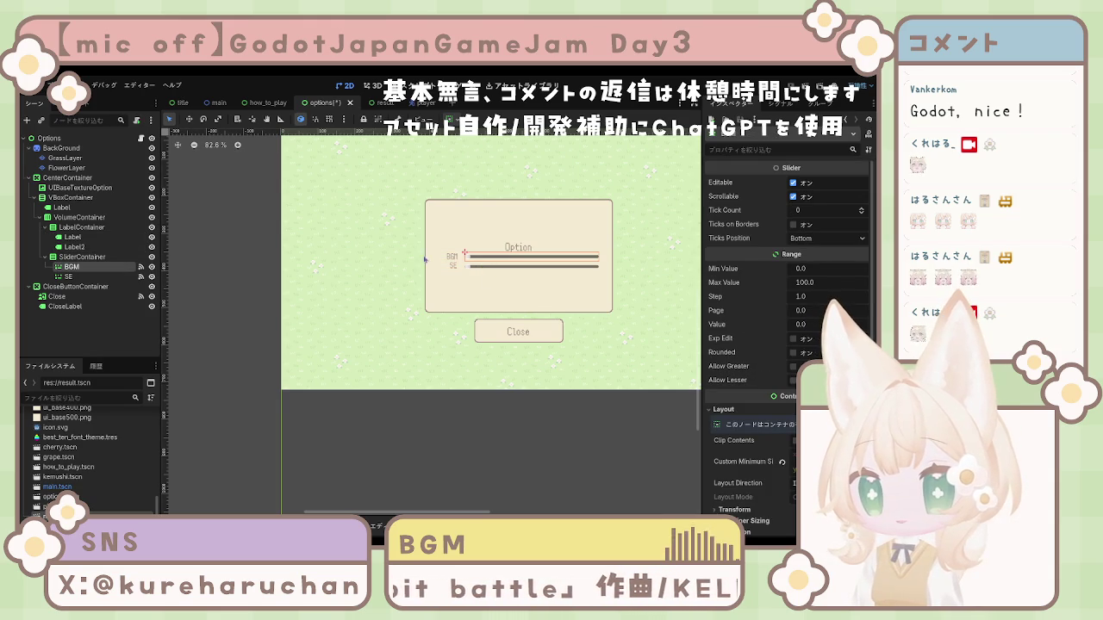
left_click(454, 267)
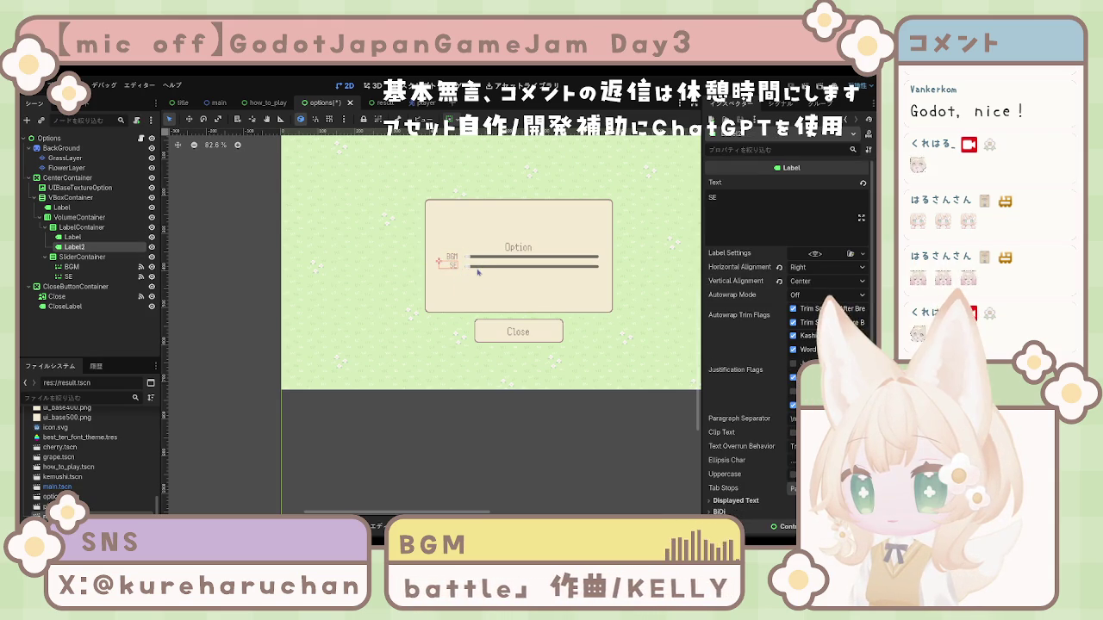
left_click(478, 270)
left_click(457, 272)
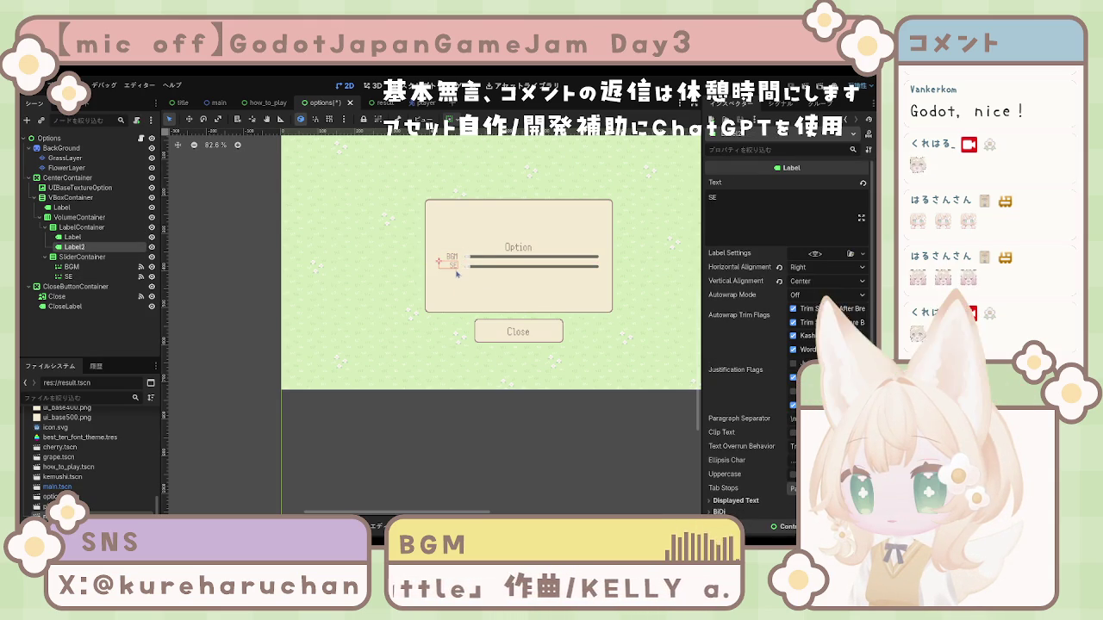
left_click(480, 257)
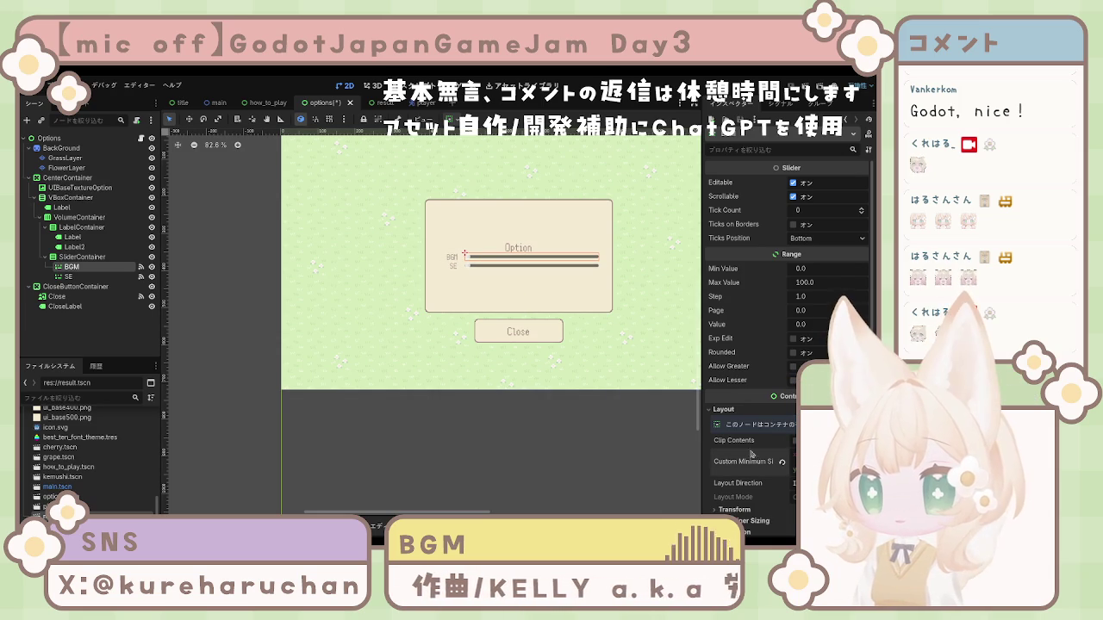
left_click(422, 322)
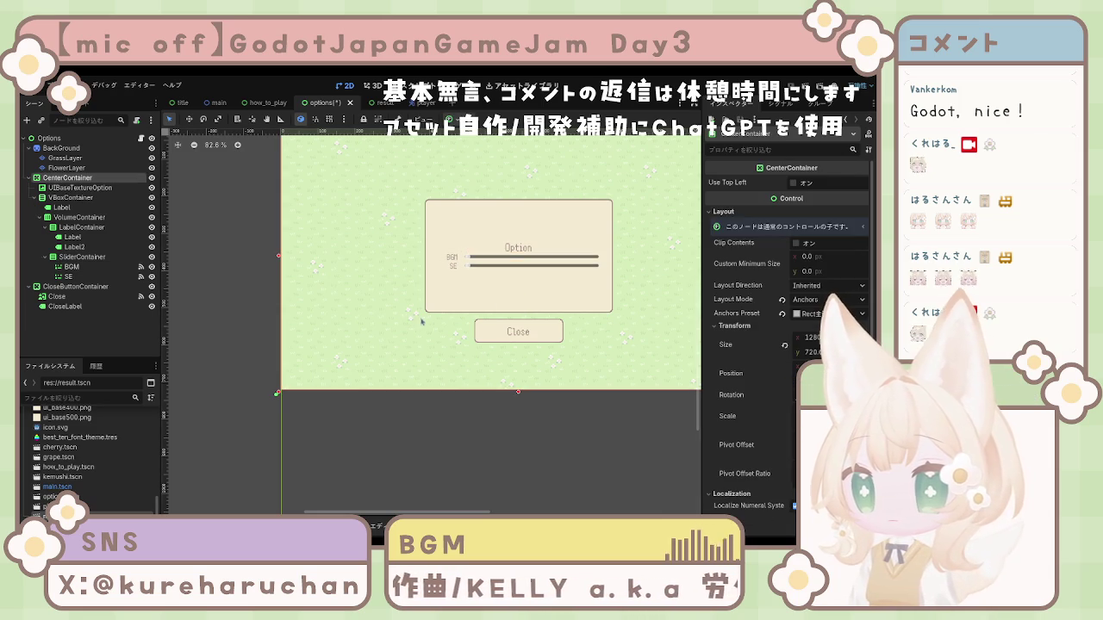
left_click(471, 262)
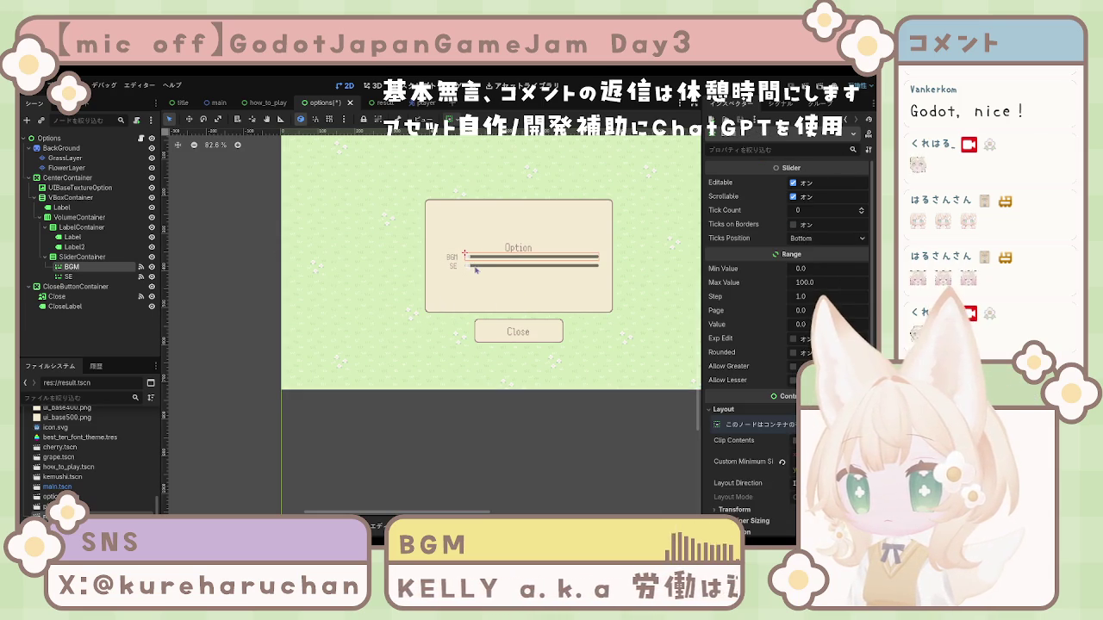
left_click(474, 269, "shift")
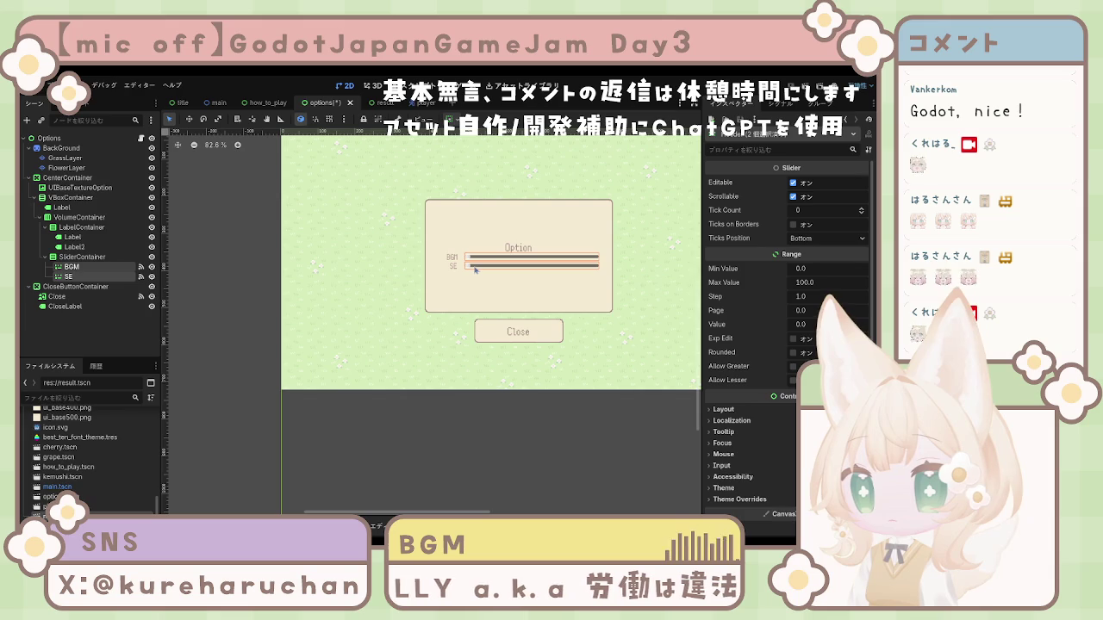
scroll(746, 334, "down", 3)
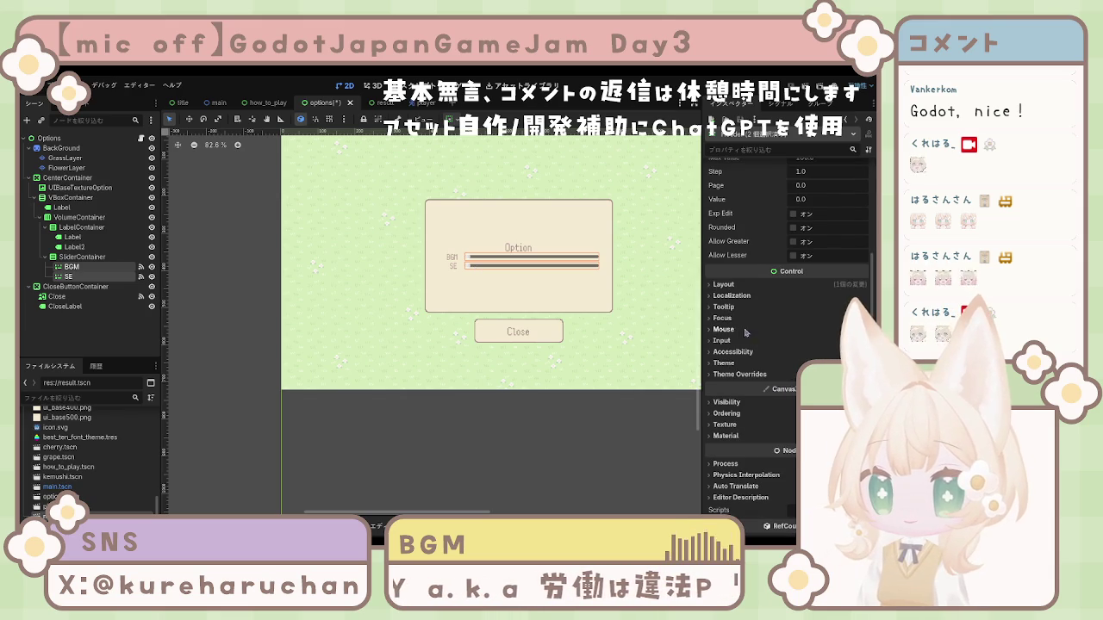
left_click(89, 266)
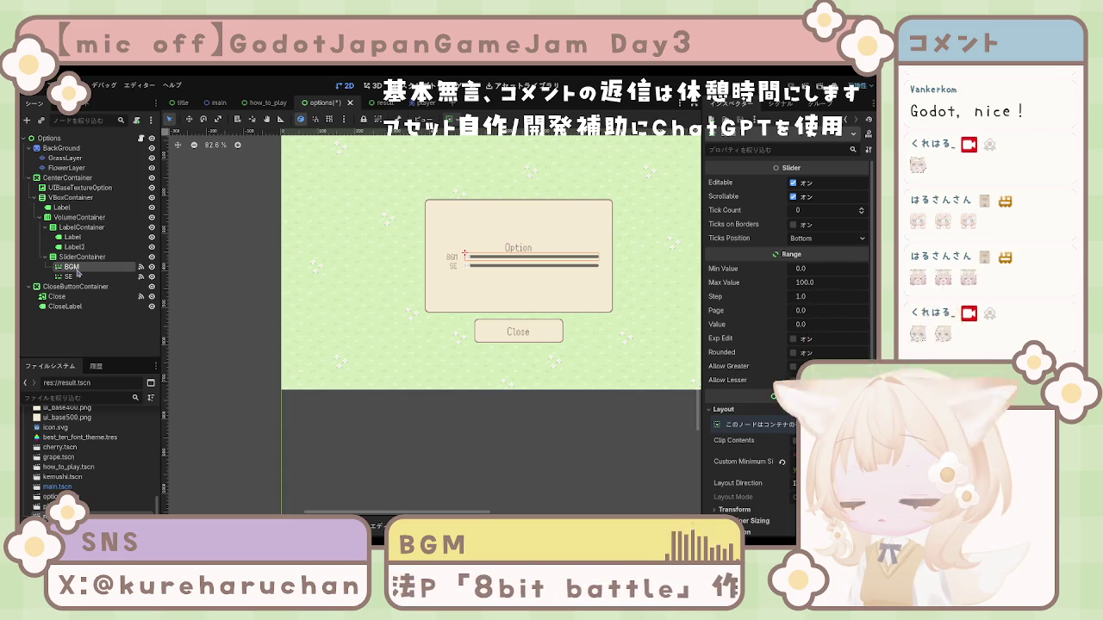
left_click(79, 277)
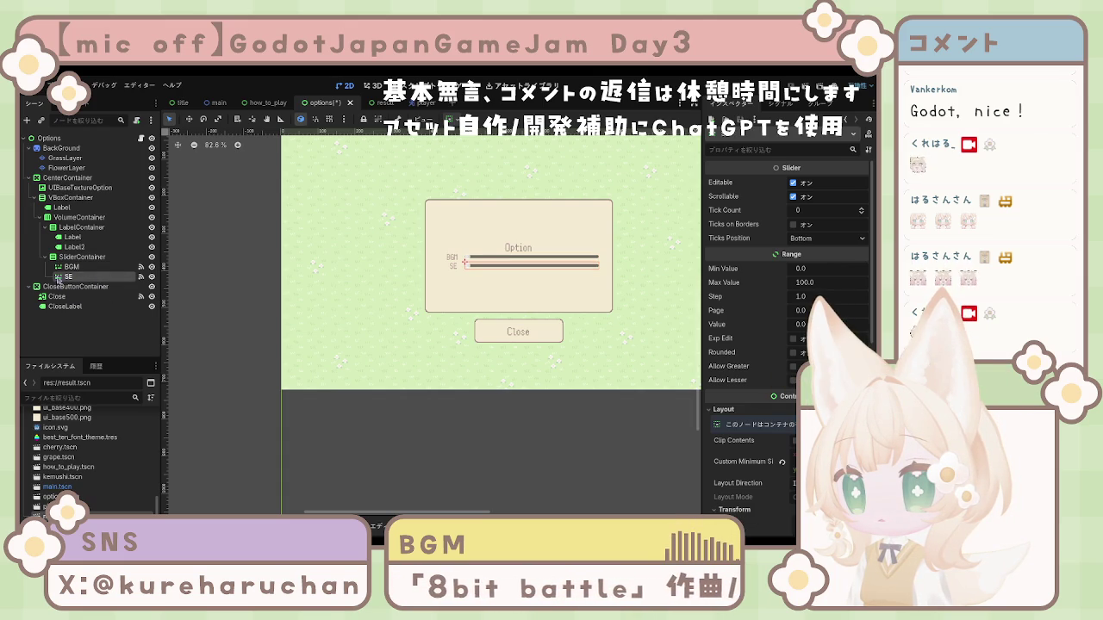
left_click(85, 257)
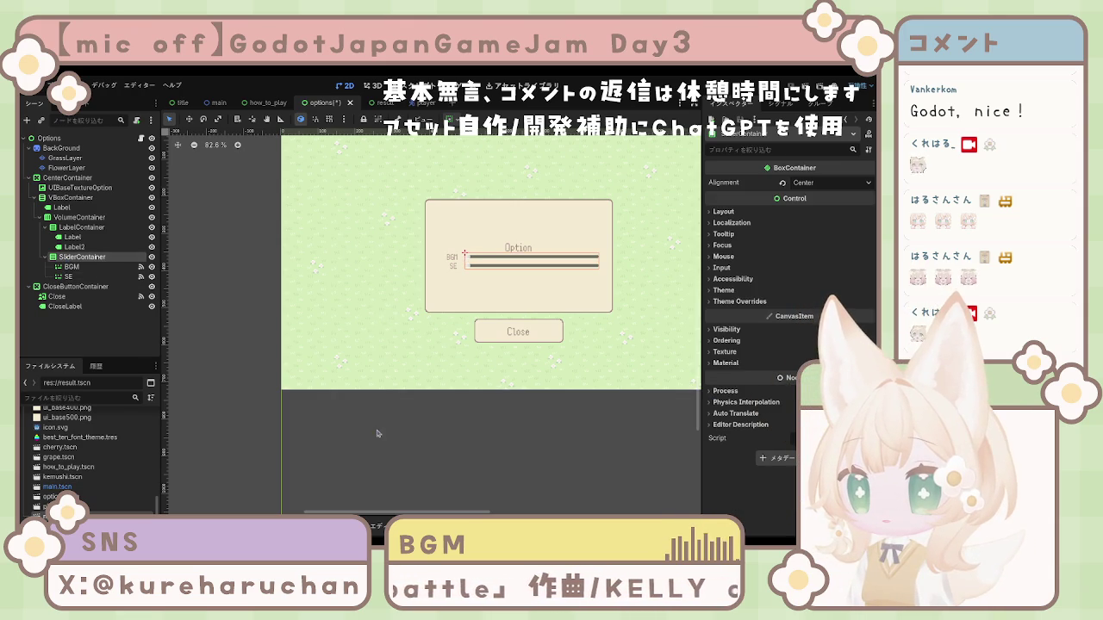
key("ctrl+v")
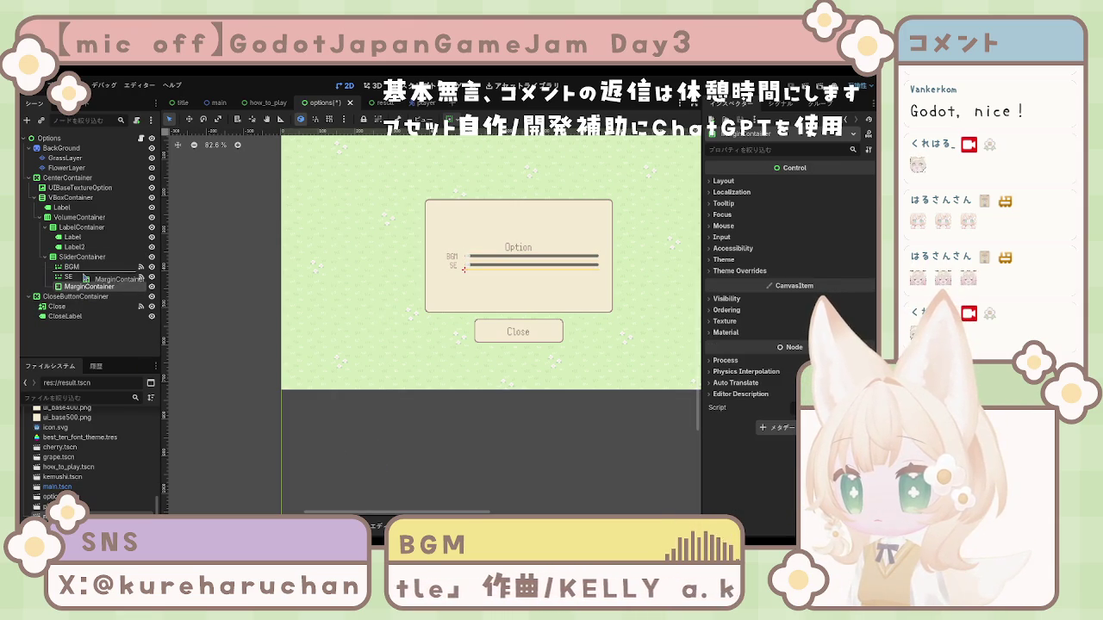
Insert a MarginContainer into SliderContainer between the BGM and SE sliders, named SliderMargin
key("ctrl+Up")
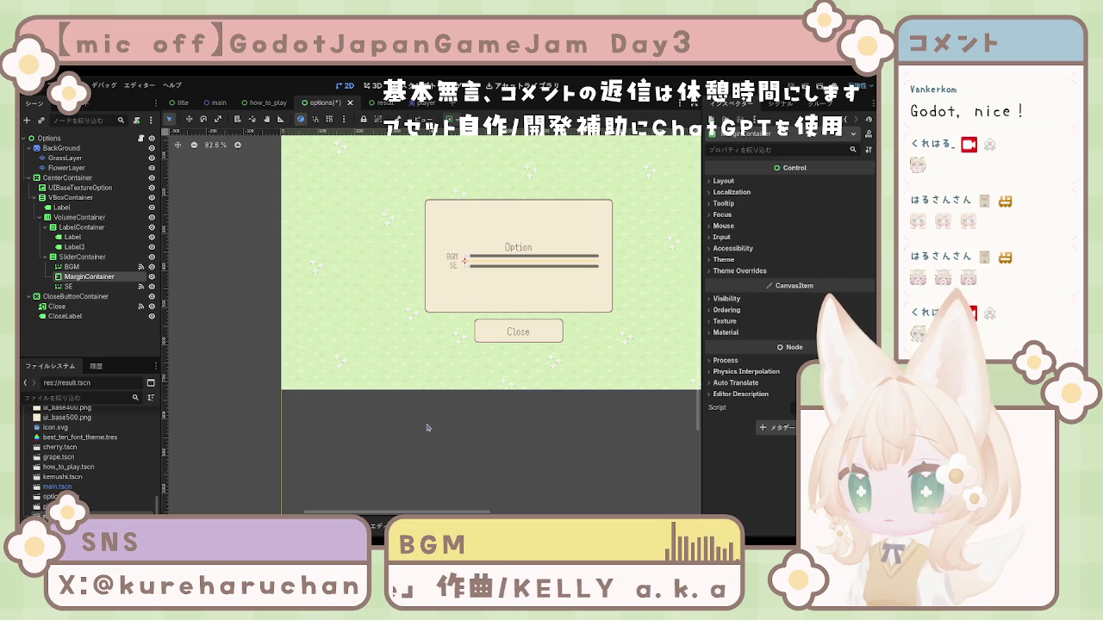
left_click(425, 423)
left_click(102, 278)
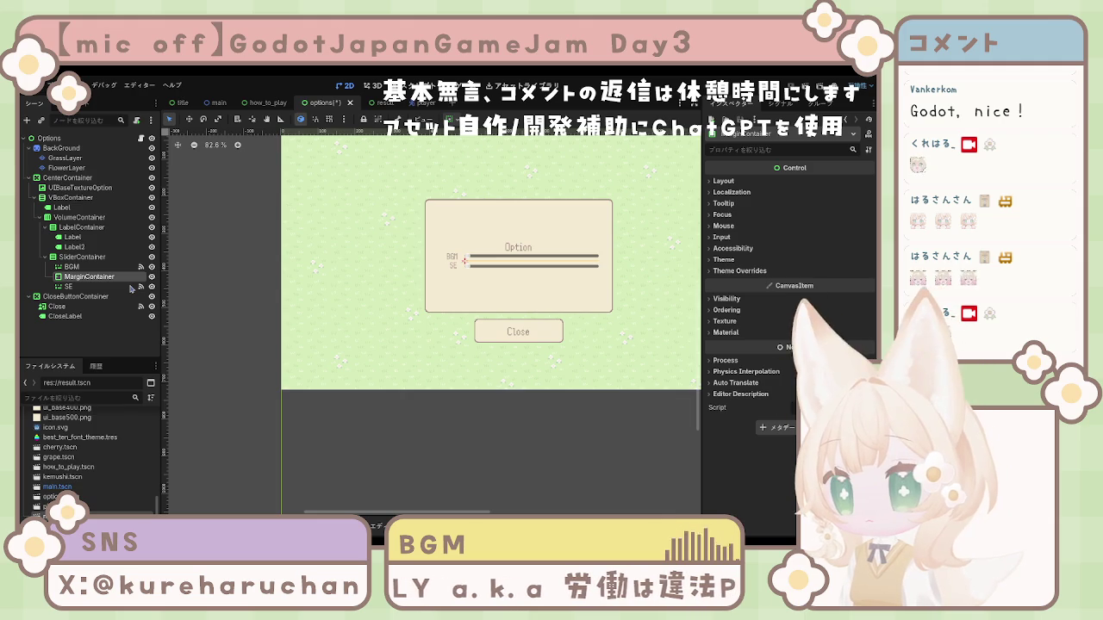
type("SliderMargin")
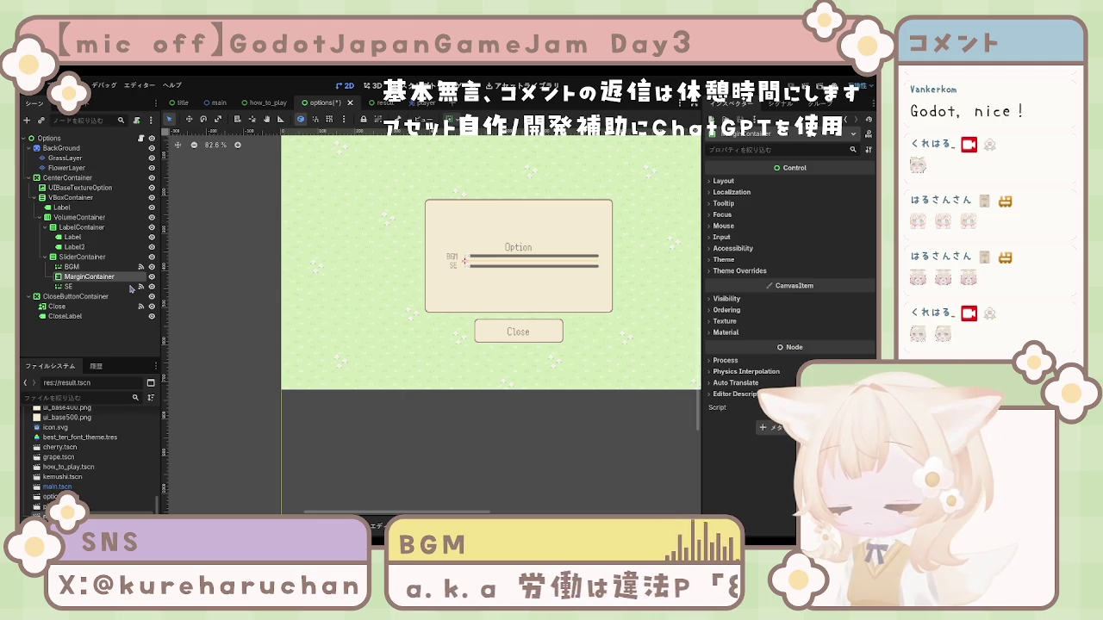
key("Return")
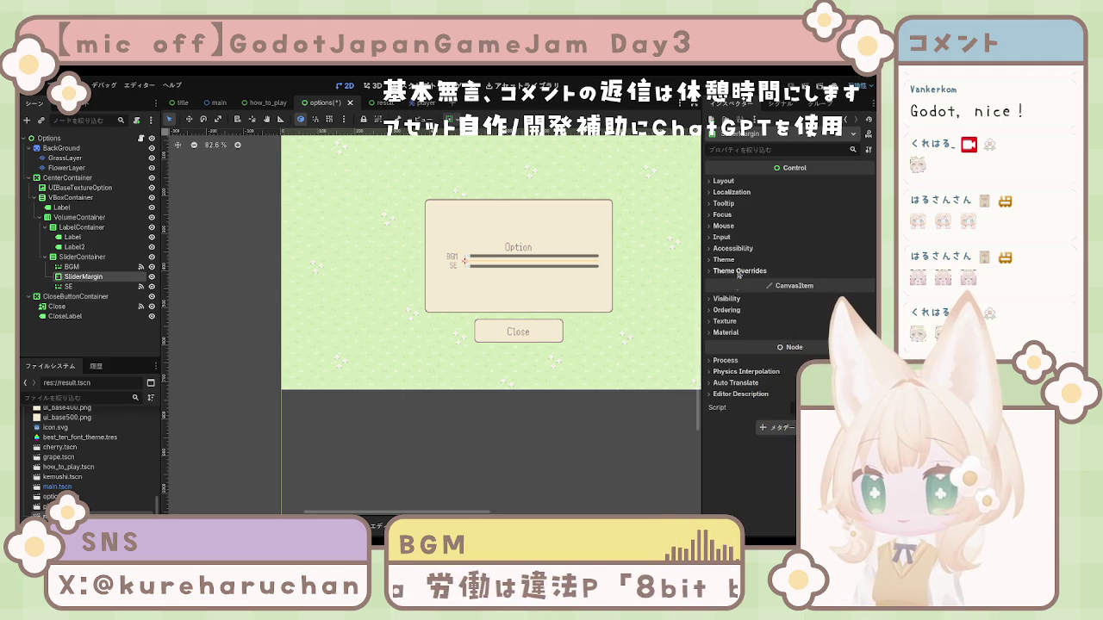
Enable a Margin Top theme constant override on SliderMargin and adjust its value
left_click(726, 182)
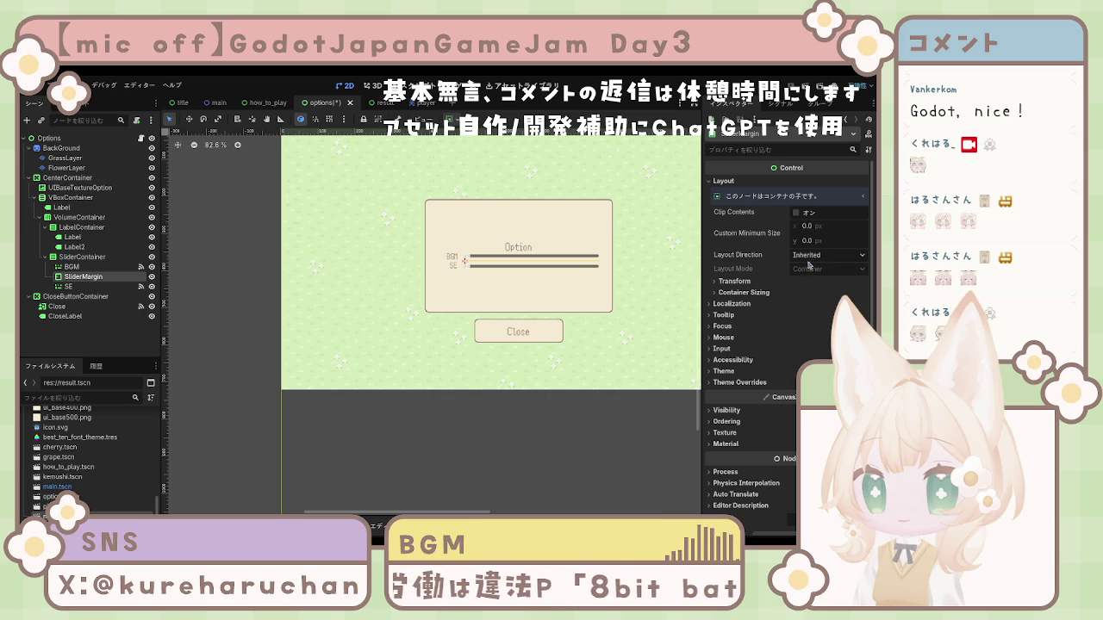
left_click(746, 293)
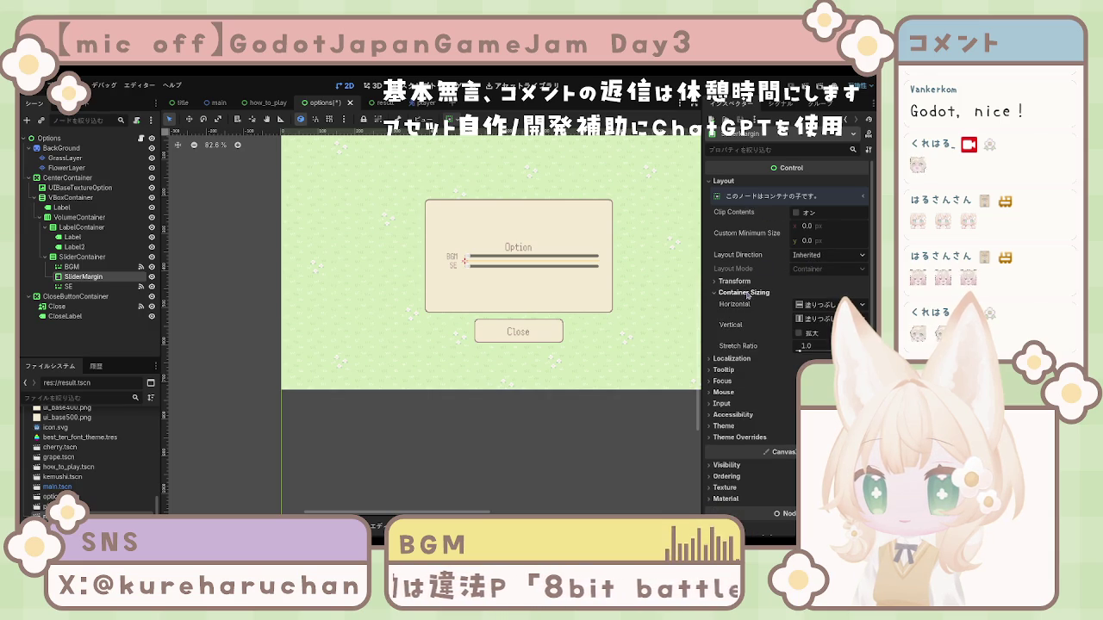
left_click(746, 294)
left_click(747, 293)
left_click(747, 294)
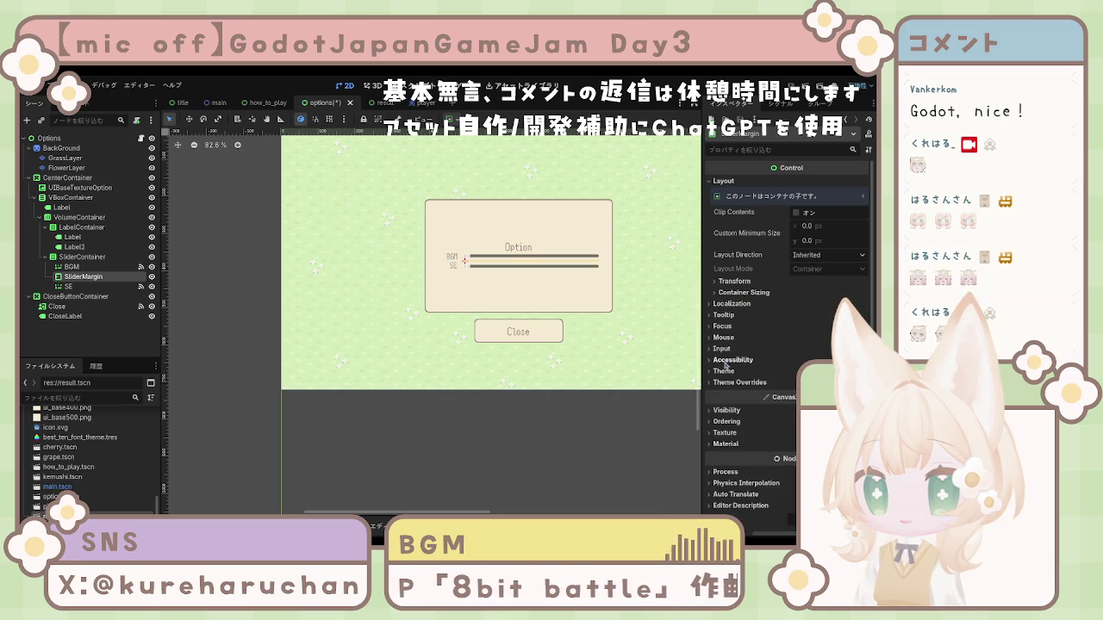
left_click(728, 388)
left_click(729, 392)
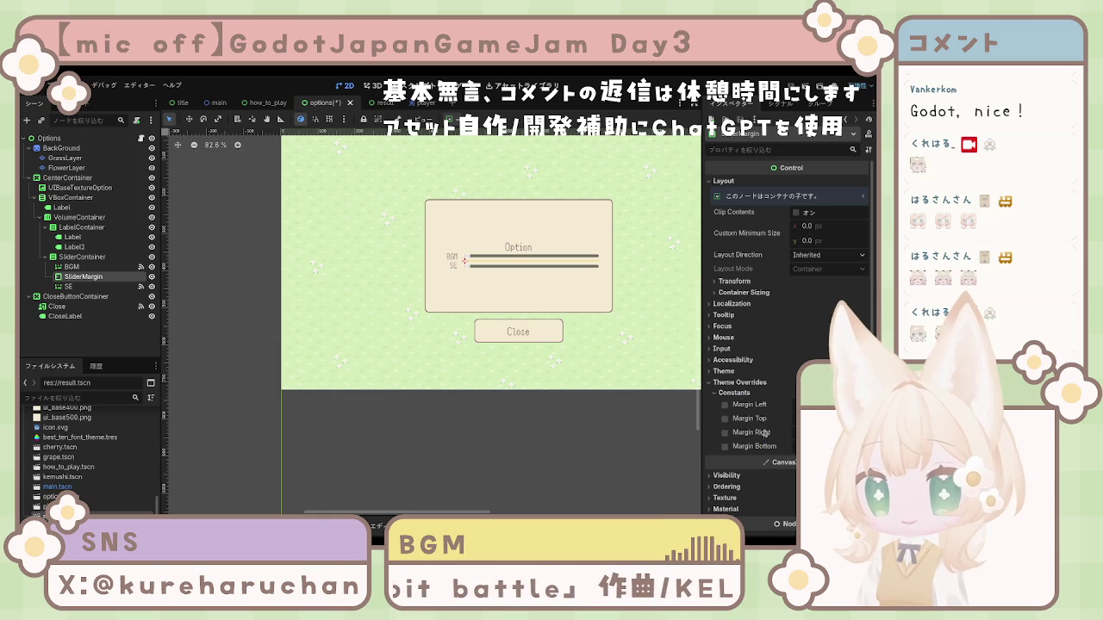
left_click(725, 419)
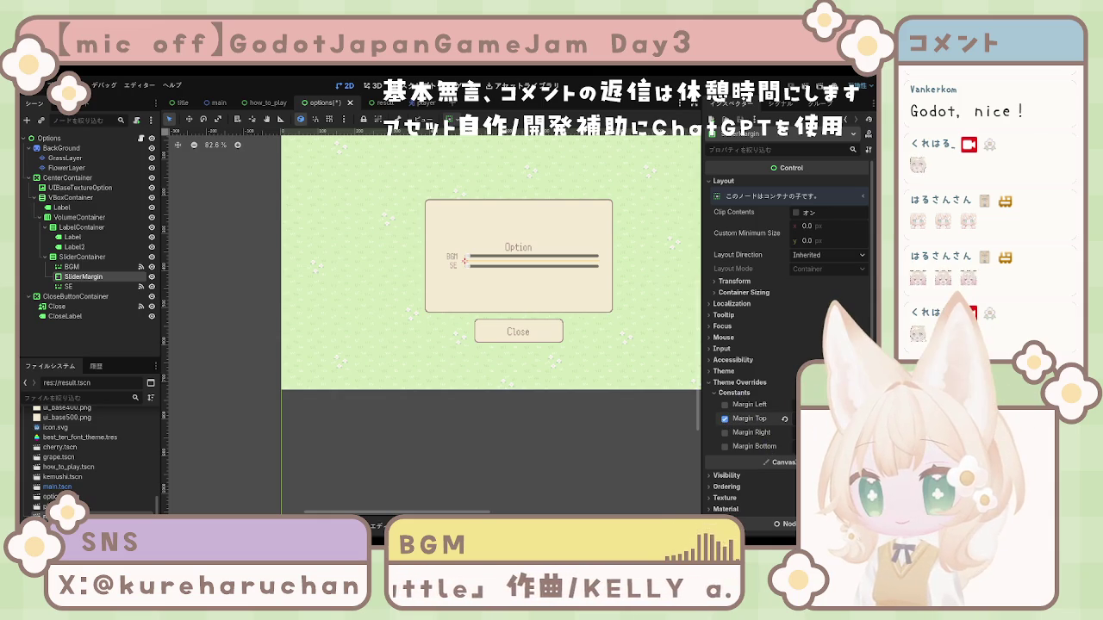
left_click_drag(827, 419, 818, 418)
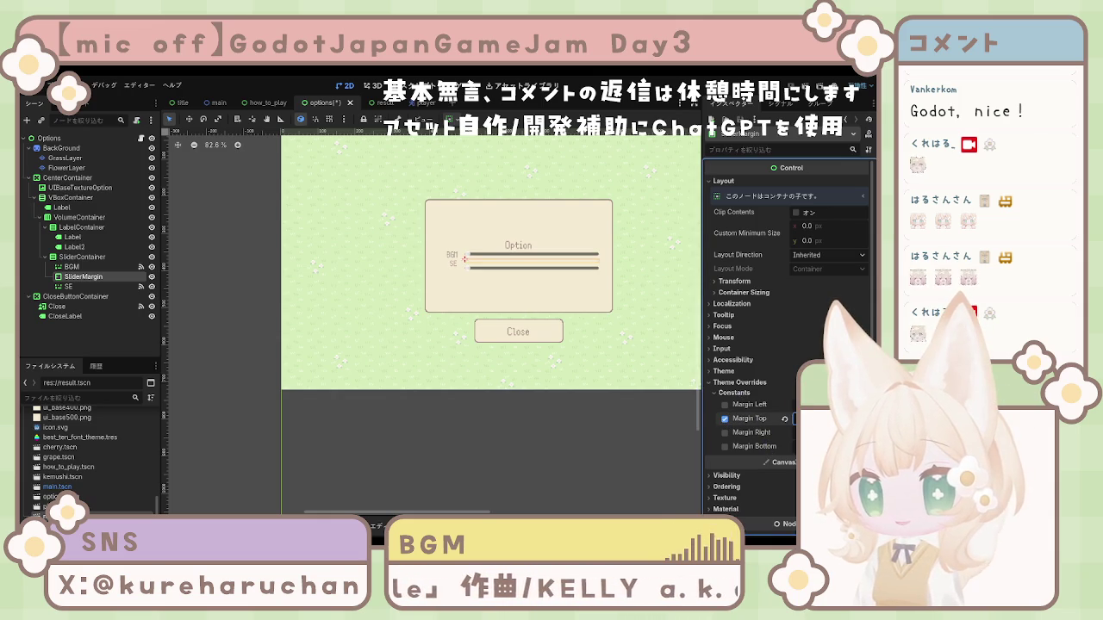
Put a copy of SliderMargin into LabelContainer between the BGM and SE labels
left_click(583, 435)
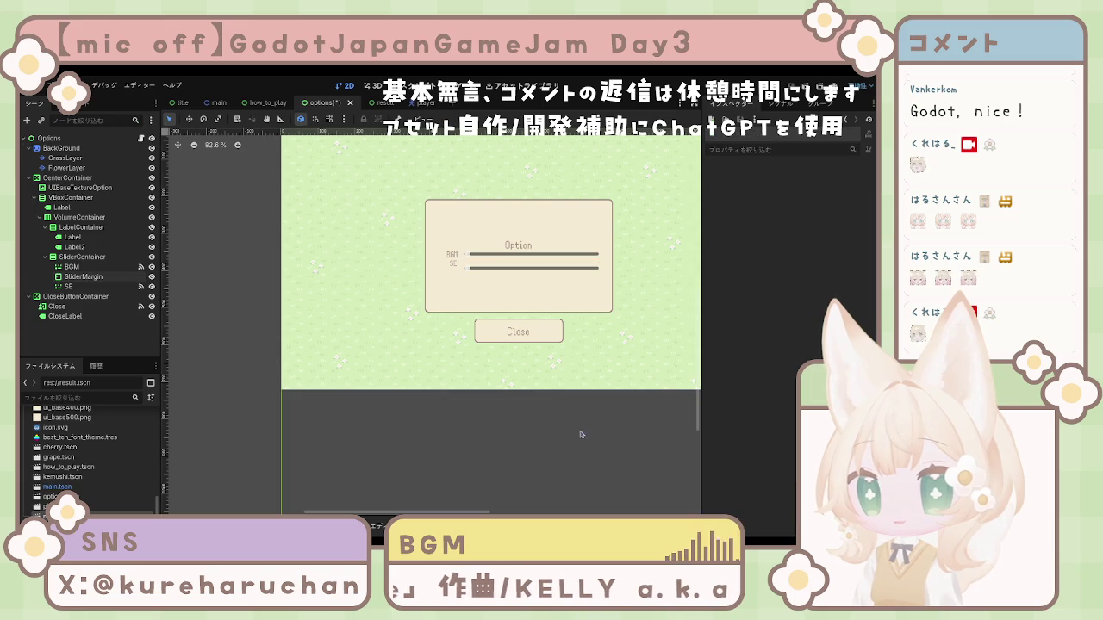
left_click(456, 270)
left_click(84, 277)
mouse_move(86, 283)
left_mouse_down()
mouse_move(76, 238)
mouse_move(75, 249)
mouse_move(55, 247)
mouse_move(67, 241)
mouse_move(73, 256)
left_mouse_up()
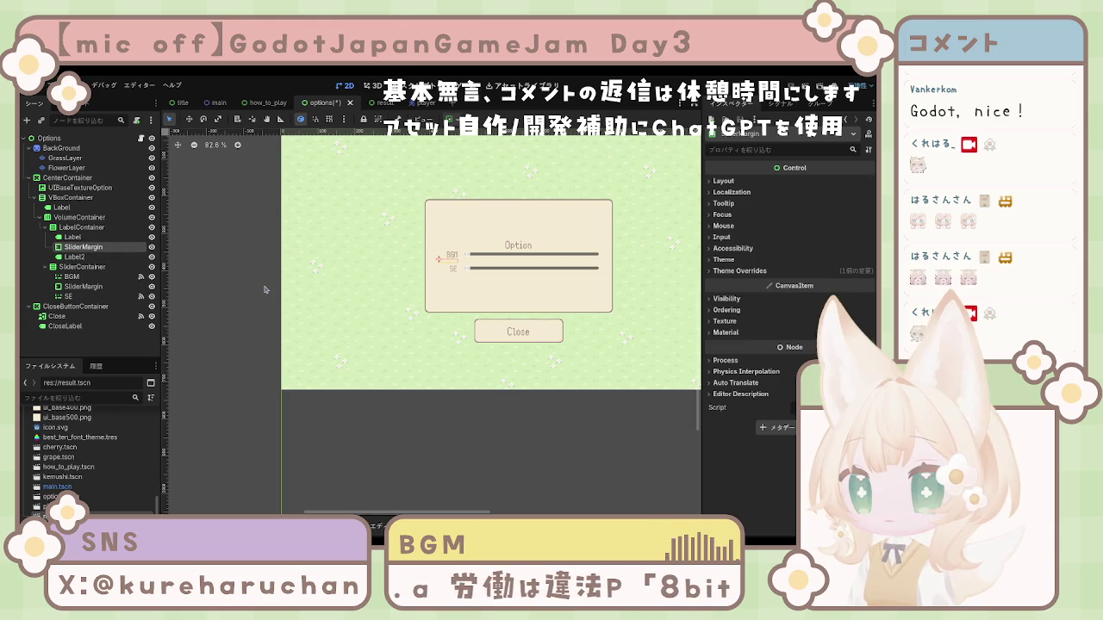
Select LabelContainer and enable its Separation theme constant override
left_click(74, 257)
left_click(72, 237, "ctrl")
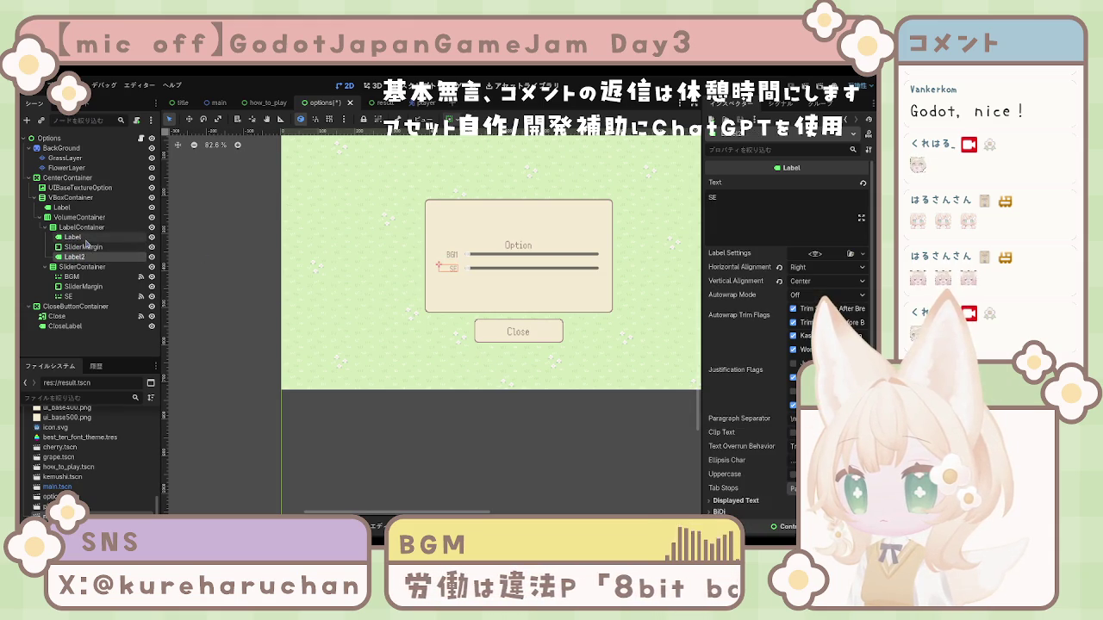
left_click(87, 248)
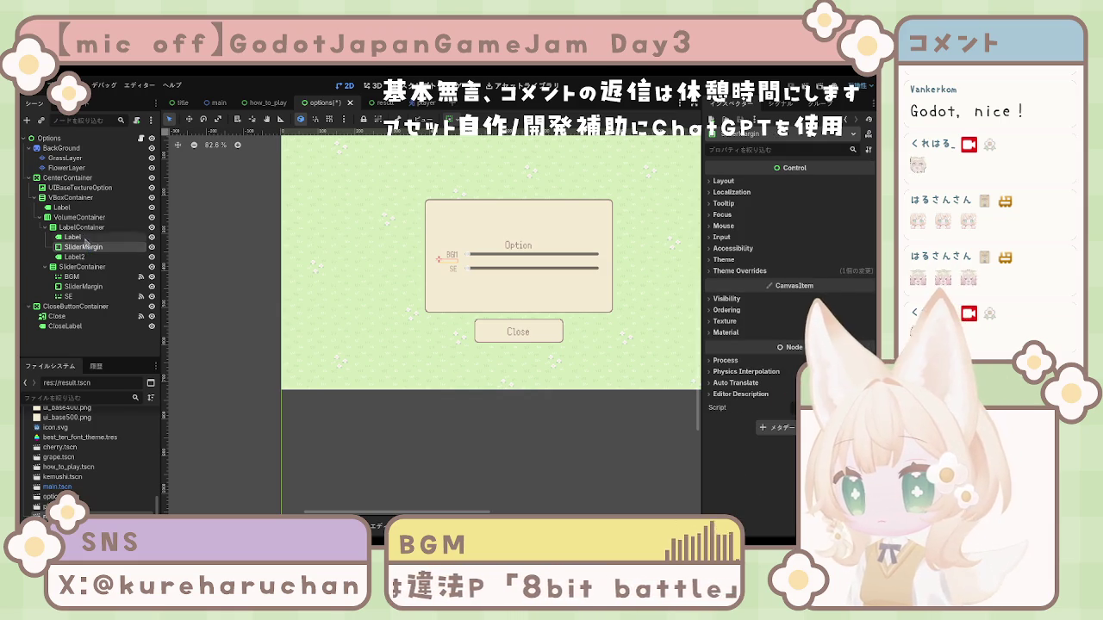
left_click(81, 227)
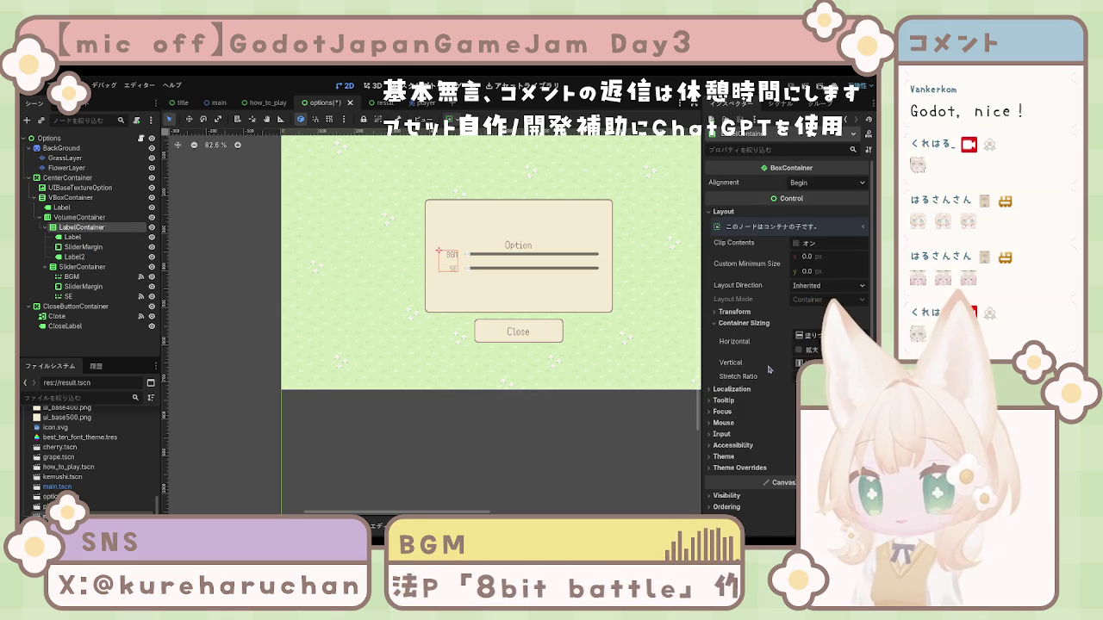
scroll(749, 379, "down", 3)
left_click(739, 375)
left_click(734, 385)
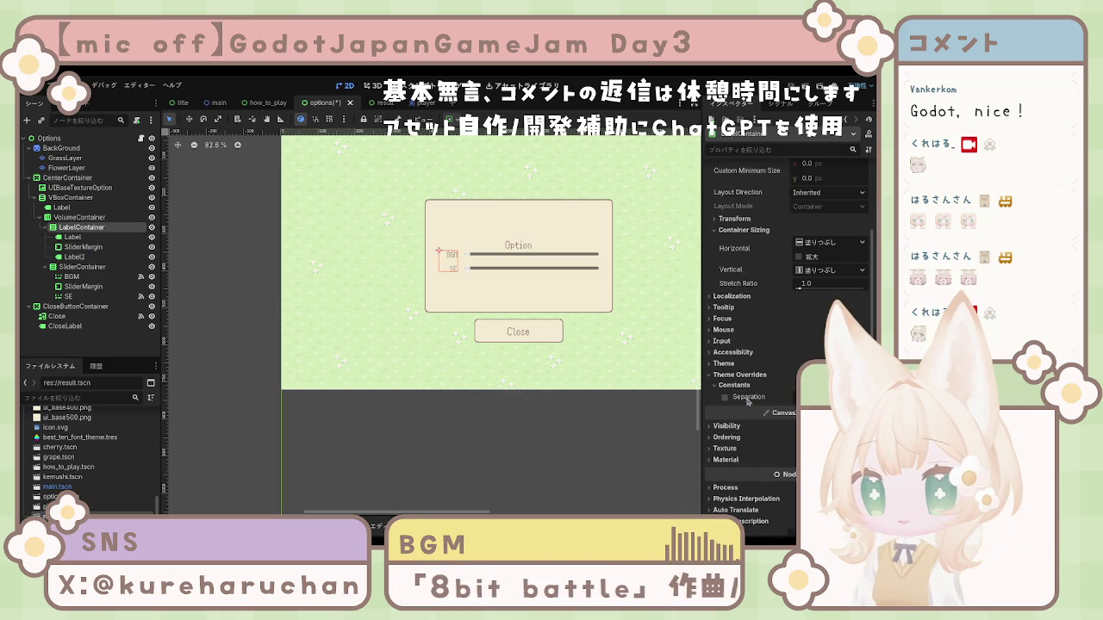
left_click(727, 398)
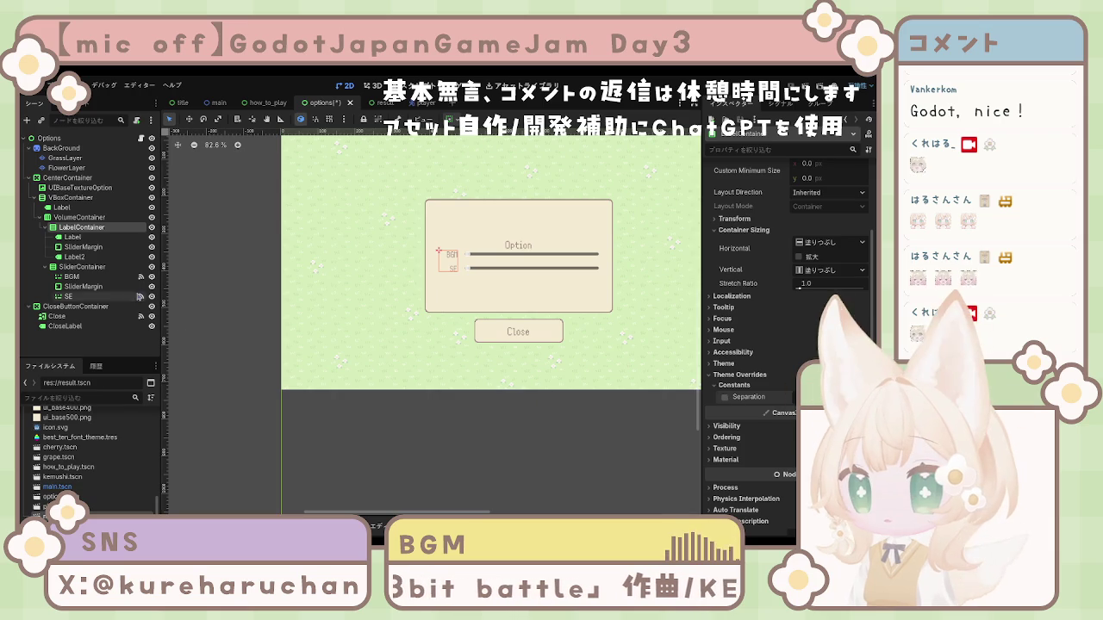
left_click(436, 369)
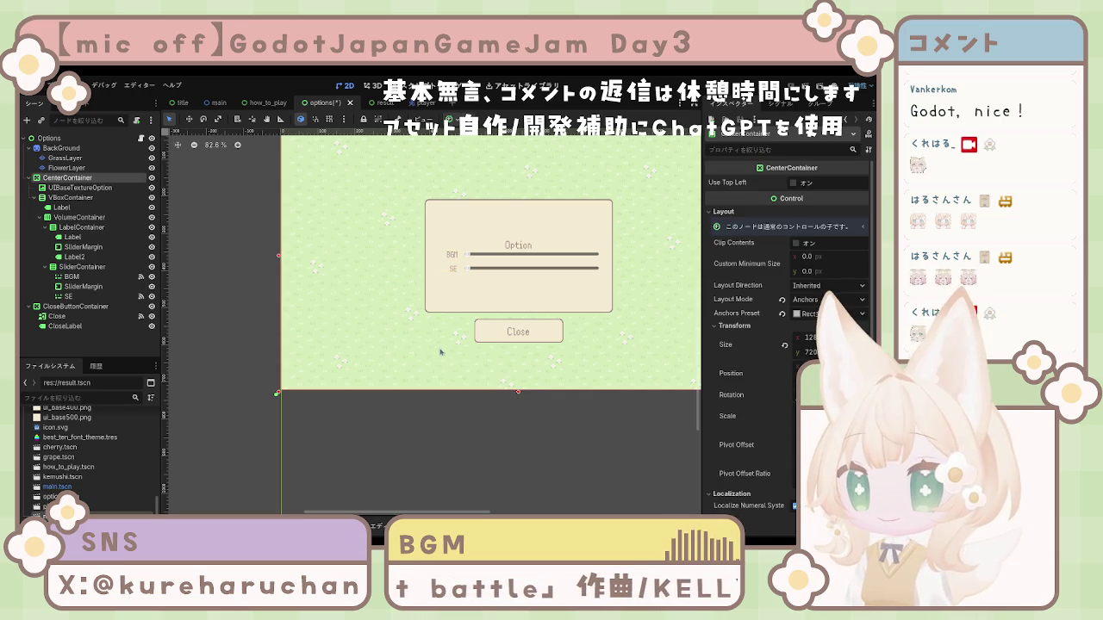
left_click_drag(458, 276, 517, 243)
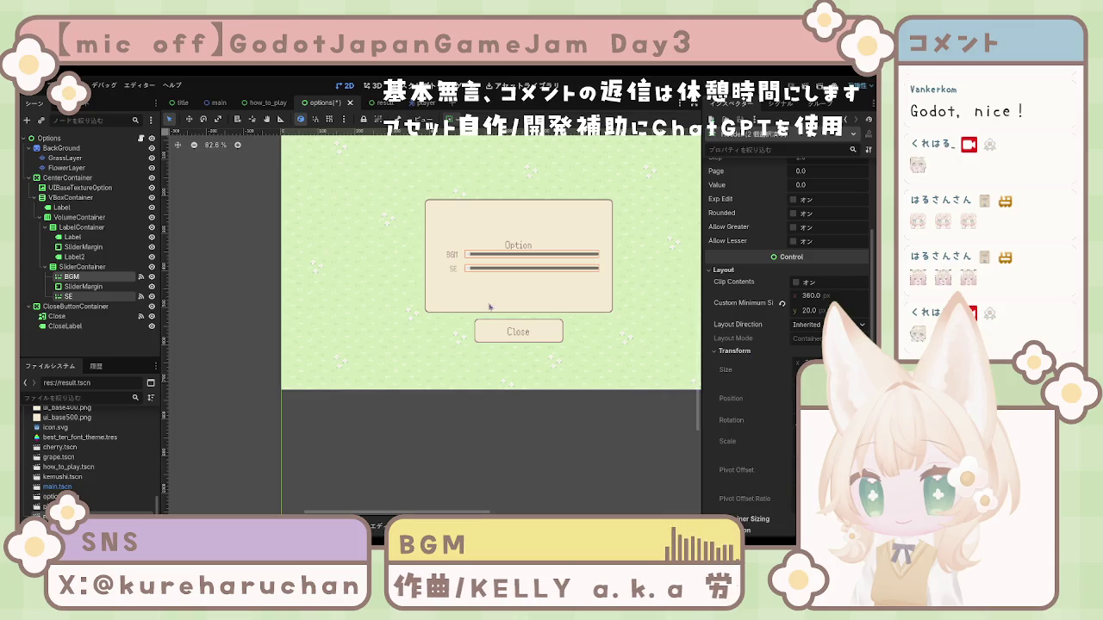
left_click(87, 269)
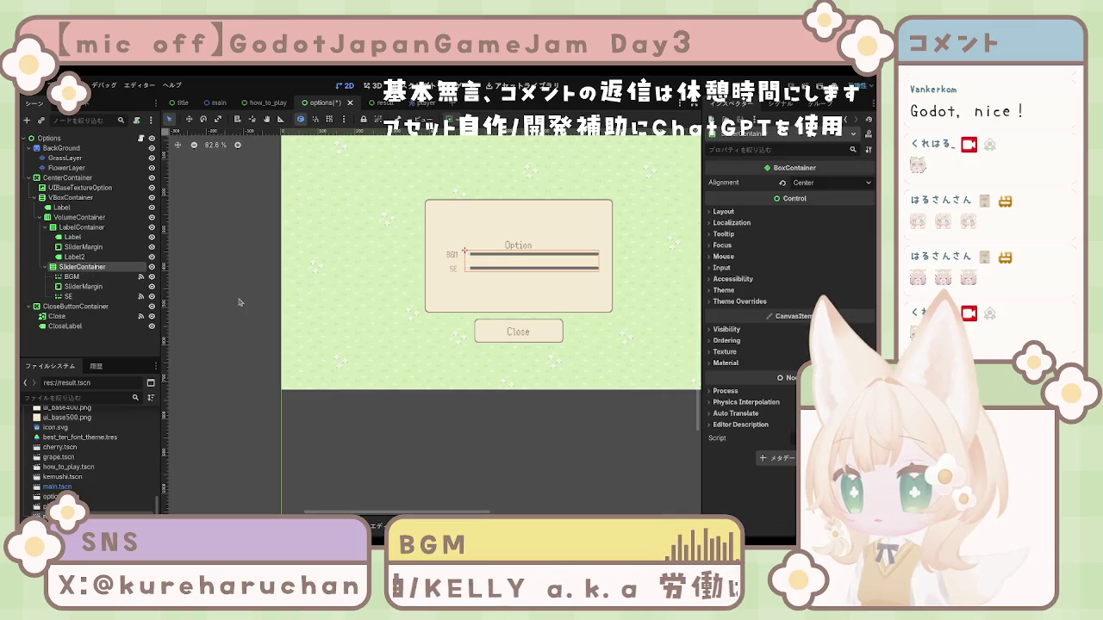
left_click(724, 212)
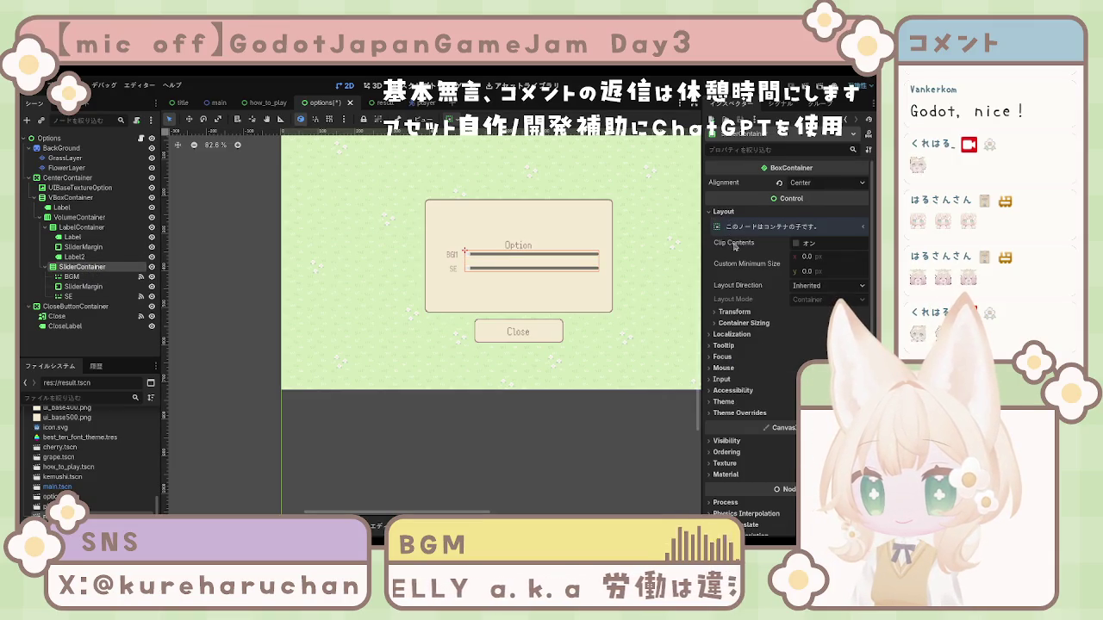
left_click(733, 312)
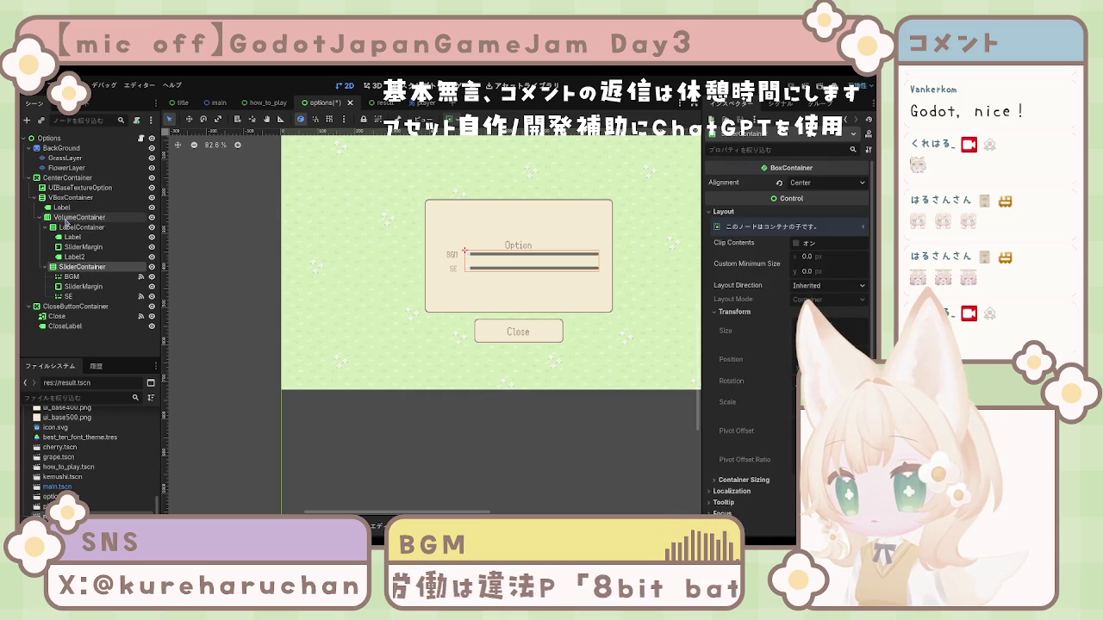
left_click(76, 199)
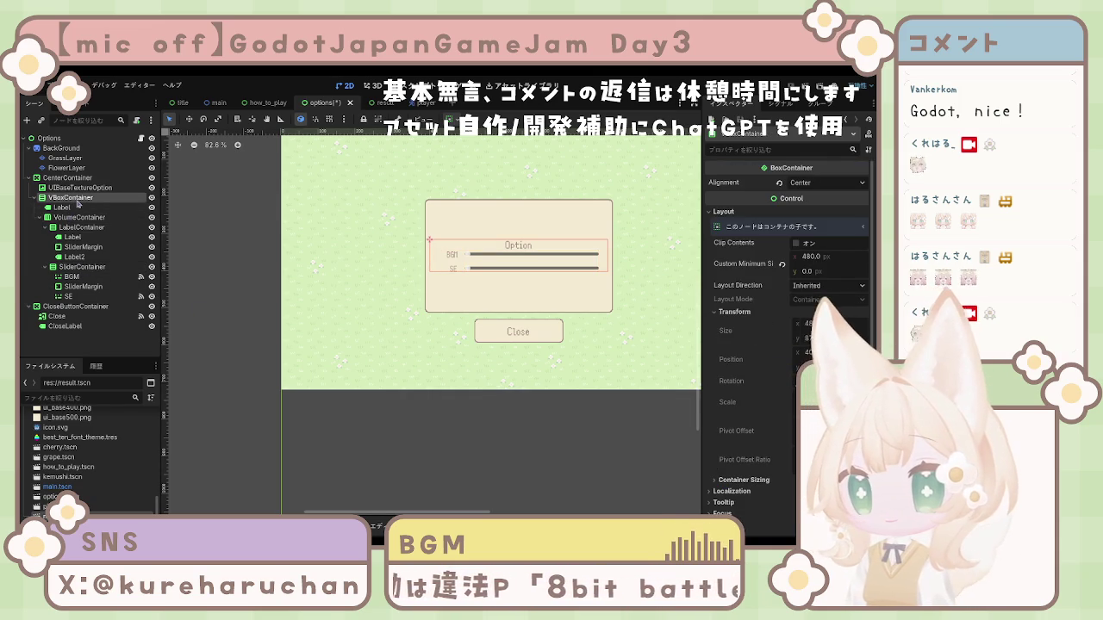
left_click(76, 217)
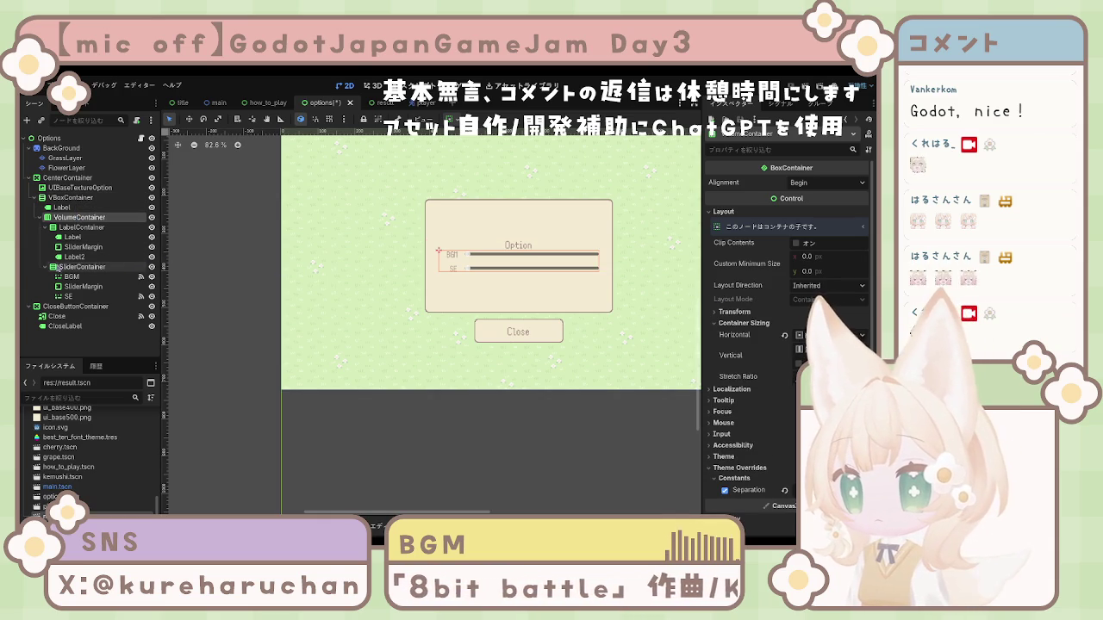
Fold the SliderContainer and LabelContainer branches in the Scene dock and select VolumeContainer
left_click(45, 267)
left_click(45, 227)
left_click(71, 237)
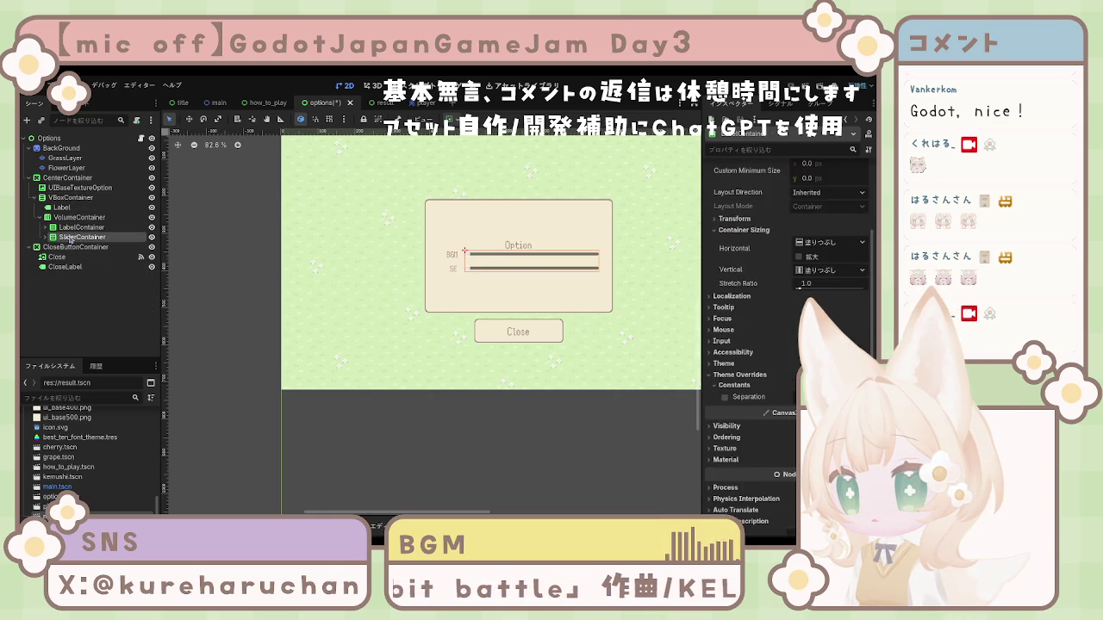
left_click(69, 227)
left_click(69, 237)
left_click(68, 227)
left_click(70, 237)
left_click(69, 228)
left_click(72, 238)
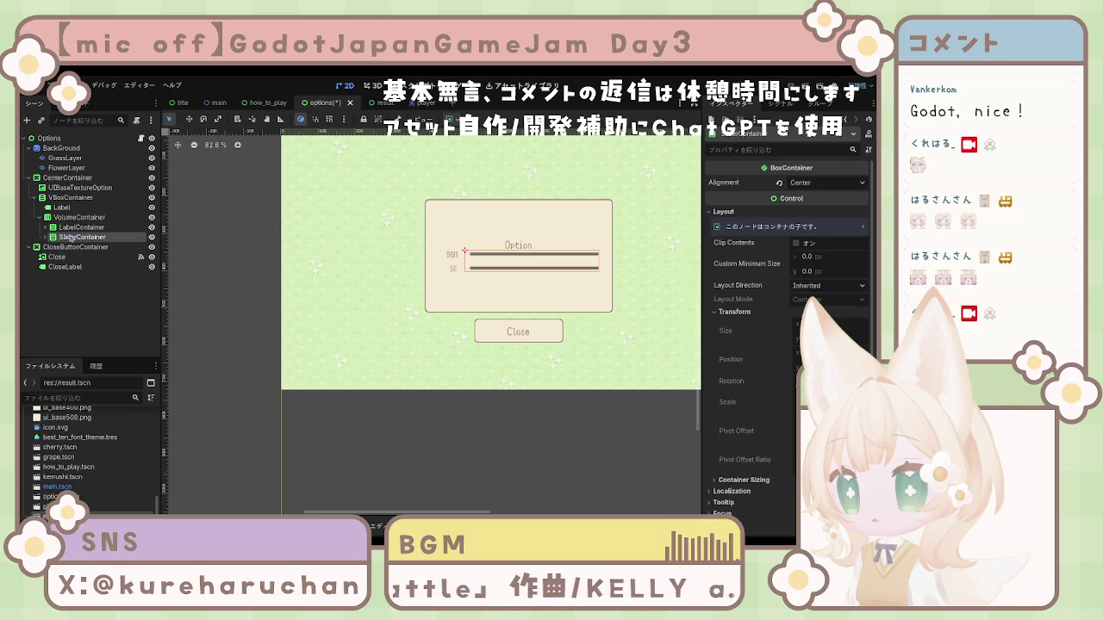
left_click(68, 218)
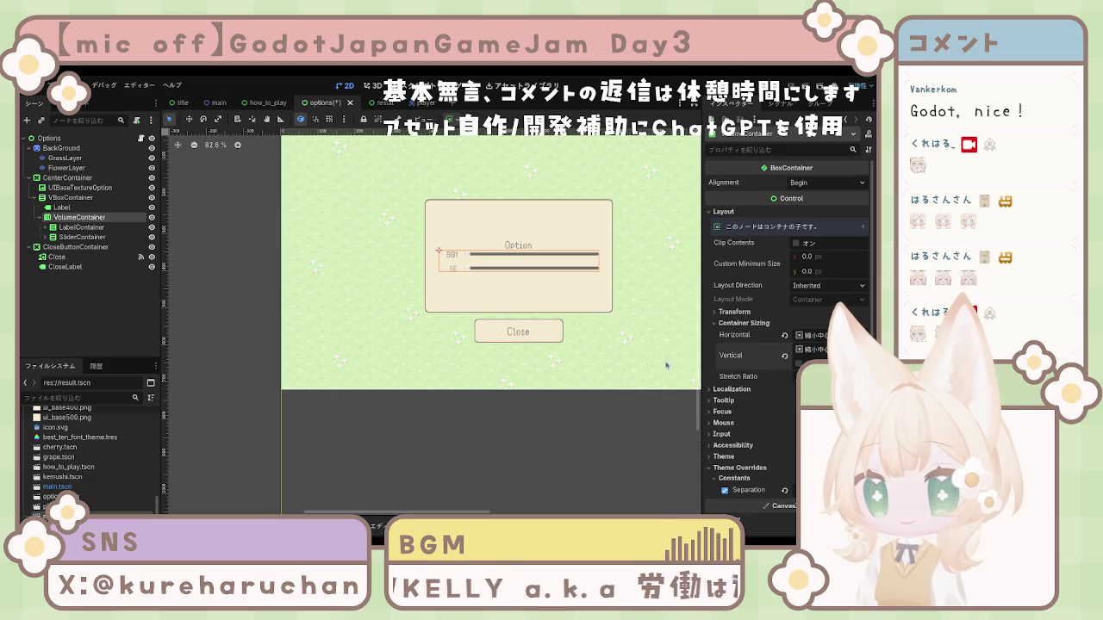
Expand VolumeContainer's Transform, then check LabelContainer, CloseButtonContainer and SliderContainer in turn
left_click(732, 314)
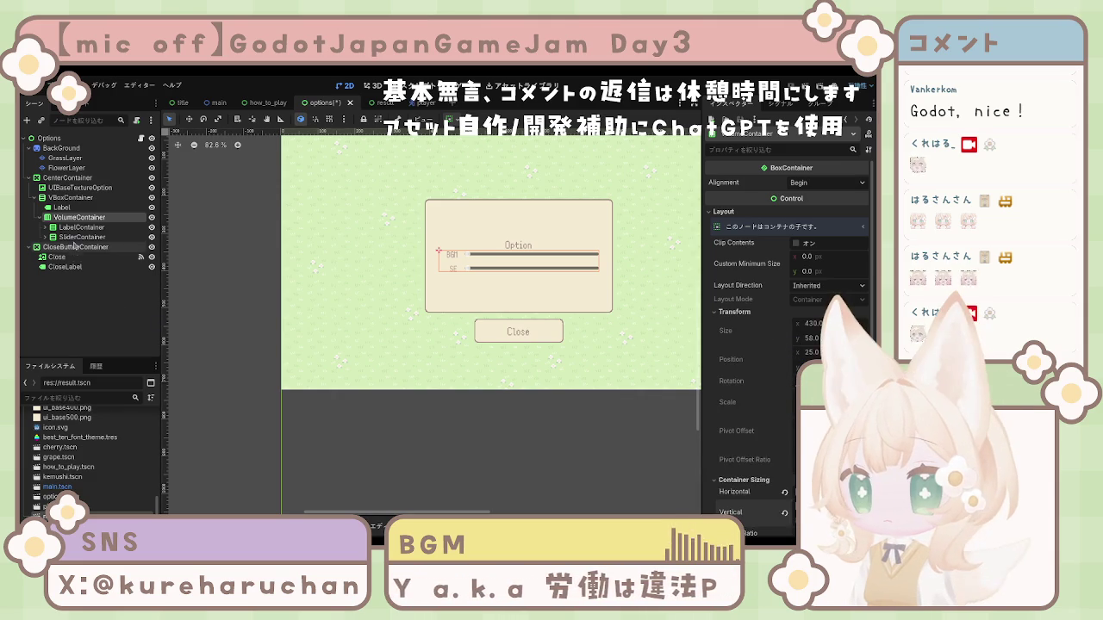
left_click(81, 226)
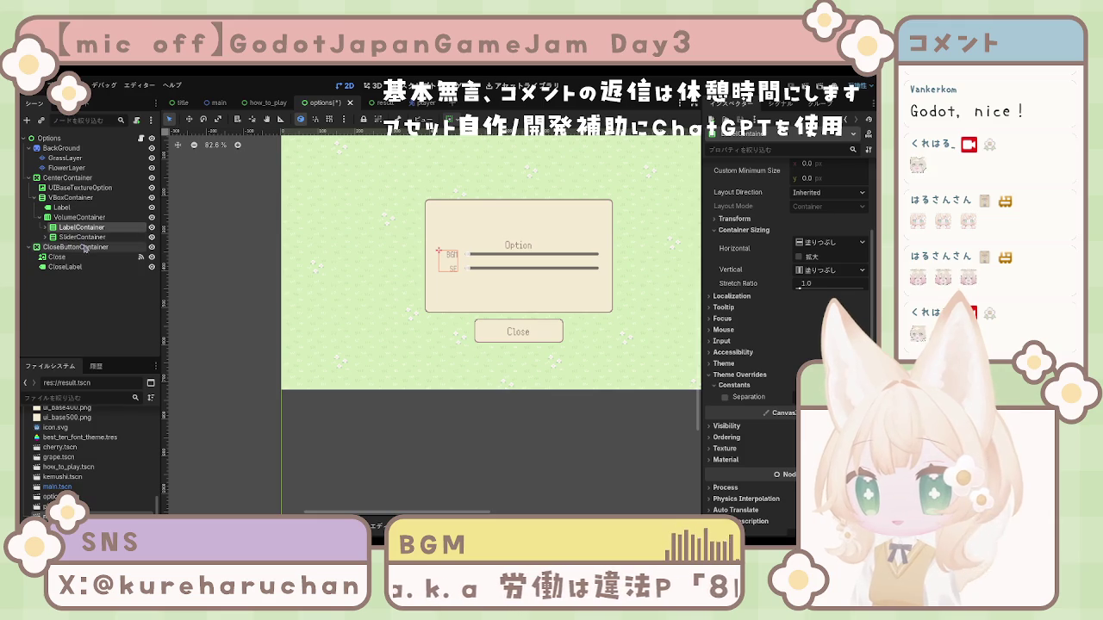
left_click(77, 247)
left_click(82, 237)
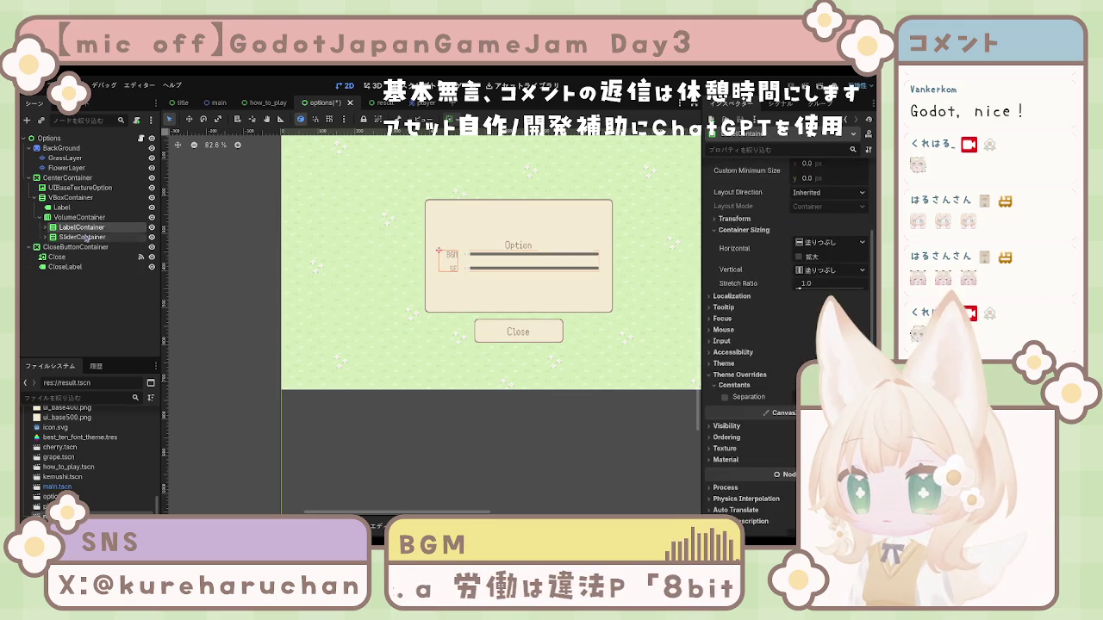
scroll(782, 323, "down", 4)
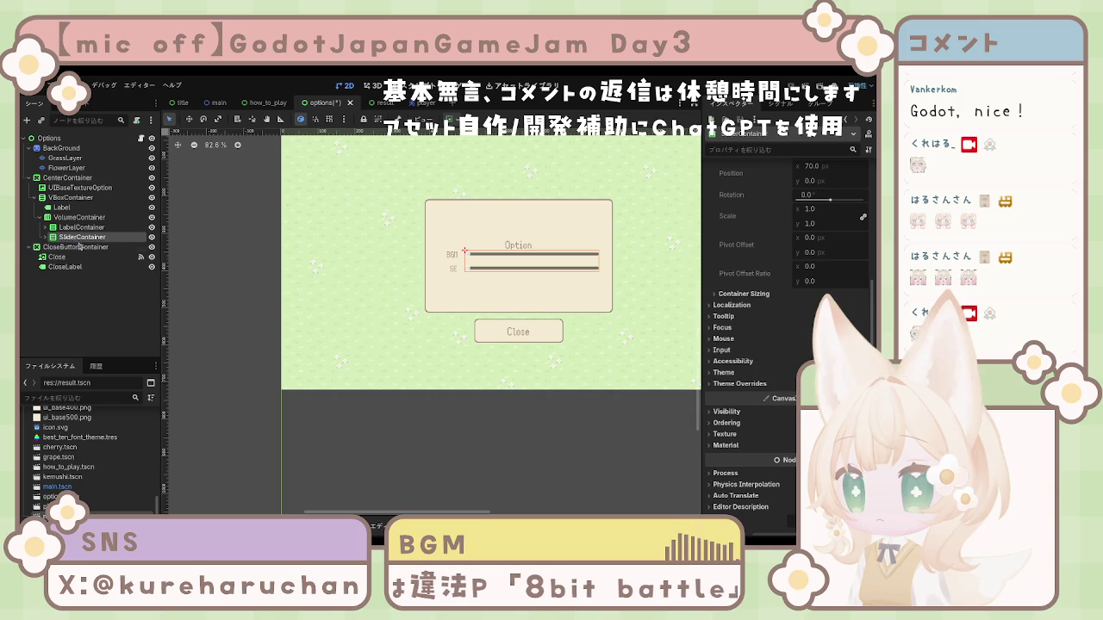
Duplicate SliderMargin with Ctrl+D and move the SliderMargin2 copy above the BGM slider
left_click(45, 237)
left_click(72, 246)
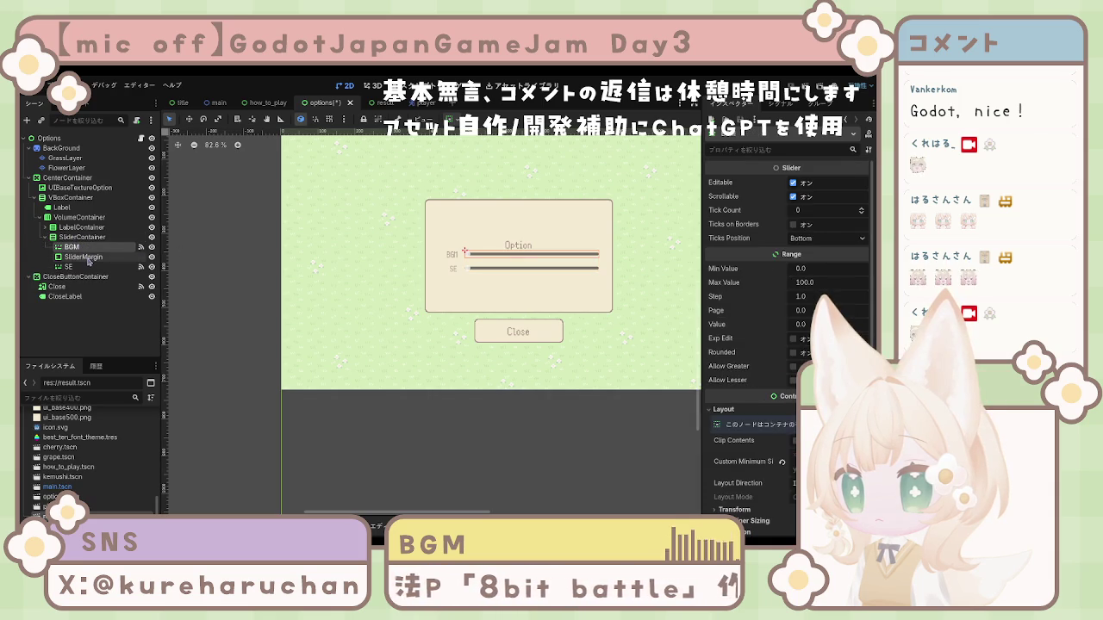
left_click(86, 257)
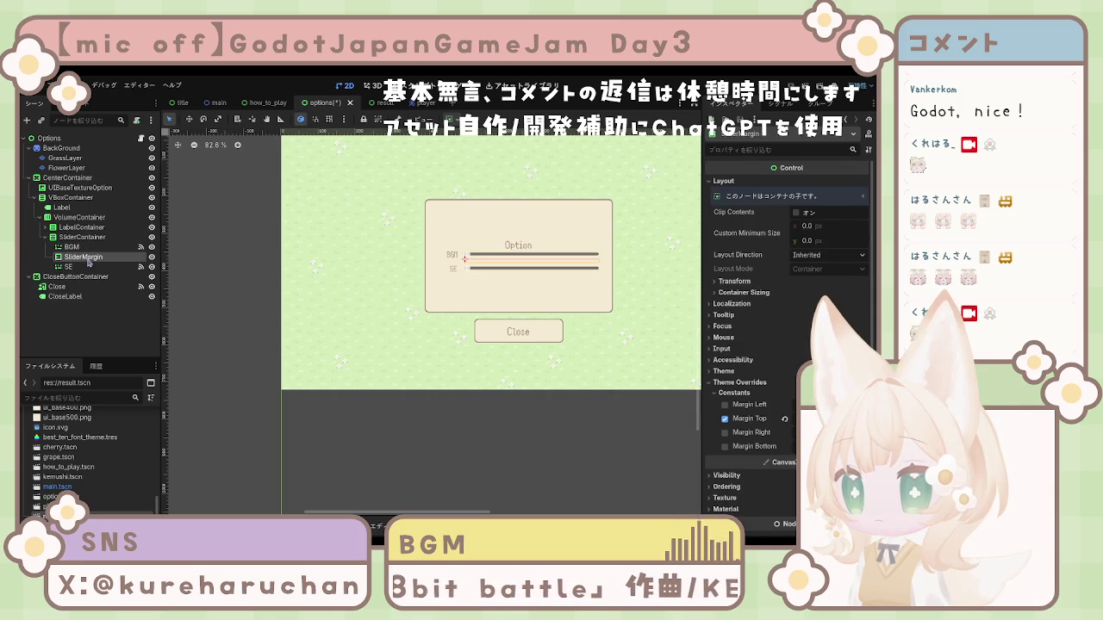
key("ctrl+d")
left_click_drag(89, 266, 96, 245)
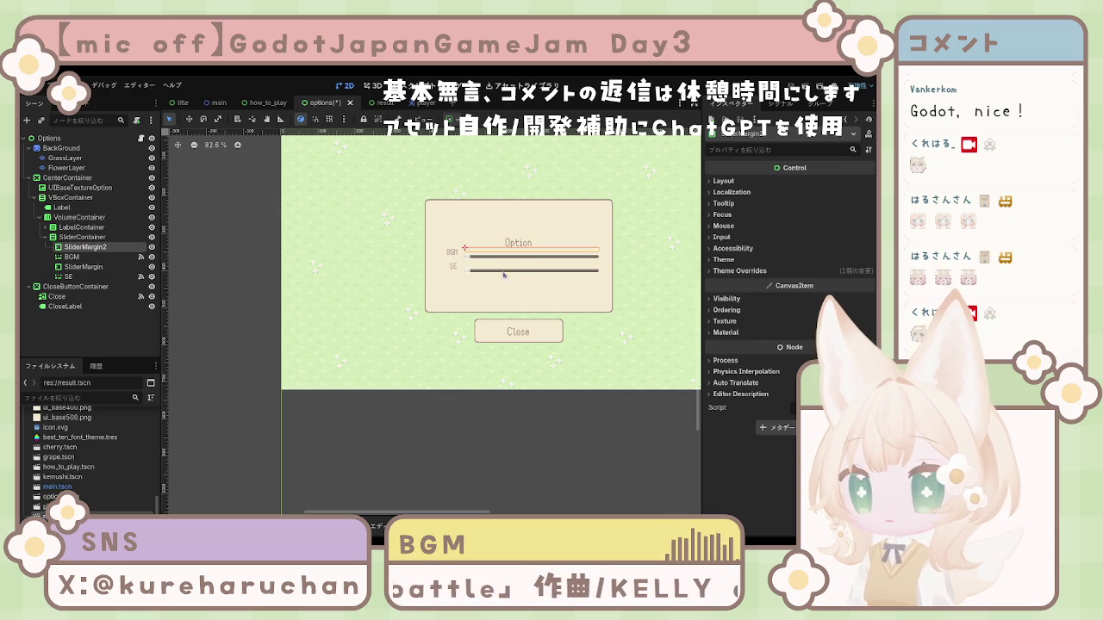
Lower SliderMargin2's Margin Top from 1 down to -4, then delete the SliderMargin2 node
left_click(735, 335)
left_click(723, 333)
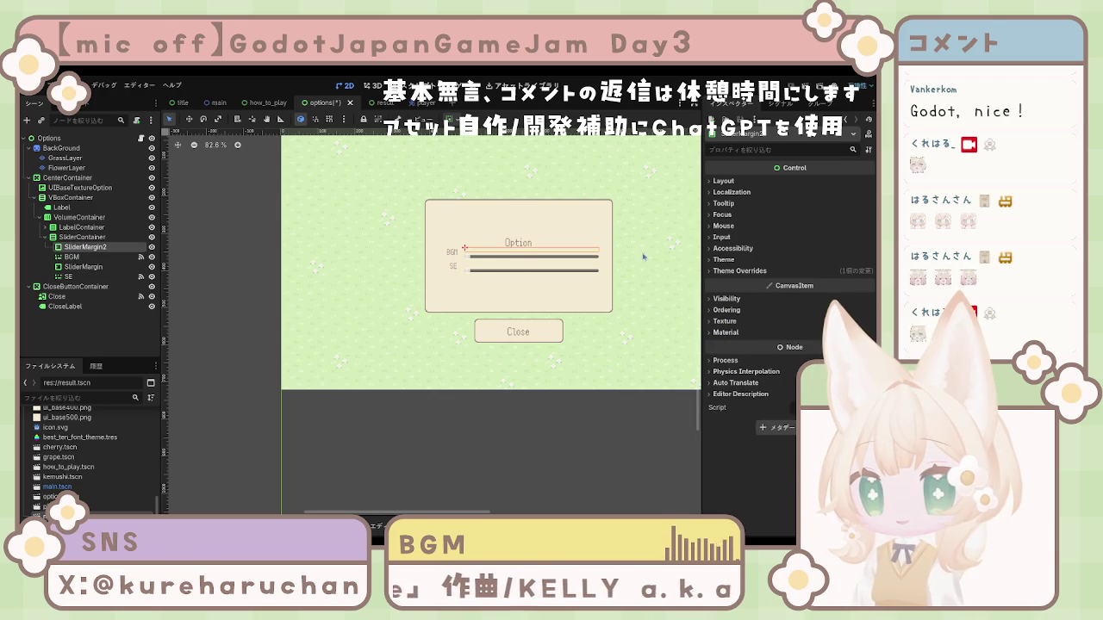
left_click(740, 271)
left_click(747, 282)
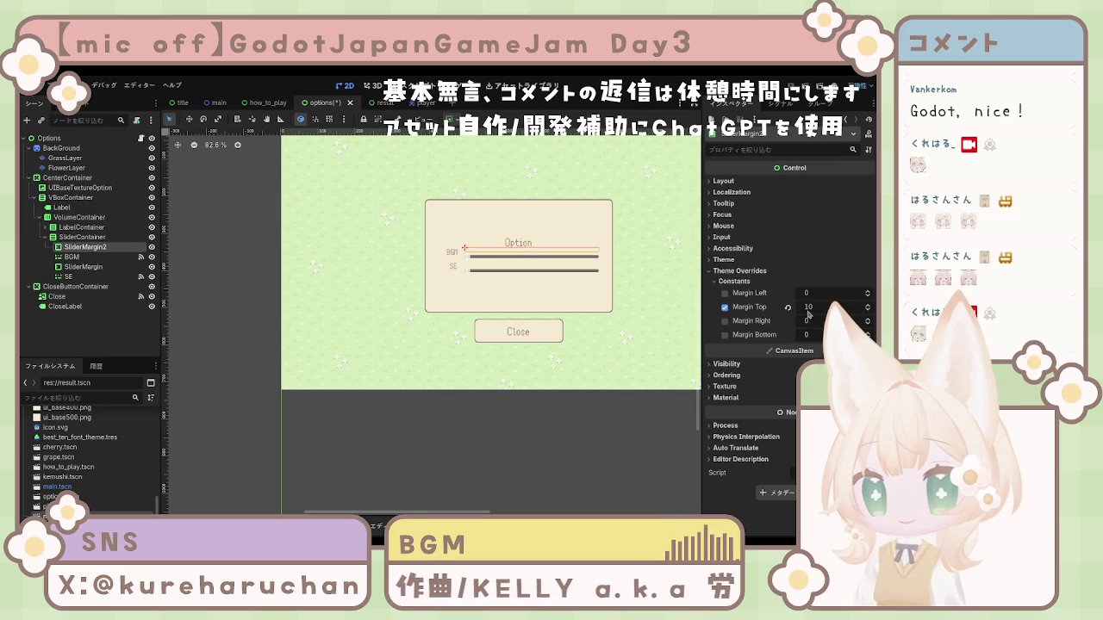
left_click(868, 314)
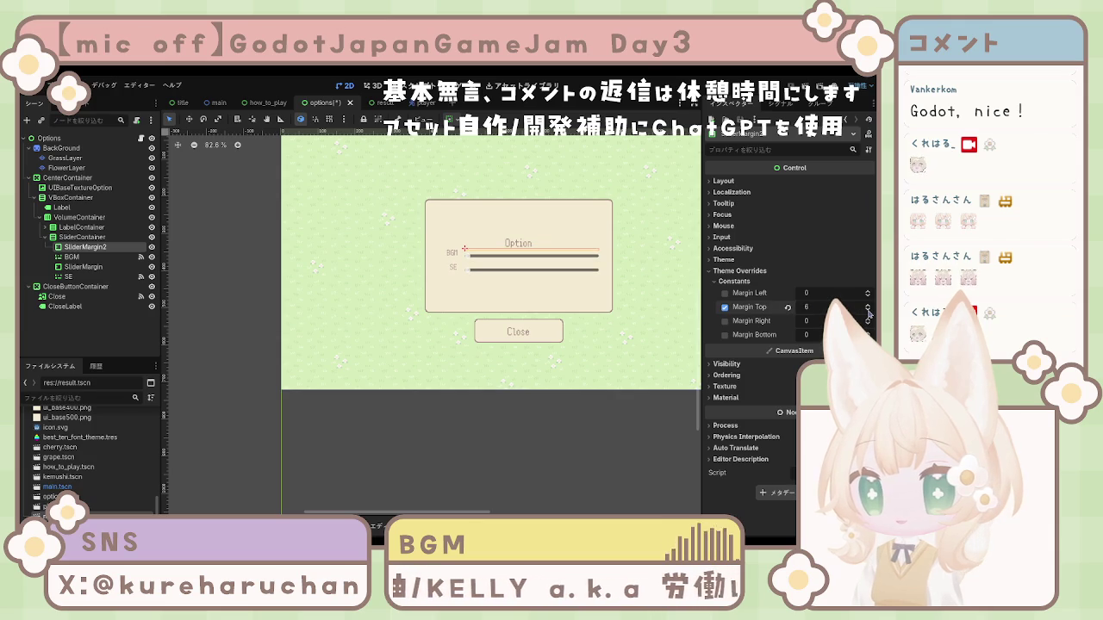
left_click(868, 311)
left_click(867, 312)
left_click(867, 312)
left_click(868, 312)
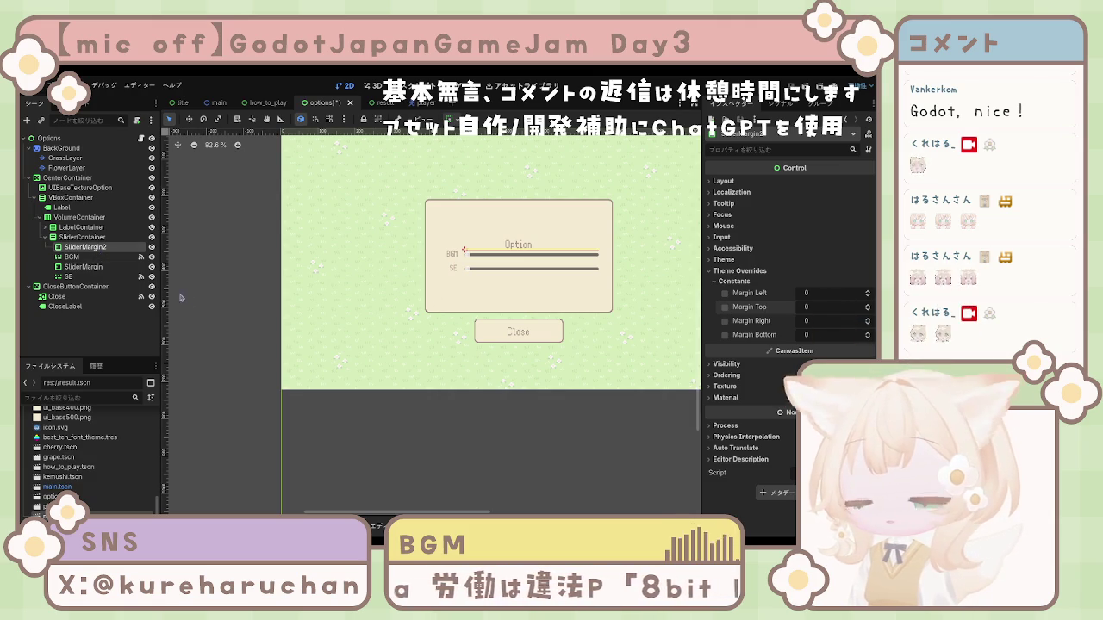
key("Delete")
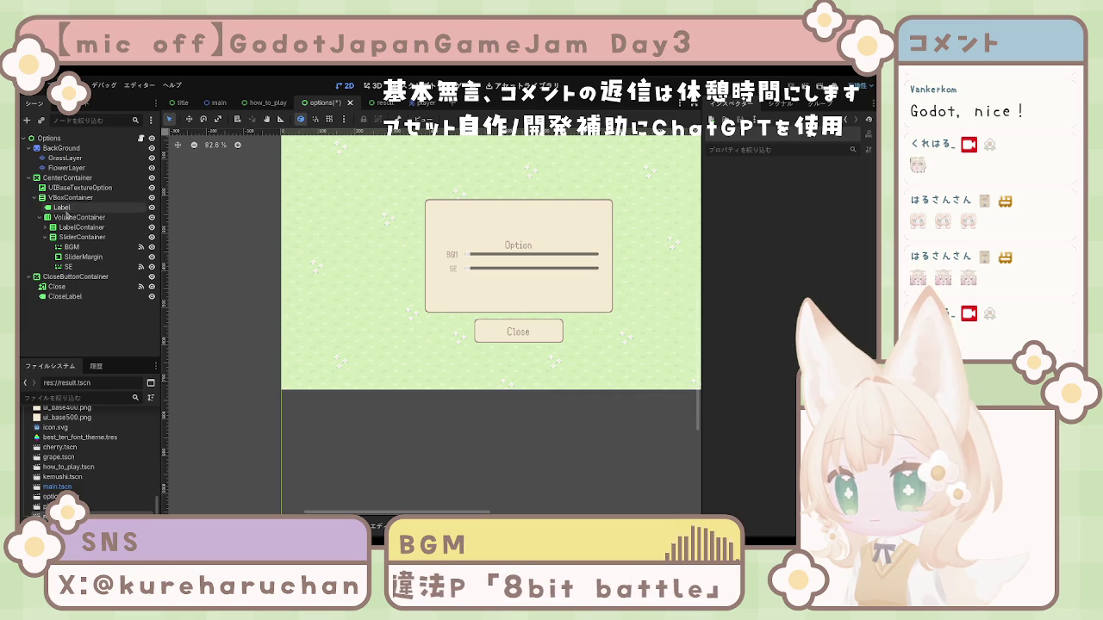
Rename the title Label node to OptionTitleLabel
left_click(64, 208)
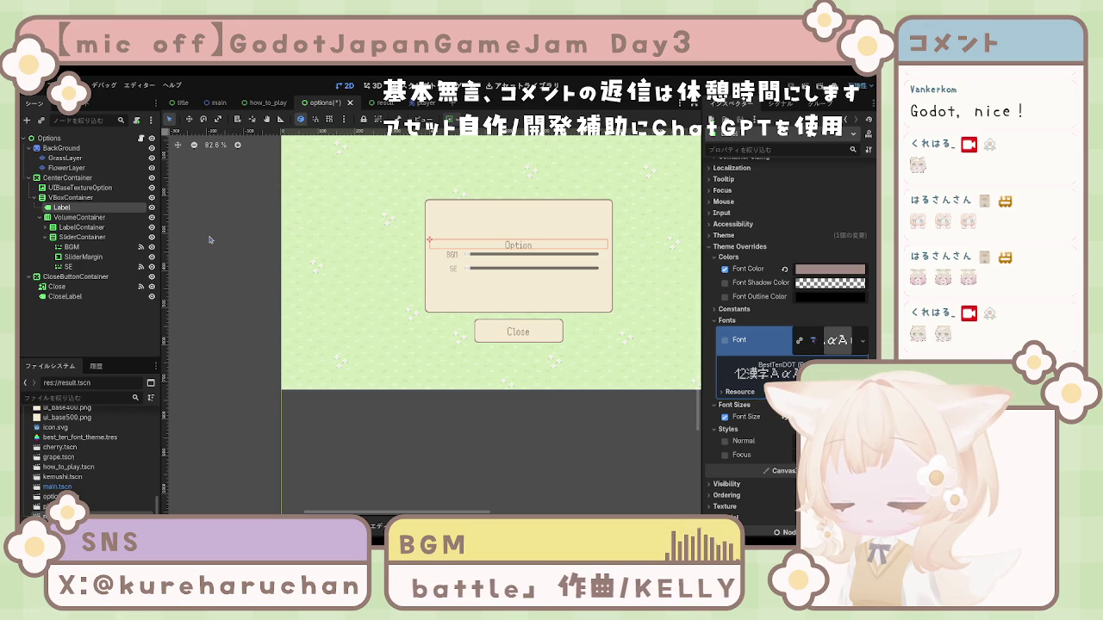
type("OptionTitle")
double_click(65, 208)
type("OptionTitleLabel")
key("Return")
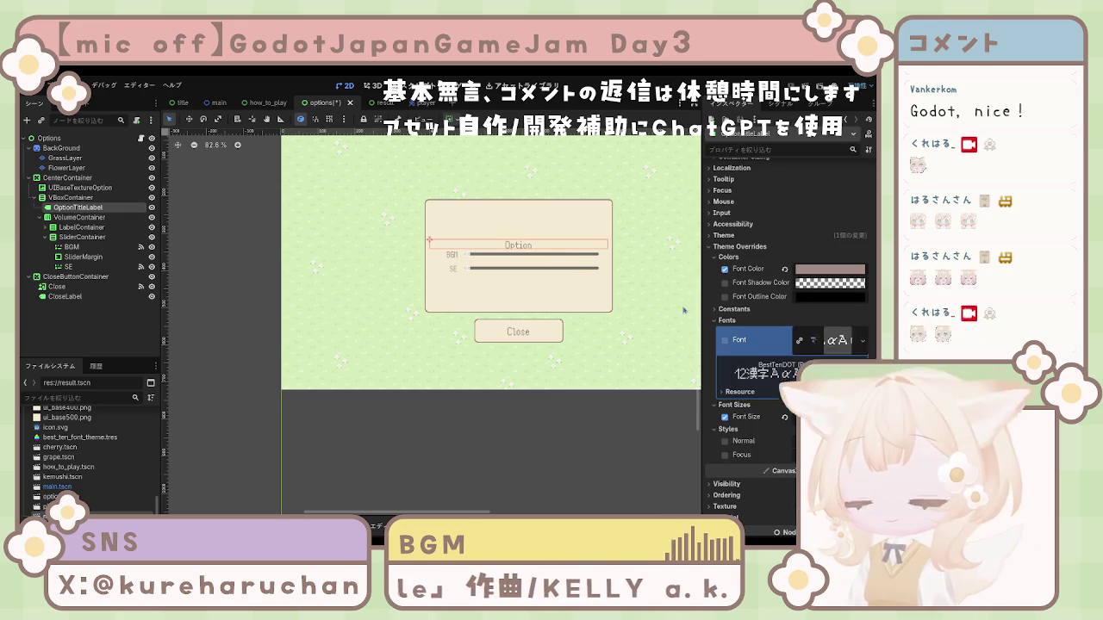
Set OptionTitleLabel's horizontal container sizing to centre instead of fill
scroll(730, 341, "up", 2)
left_click(730, 342)
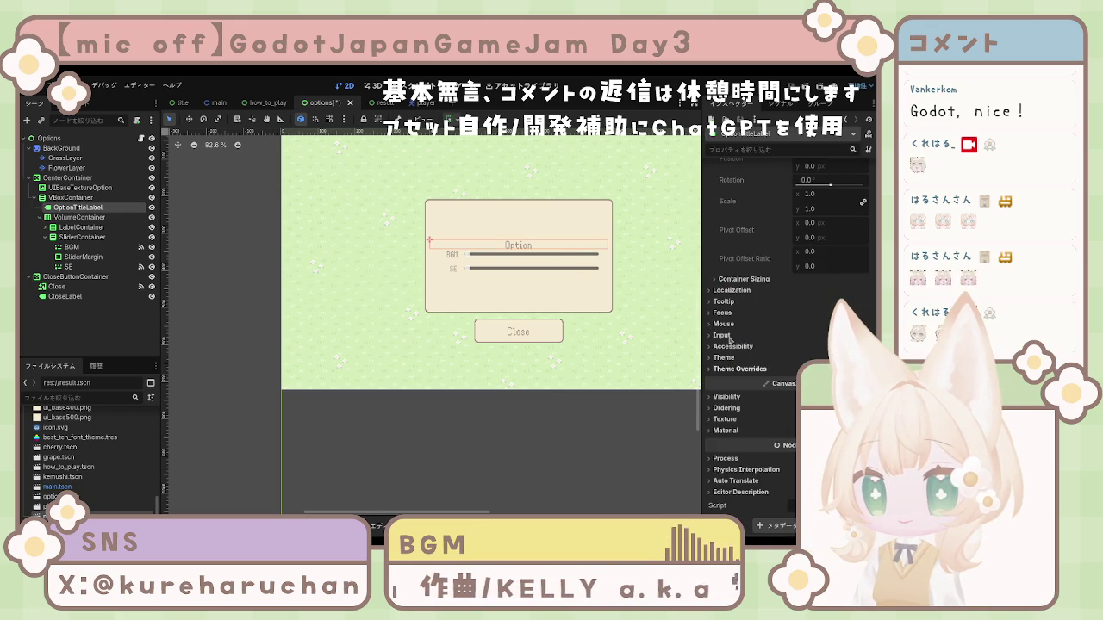
left_click(741, 279)
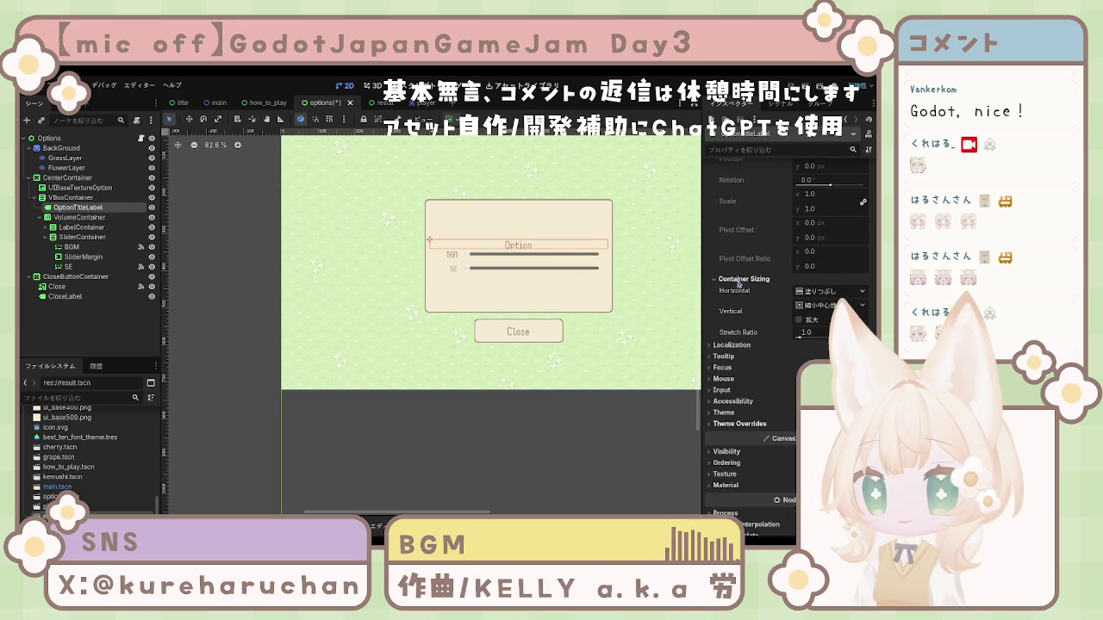
left_click(827, 332)
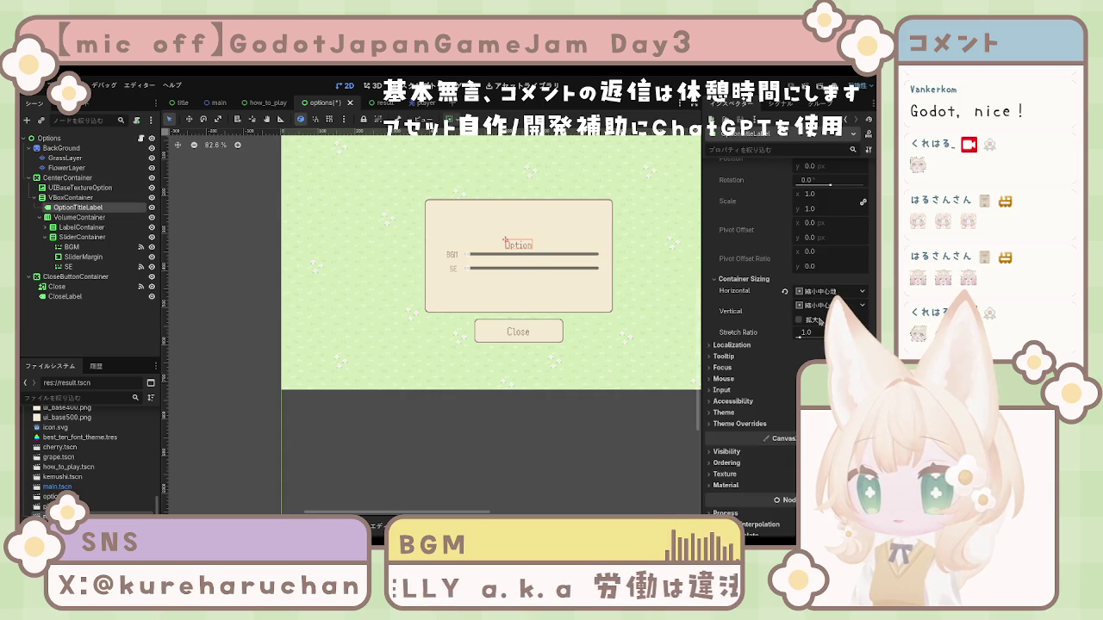
scroll(787, 315, "up", 5)
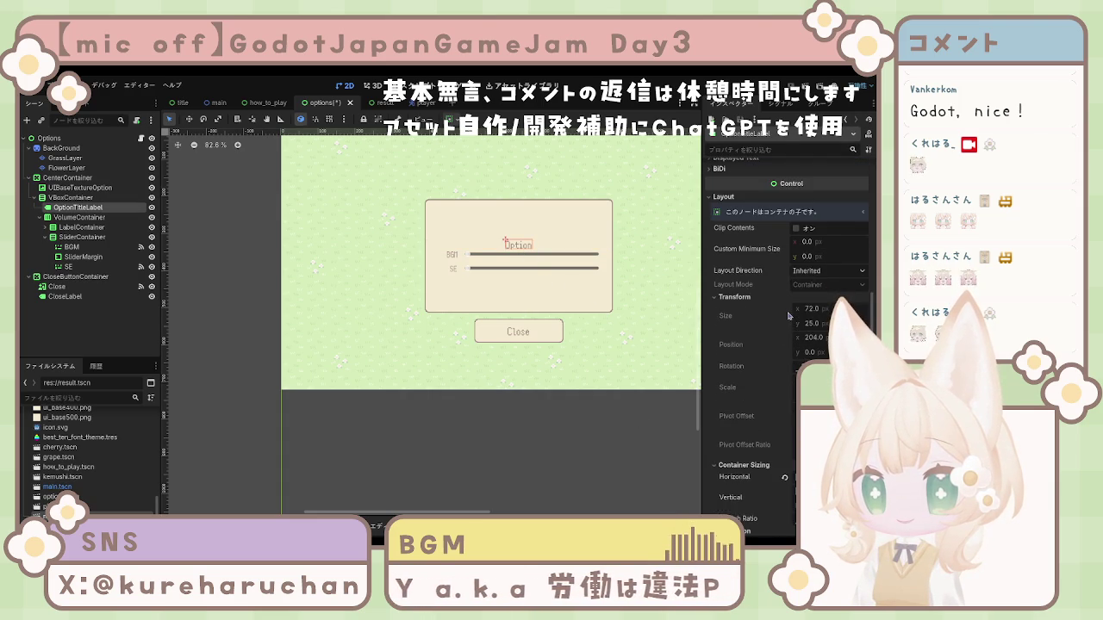
scroll(787, 315, "down", 6)
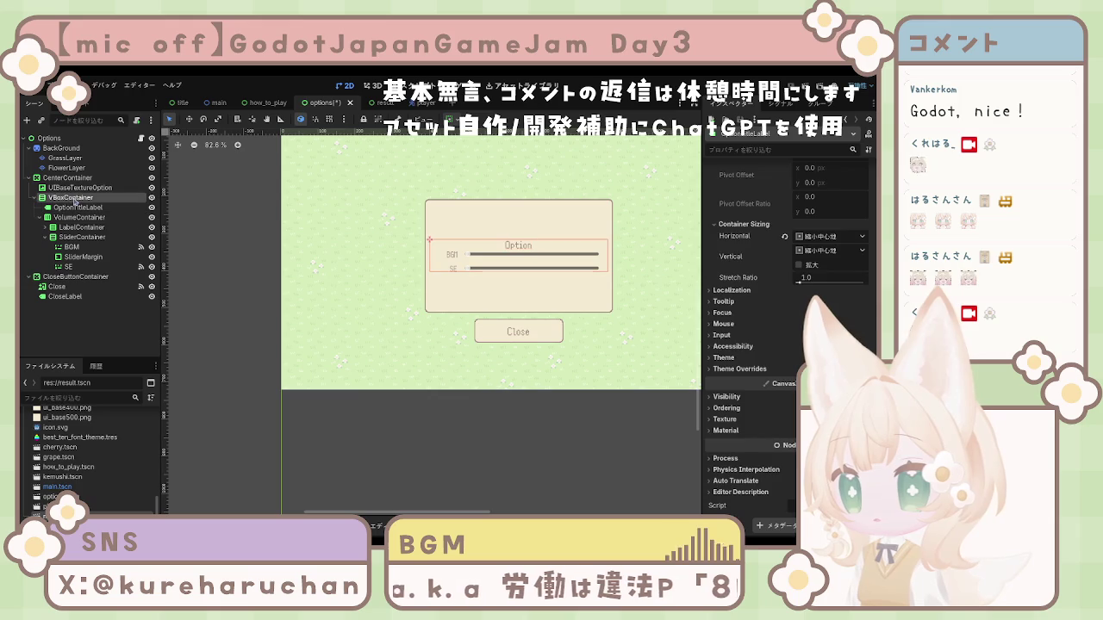
Move OptionTitleLabel out of VBoxContainer to sit just above it
left_click(74, 198)
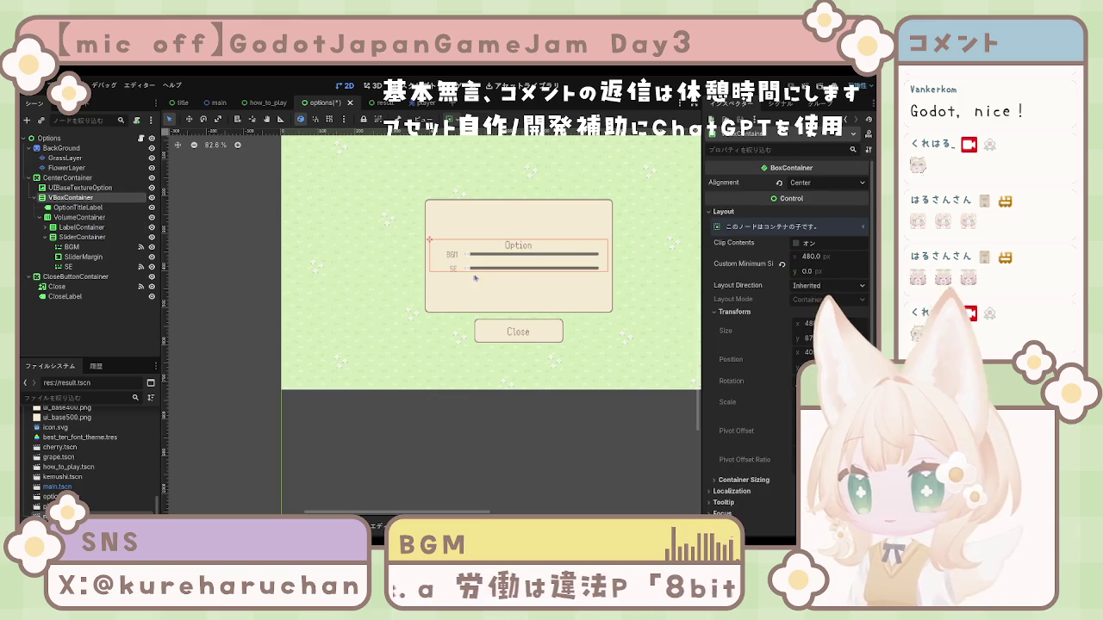
left_click(118, 207)
mouse_move(118, 207)
left_mouse_down()
mouse_move(36, 195)
mouse_move(53, 201)
left_mouse_up()
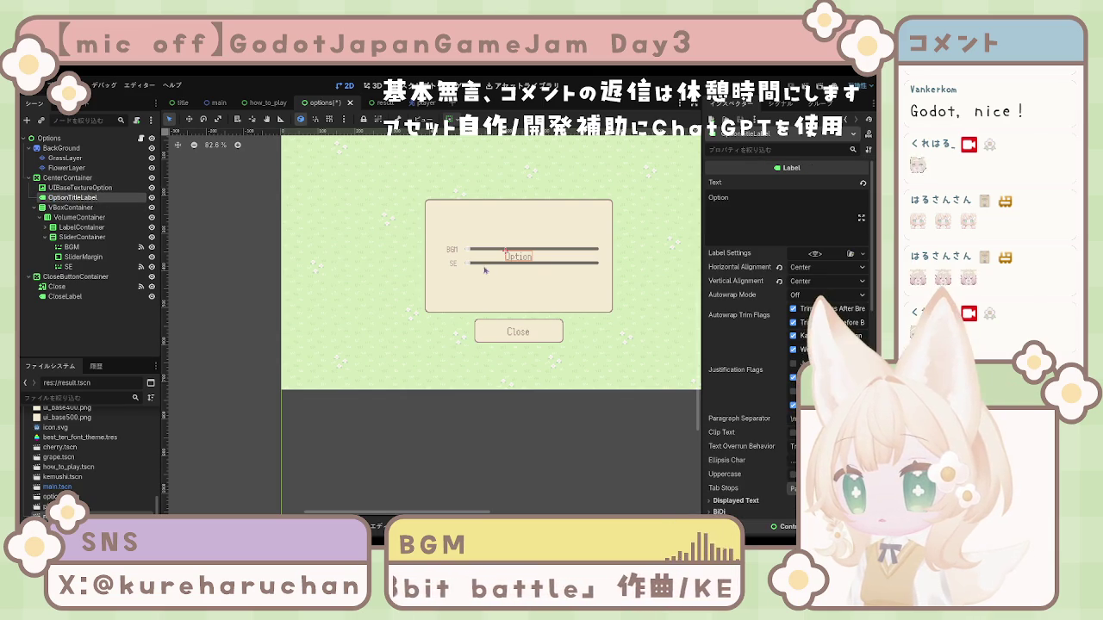
Drag OptionTitleLabel back in as the first child of VBoxContainer
left_click(526, 248)
left_click(522, 258)
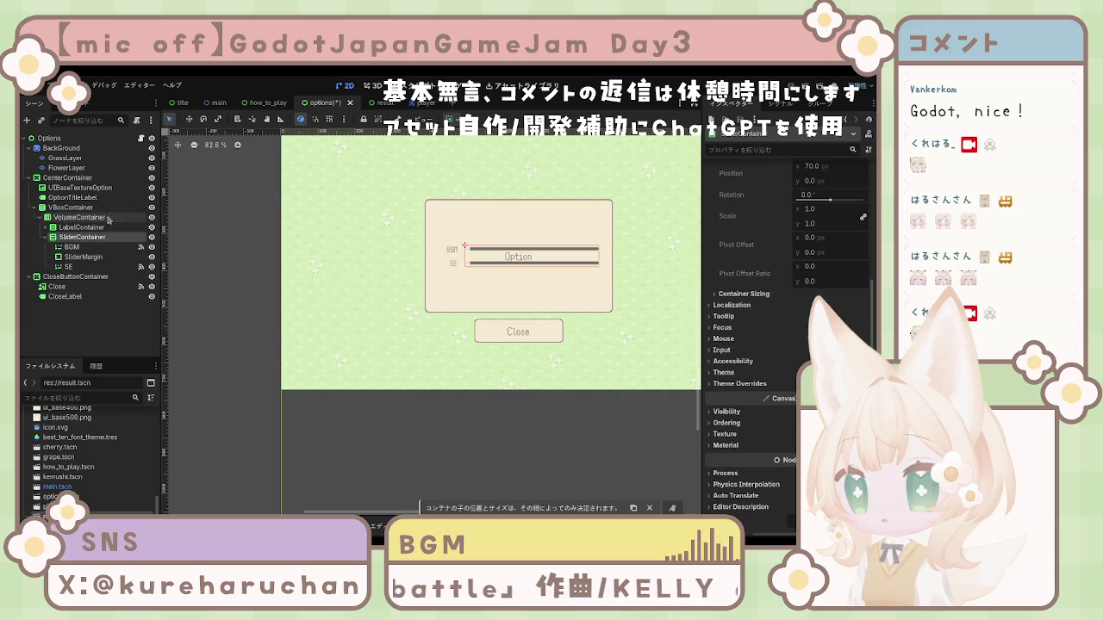
scroll(804, 278, "up", 5)
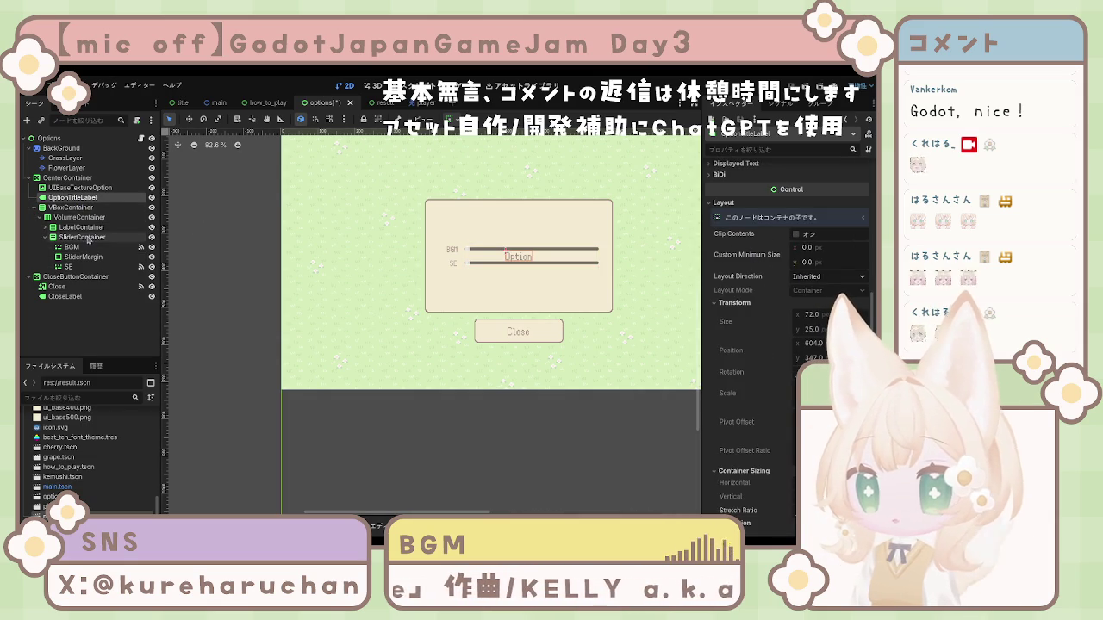
left_click_drag(76, 204, 77, 214)
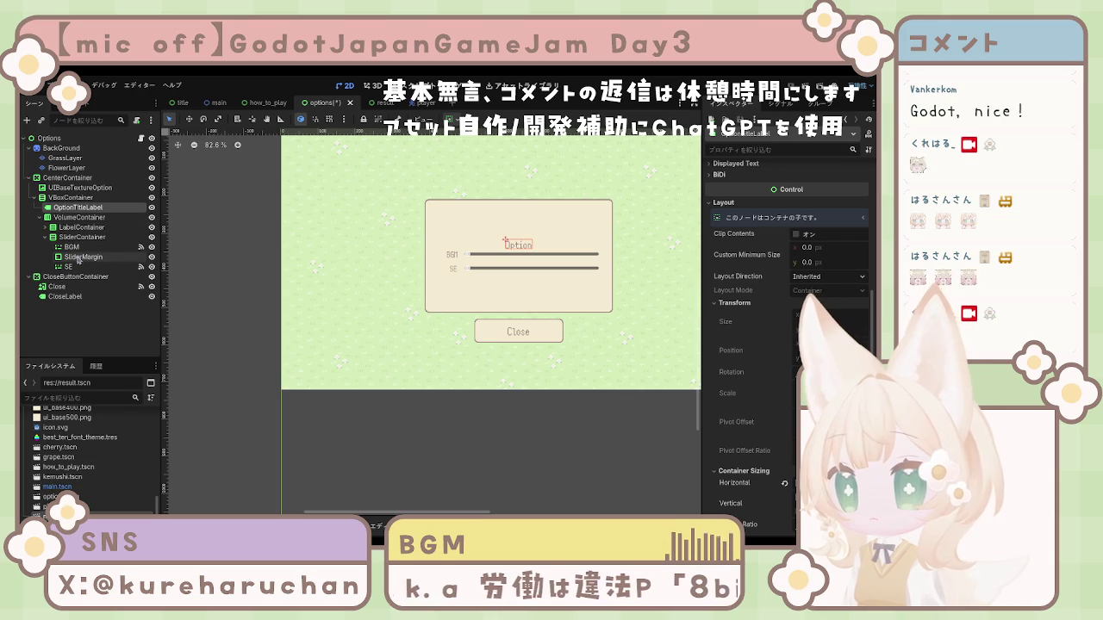
Duplicate SliderMargin and place the SliderMargin2 copy below OptionTitleLabel
left_click(83, 257)
key("ctrl+d")
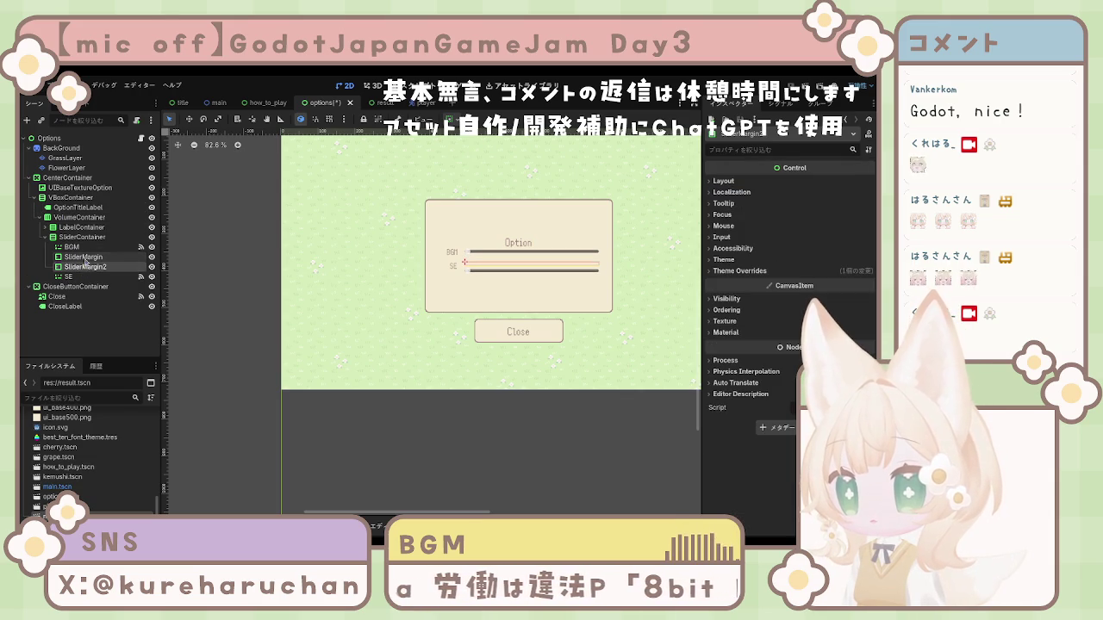
left_click_drag(86, 266, 92, 216)
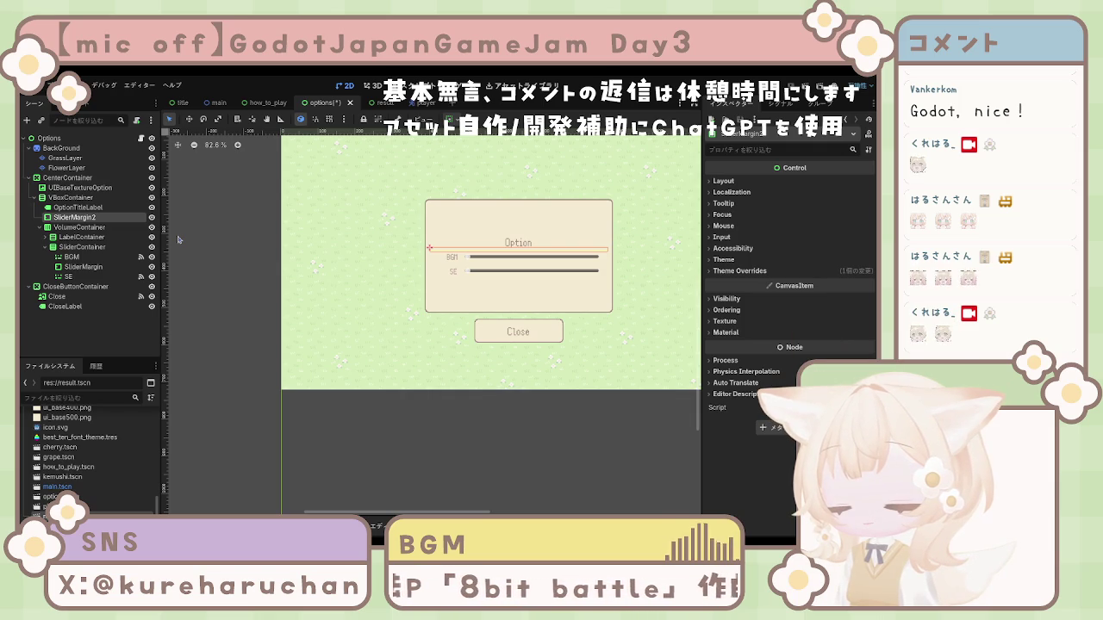
Rename the copied margin container to TitleMargin and select it in the scene tree
type("TitleMargin")
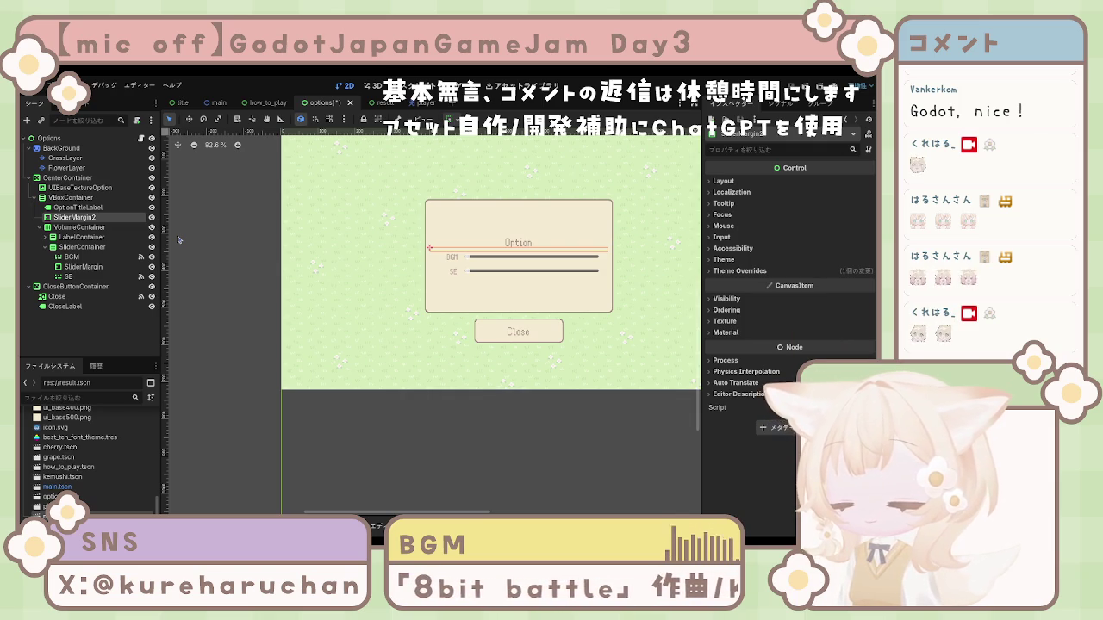
key("Return")
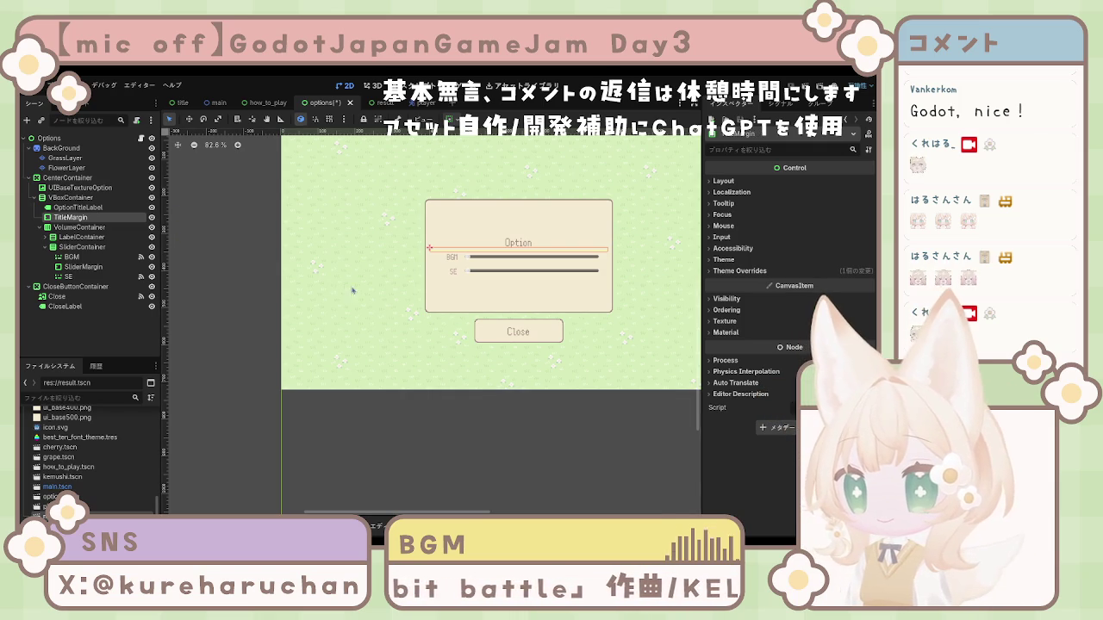
left_click(69, 177)
left_click(89, 207)
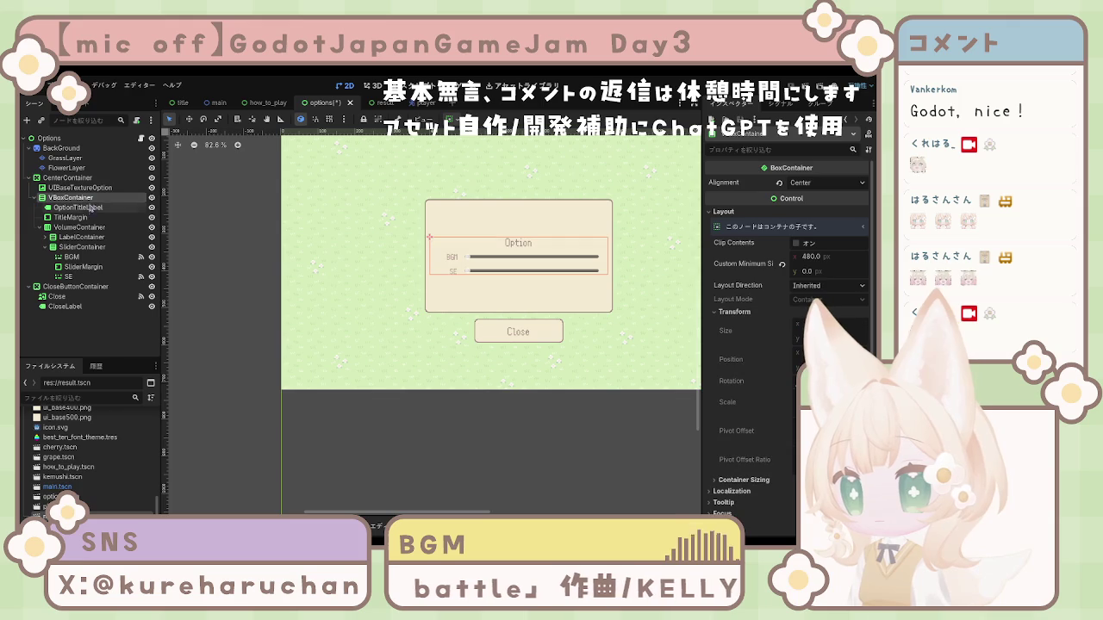
left_click(86, 217)
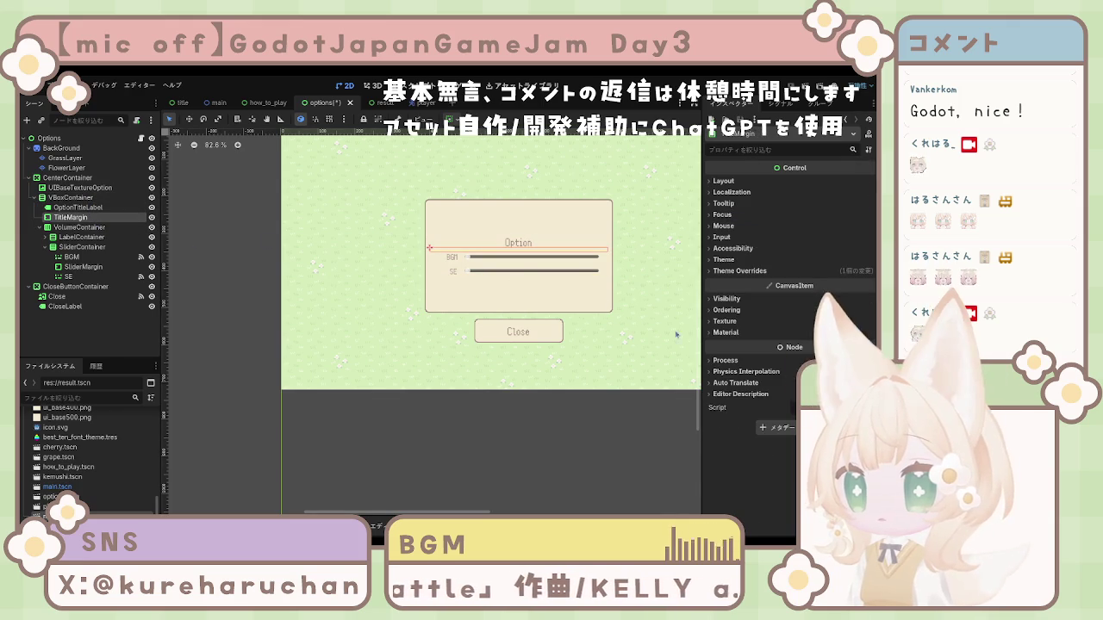
Give TitleMargin a Theme Overrides top margin constant of 20
left_click(731, 332)
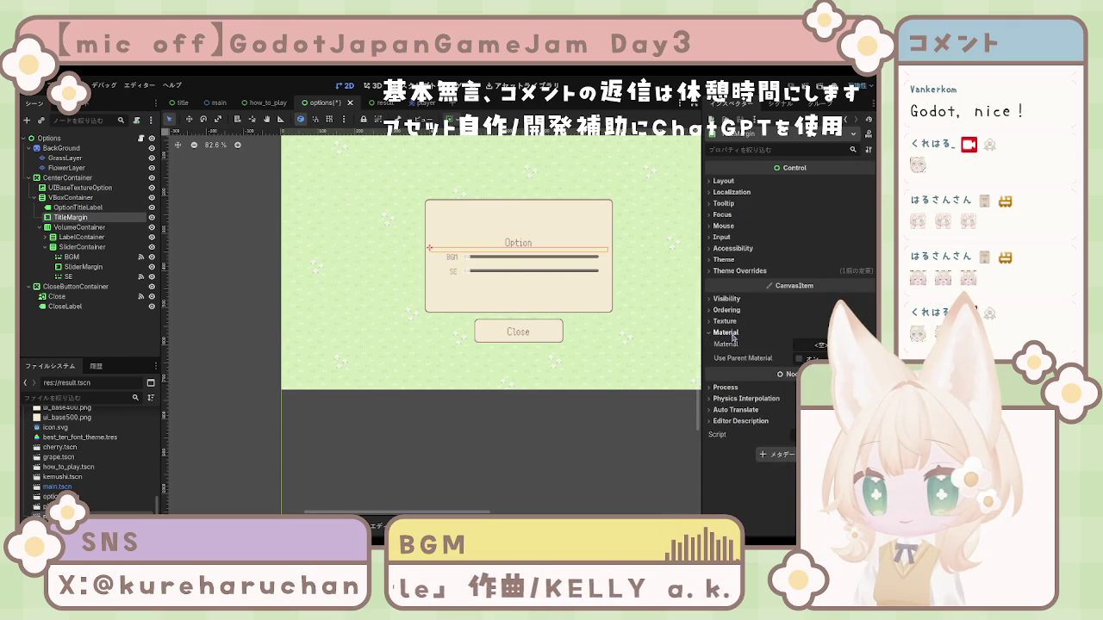
left_click(729, 333)
left_click(740, 271)
left_click(737, 282)
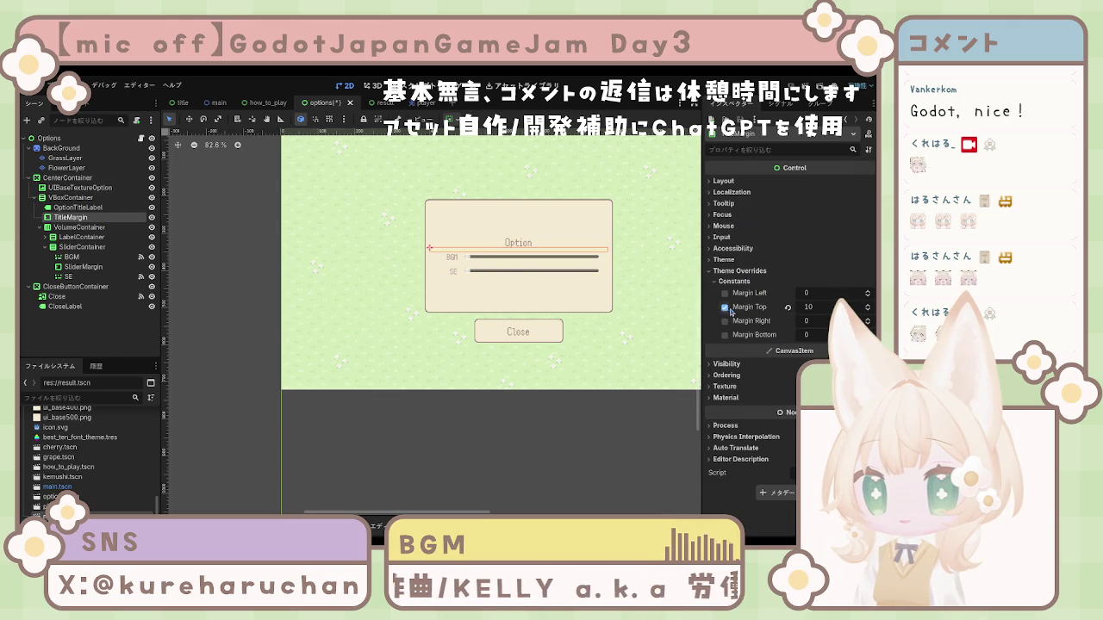
left_click(825, 308)
type("20")
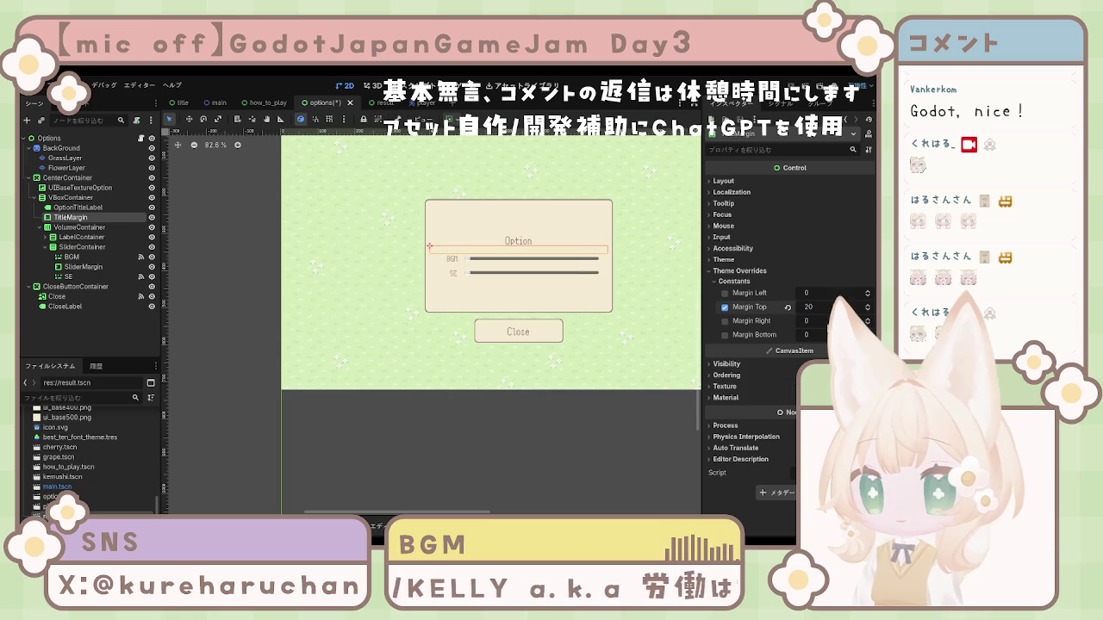
left_click(564, 402)
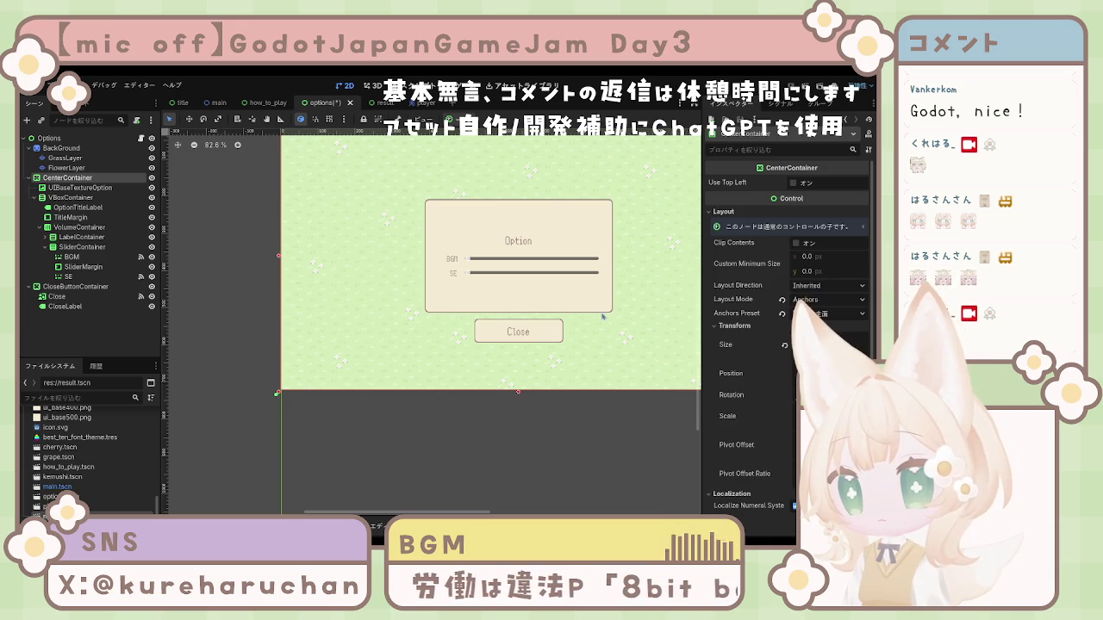
Delete the OptionTitleLabel node from the options scene
left_click(68, 210)
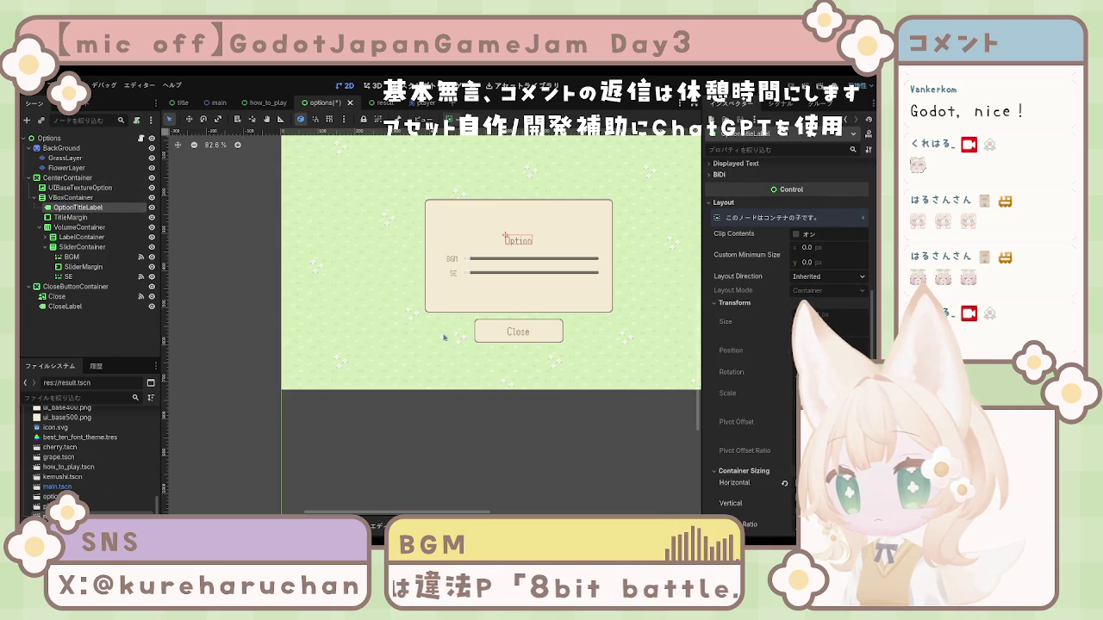
key("Delete")
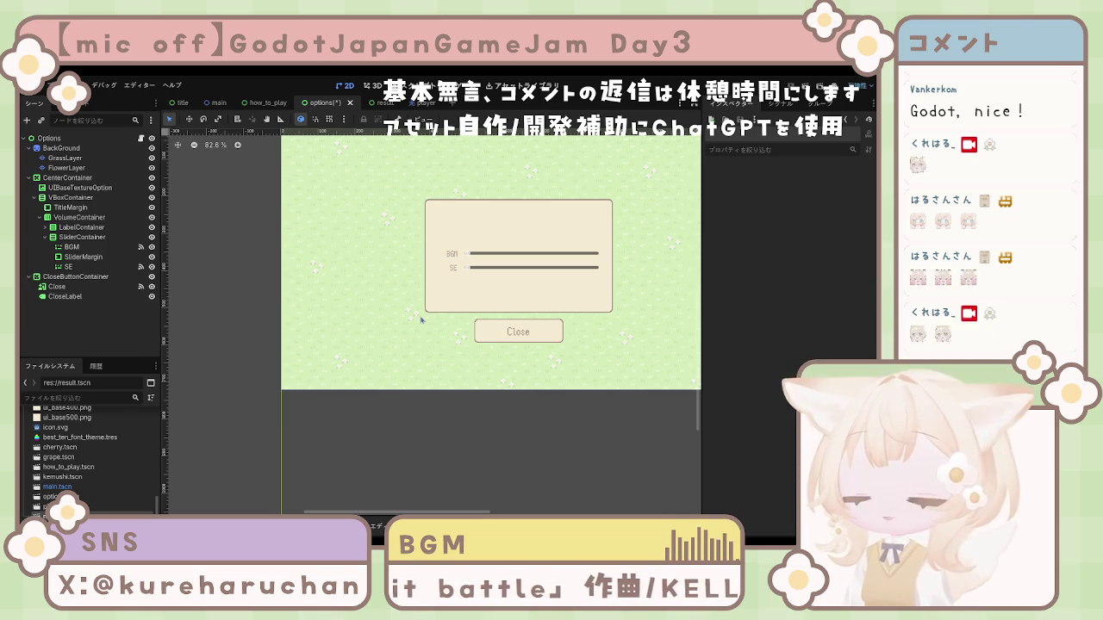
left_click(531, 339)
left_click(632, 251)
Save the options scene, then run it and stop the test run
key("ctrl+s")
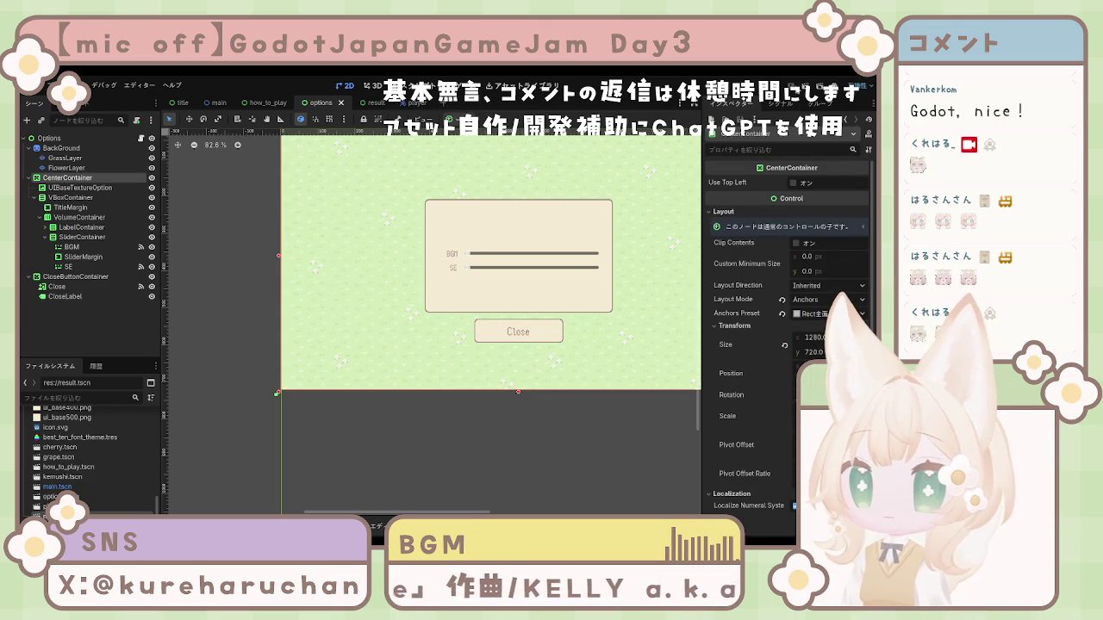
key("F6")
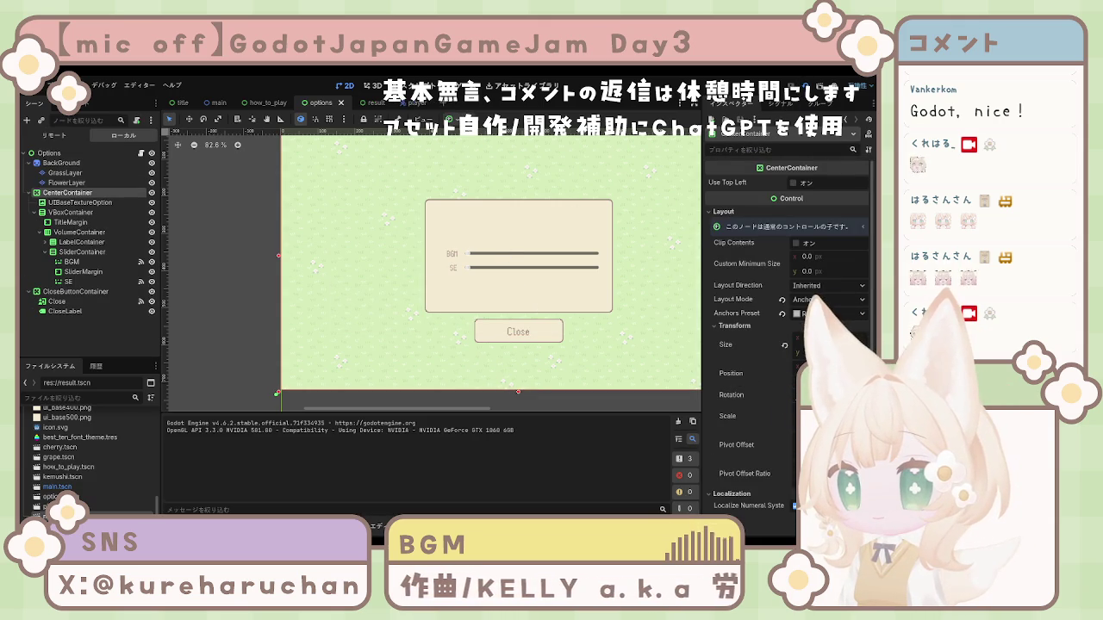
key("F8")
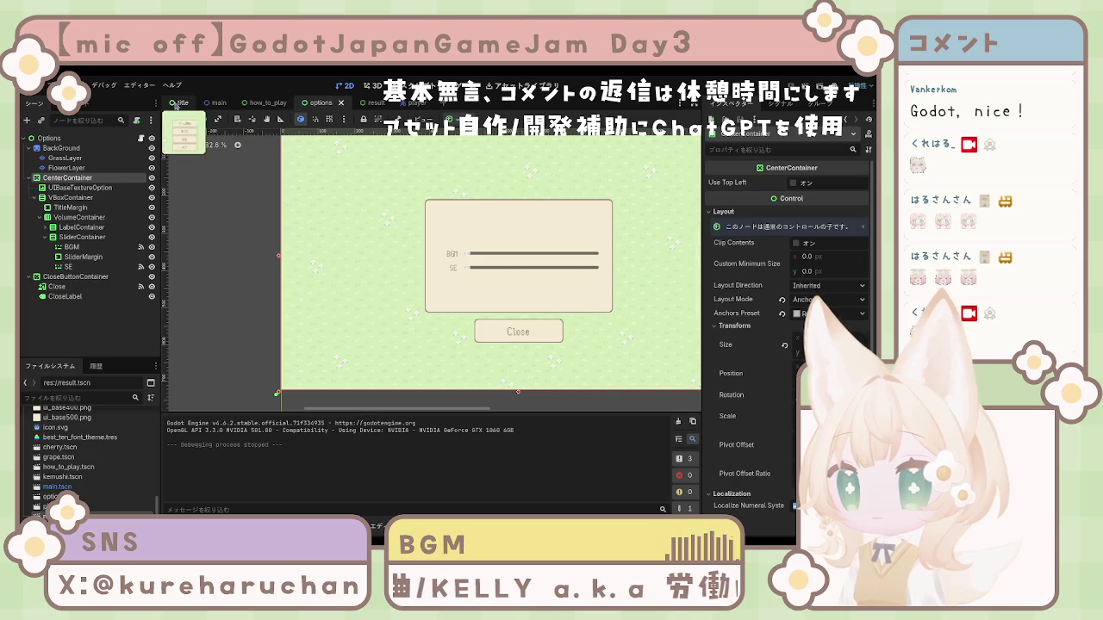
Switch to the title scene, run it, and stop the test run
left_click(182, 102)
key("F6")
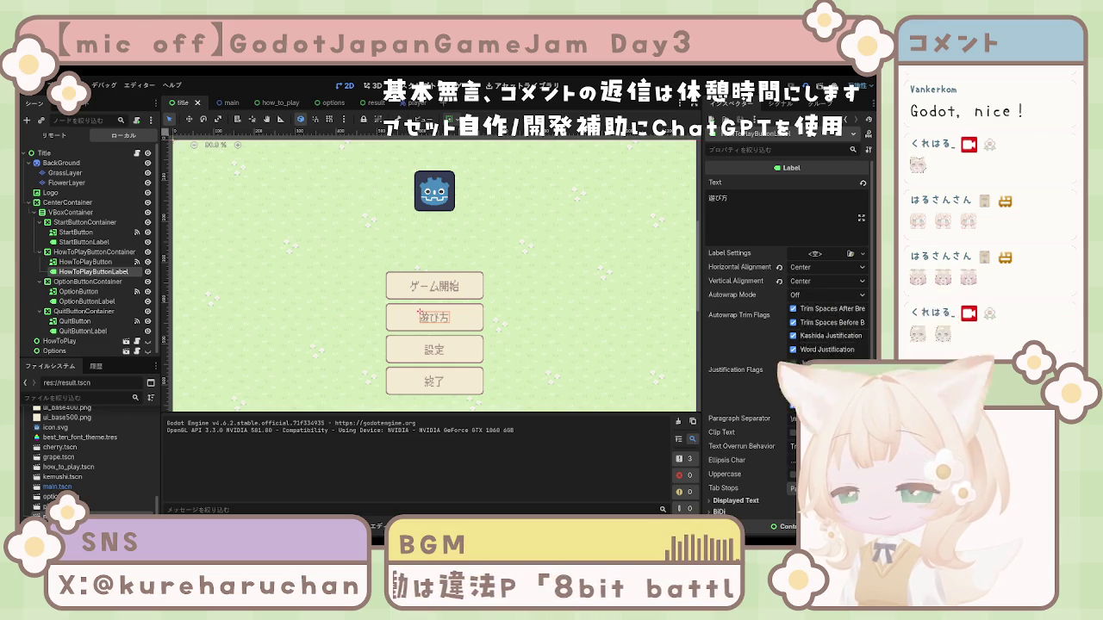
key("F8")
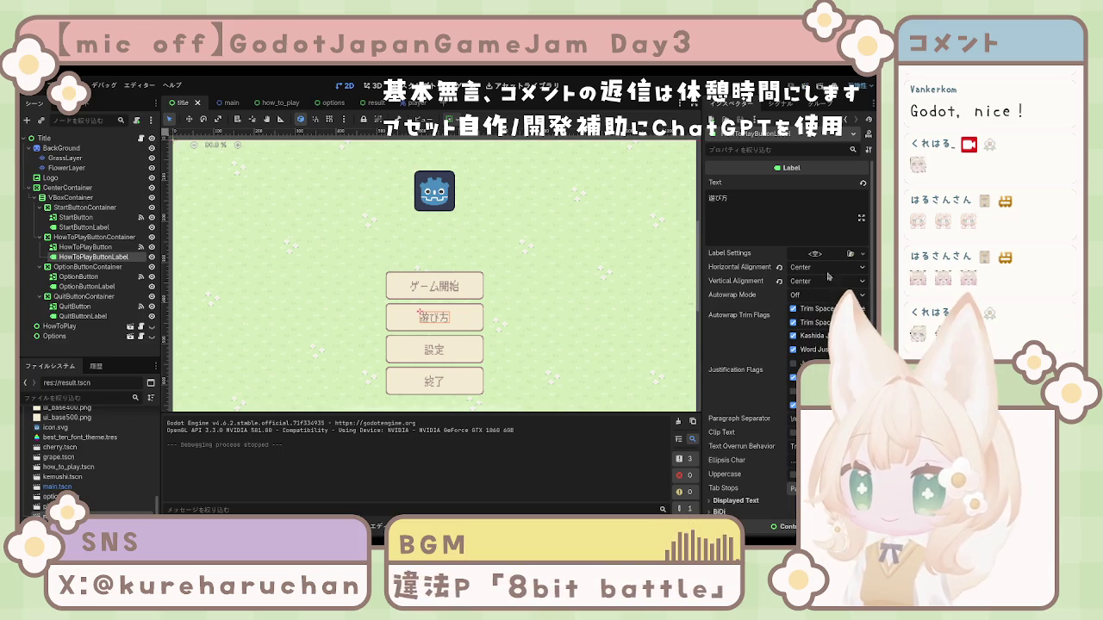
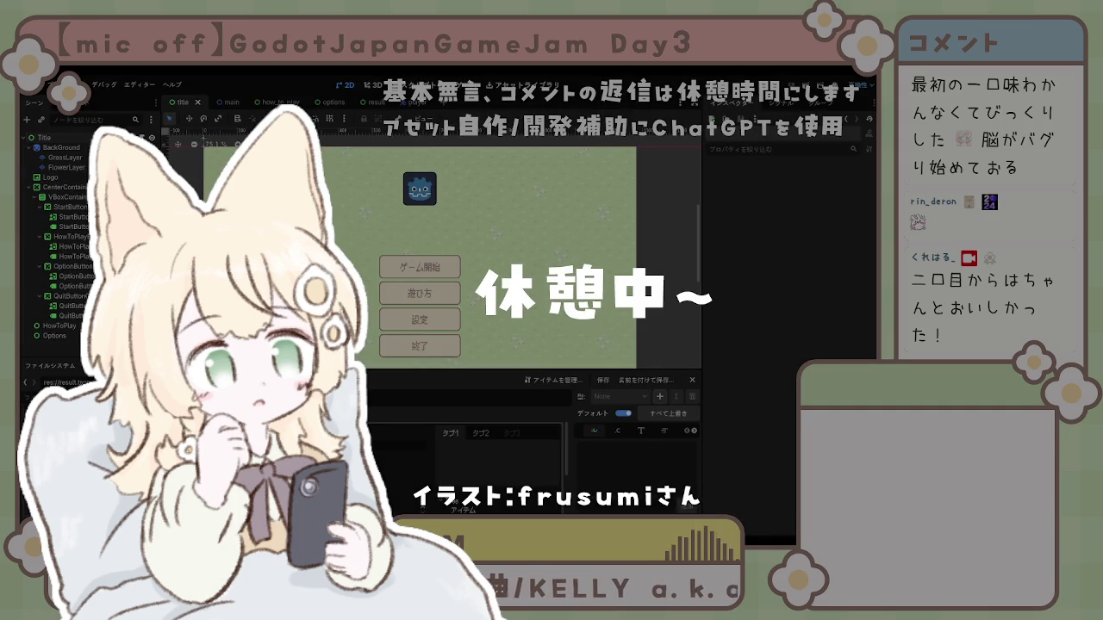
Close the Theme editor so the title menu with its four buttons shows alone
left_click(47, 137)
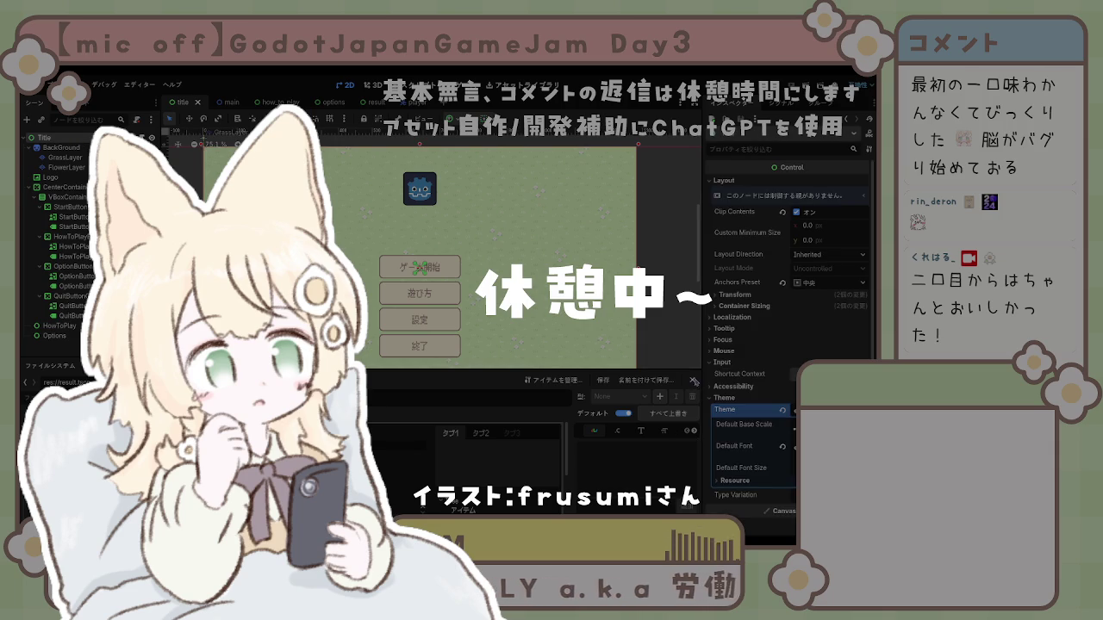
key("Escape")
left_click_drag(458, 294, 471, 325)
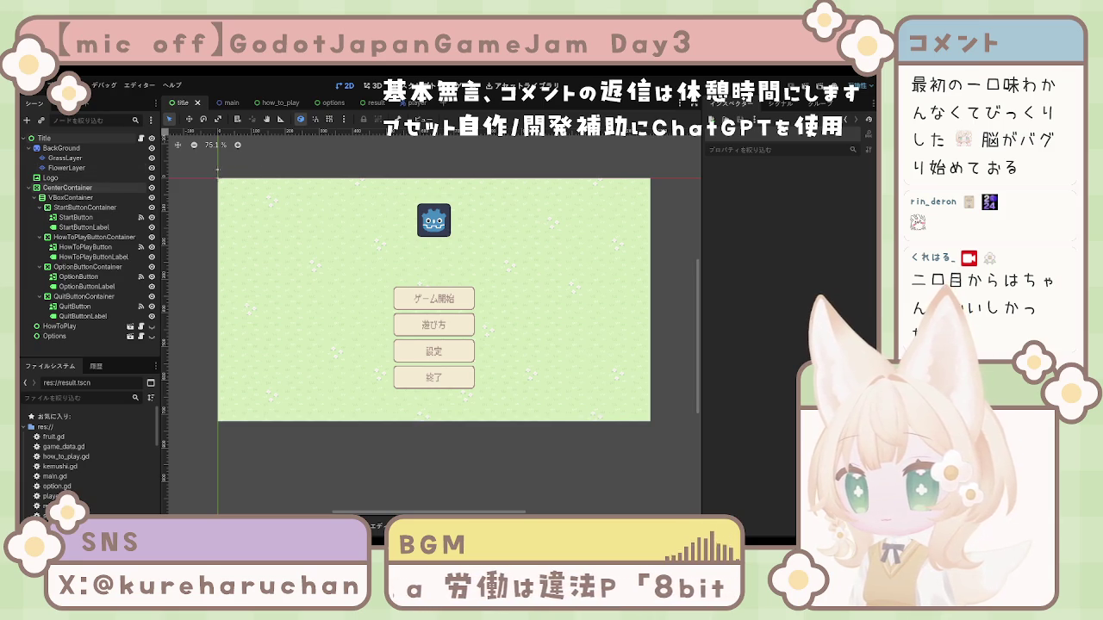
Select the menu CenterContainer and shrink it to 256×280 around its buttons
left_click(29, 187)
left_click(62, 188)
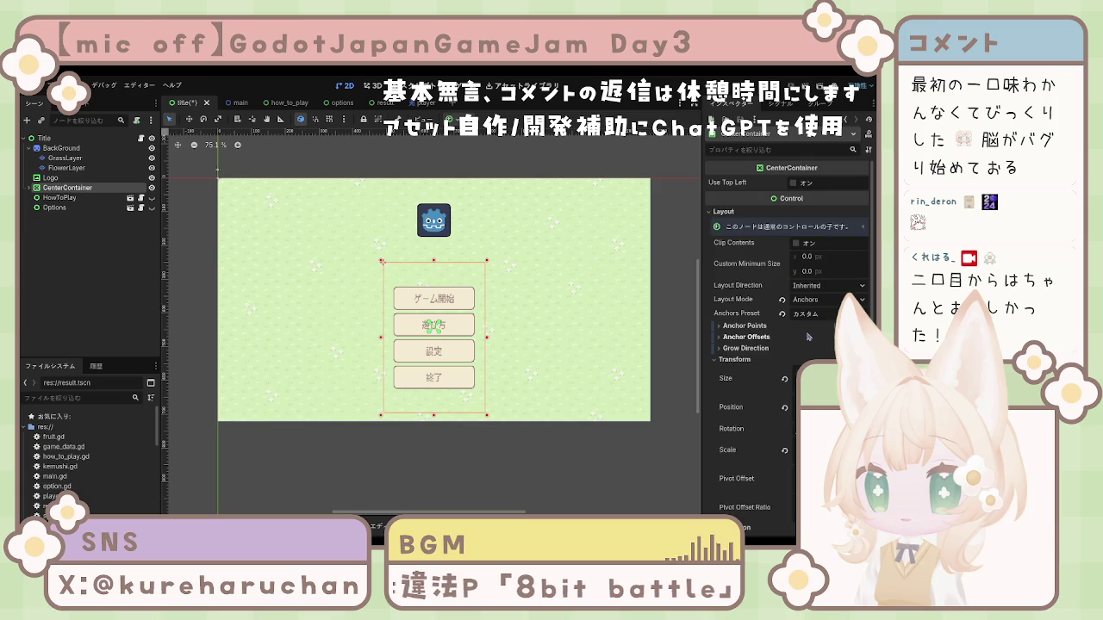
scroll(810, 319, "down", 3)
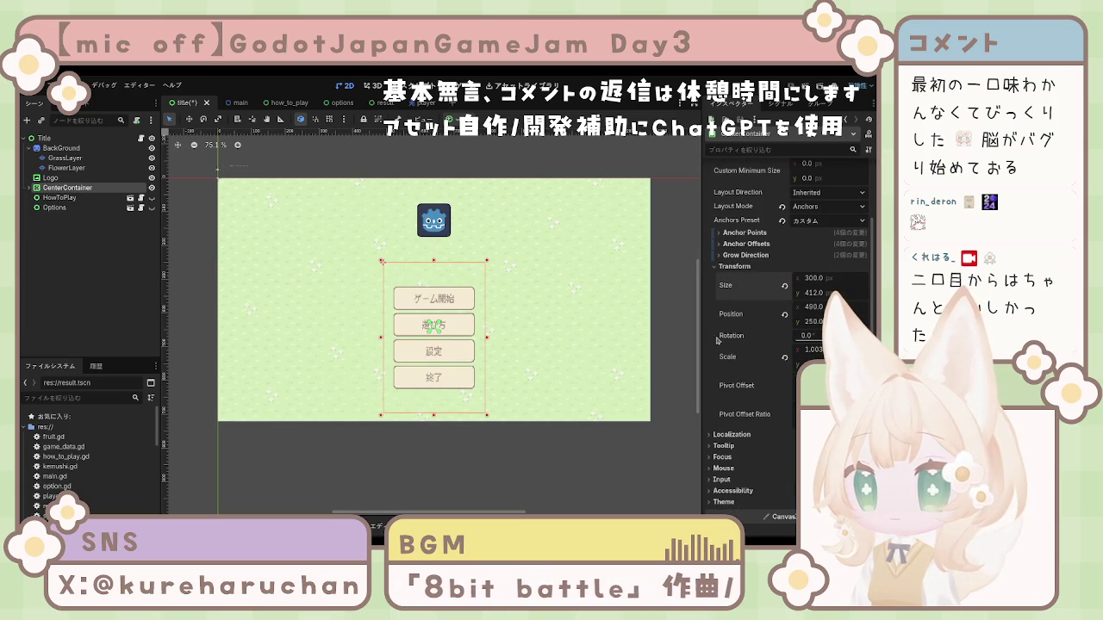
left_click(784, 315)
left_click(784, 285)
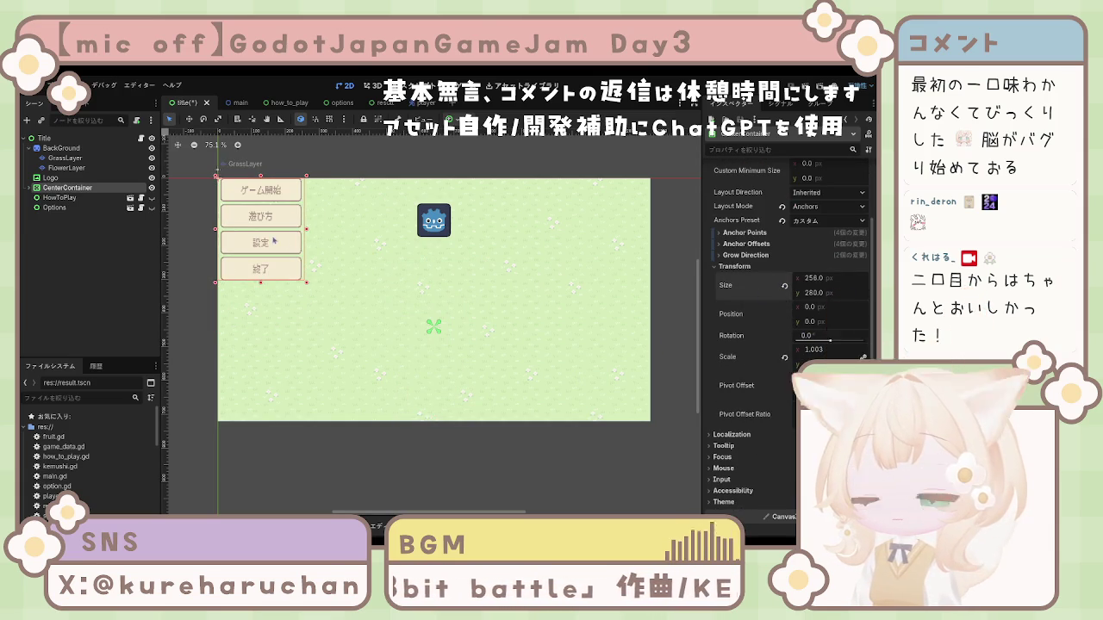
scroll(800, 342, "up", 2)
Set the container's x to 640 and anchor it to the screen centre below the logo
left_click(810, 353)
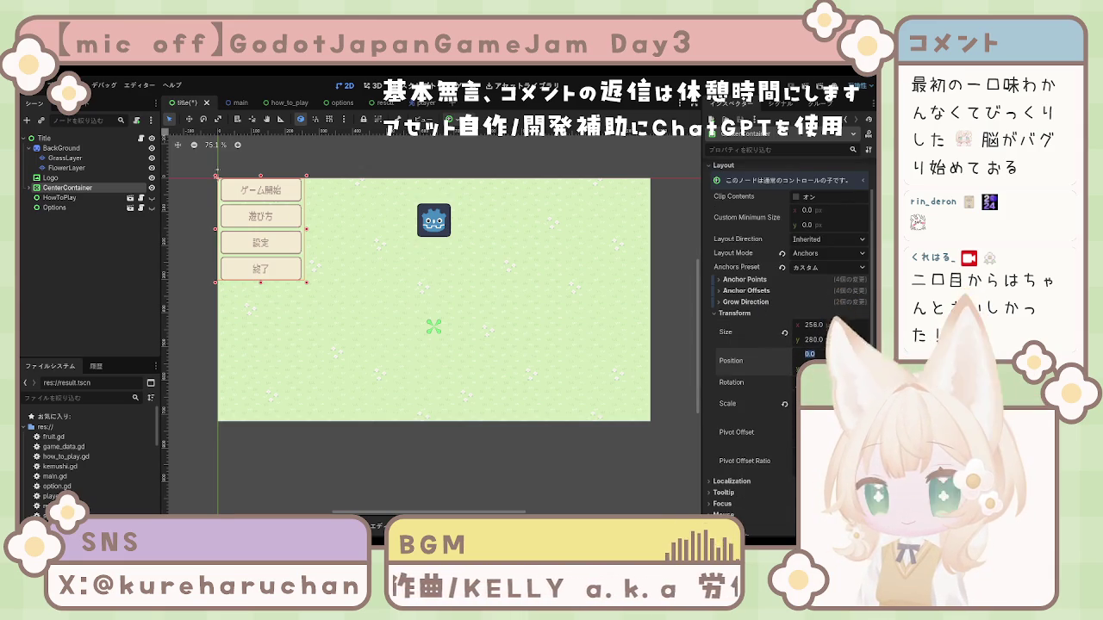
type("640")
key("Return")
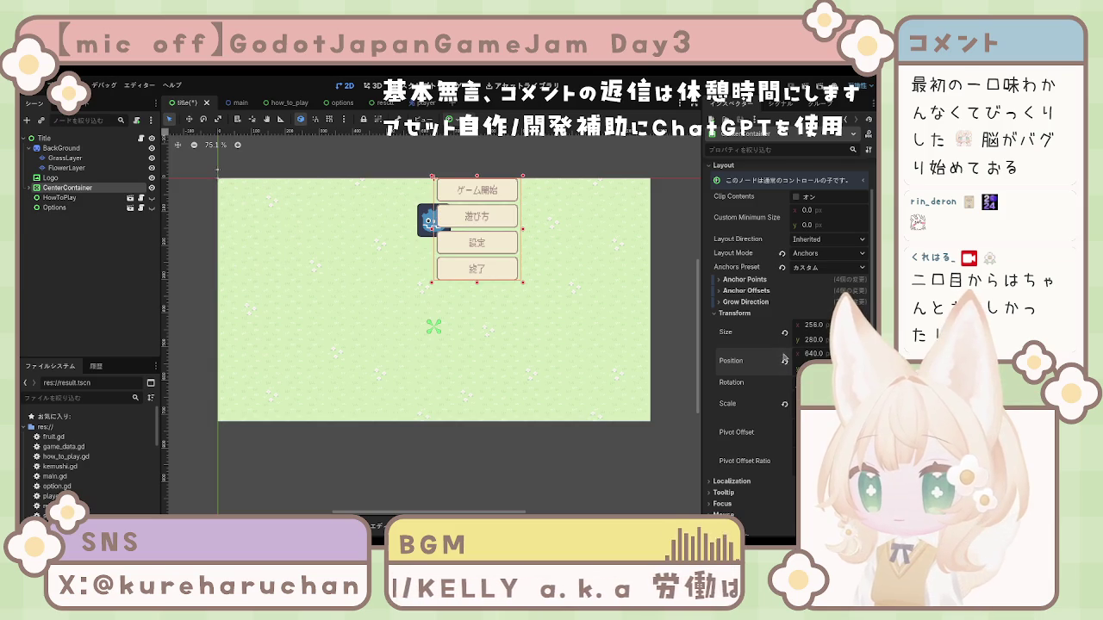
scroll(816, 355, "up", 2)
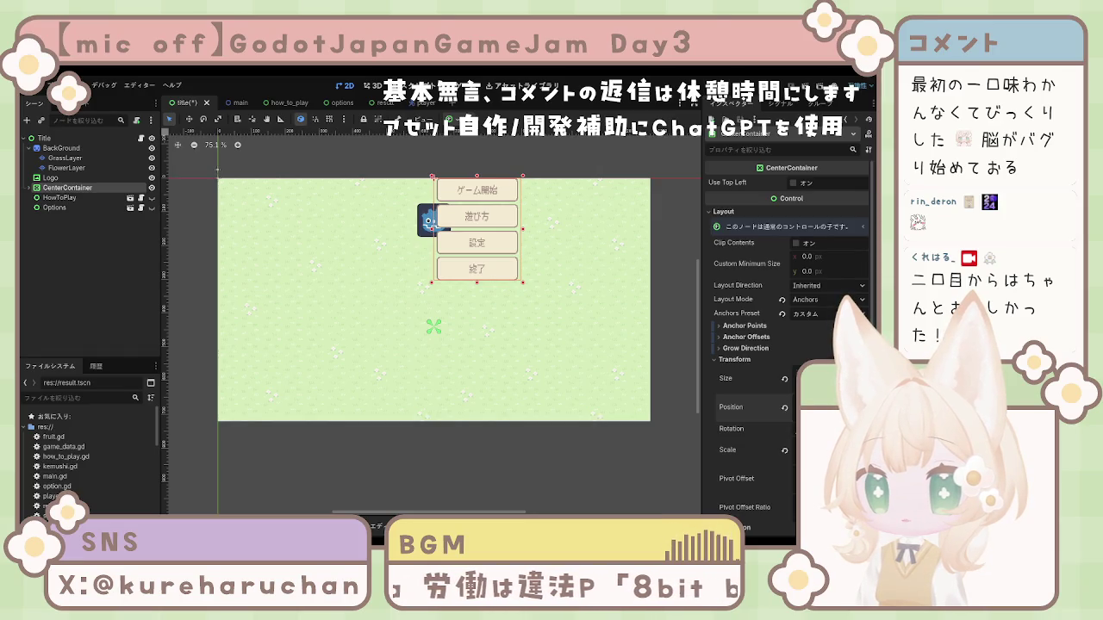
left_click(784, 407)
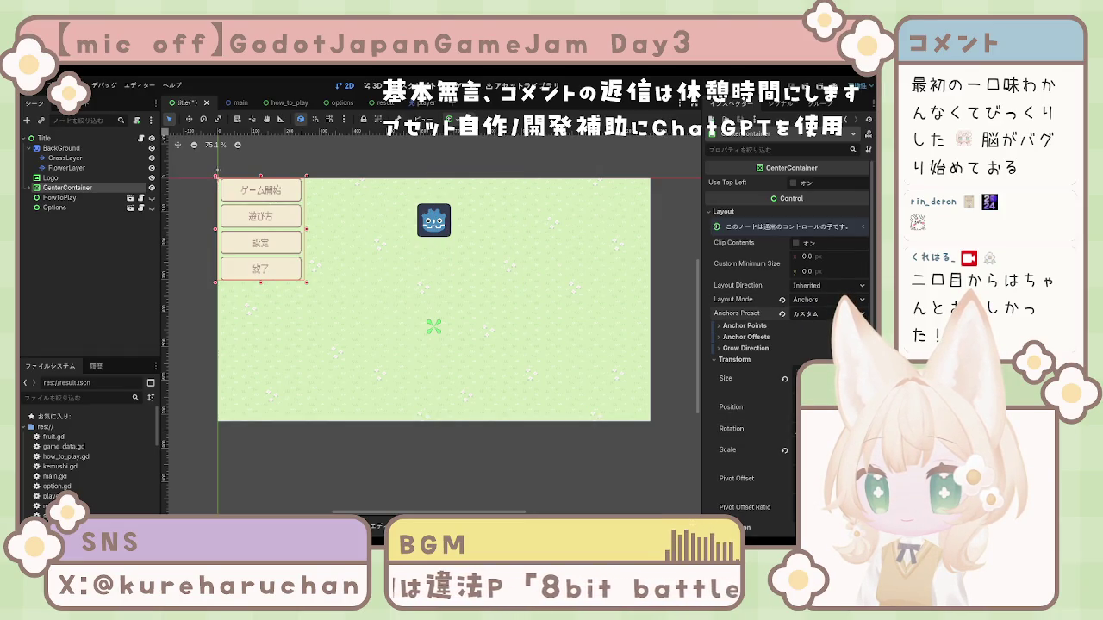
key("ctrl+z")
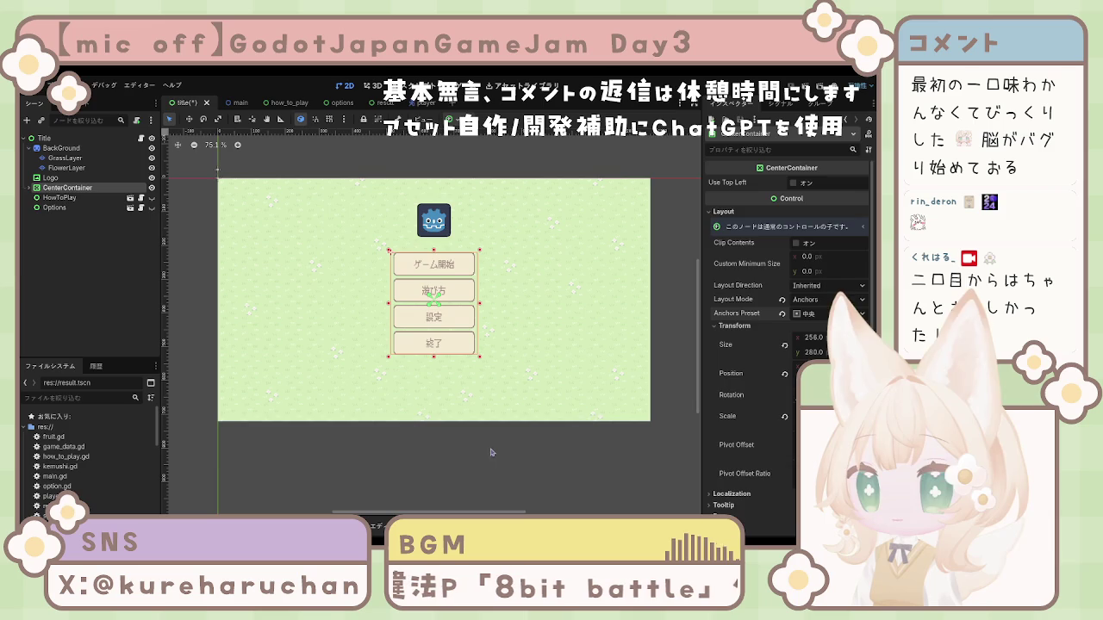
left_click(488, 450)
left_click(455, 343)
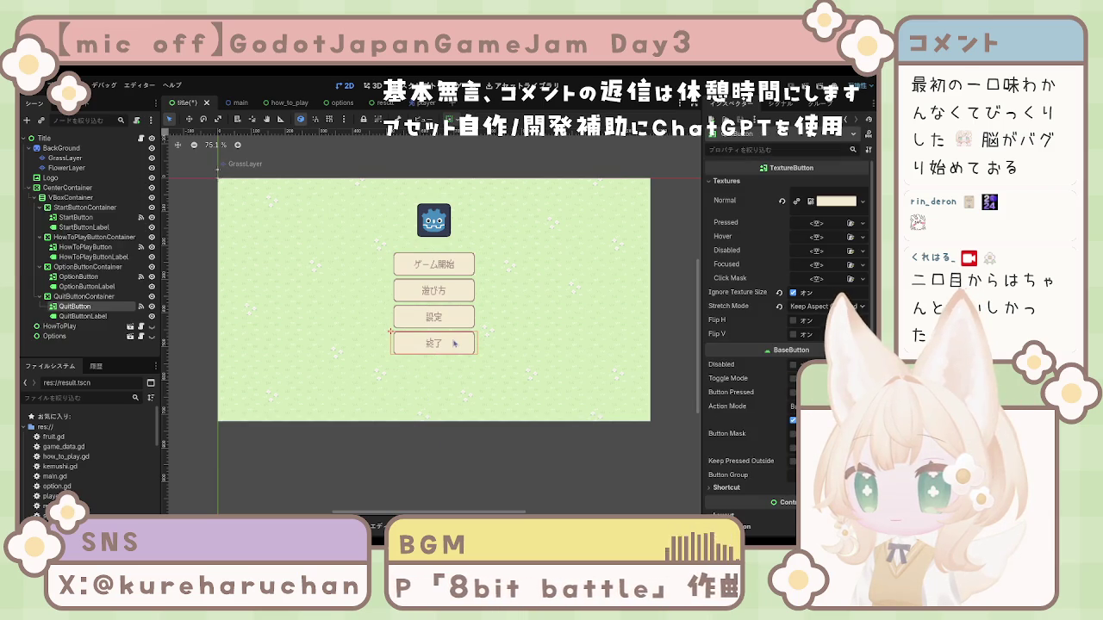
left_click(68, 188)
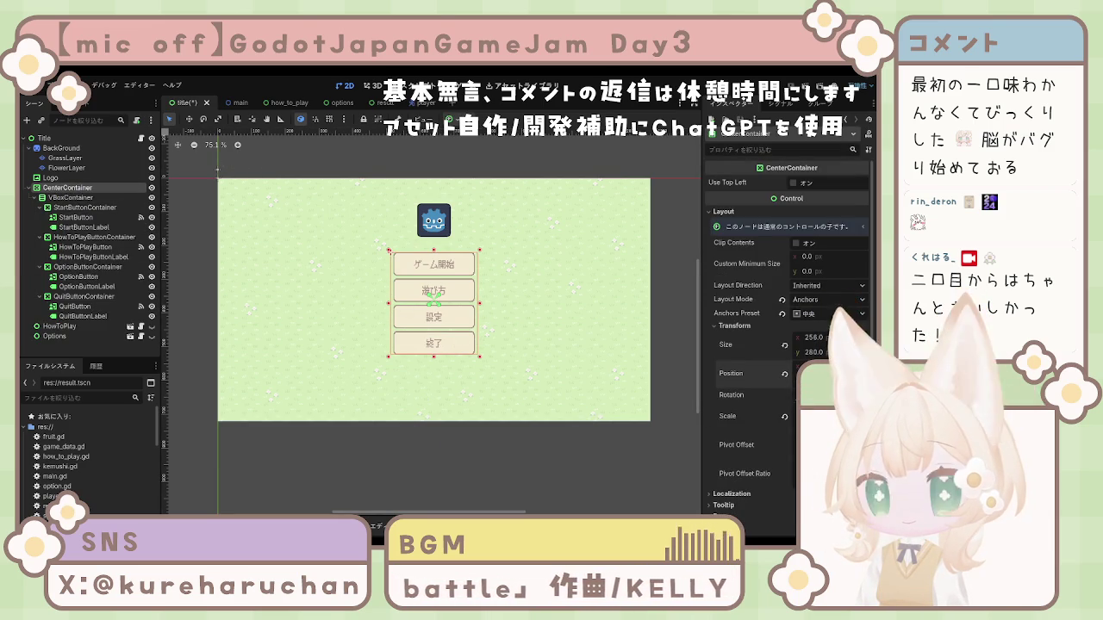
key("Return")
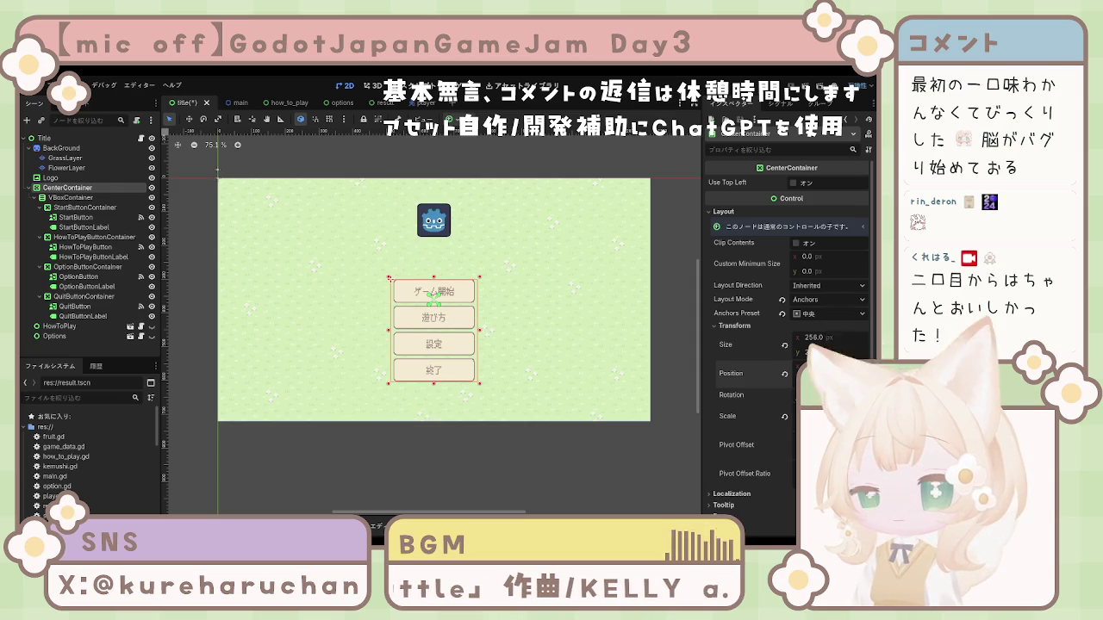
left_click(543, 440)
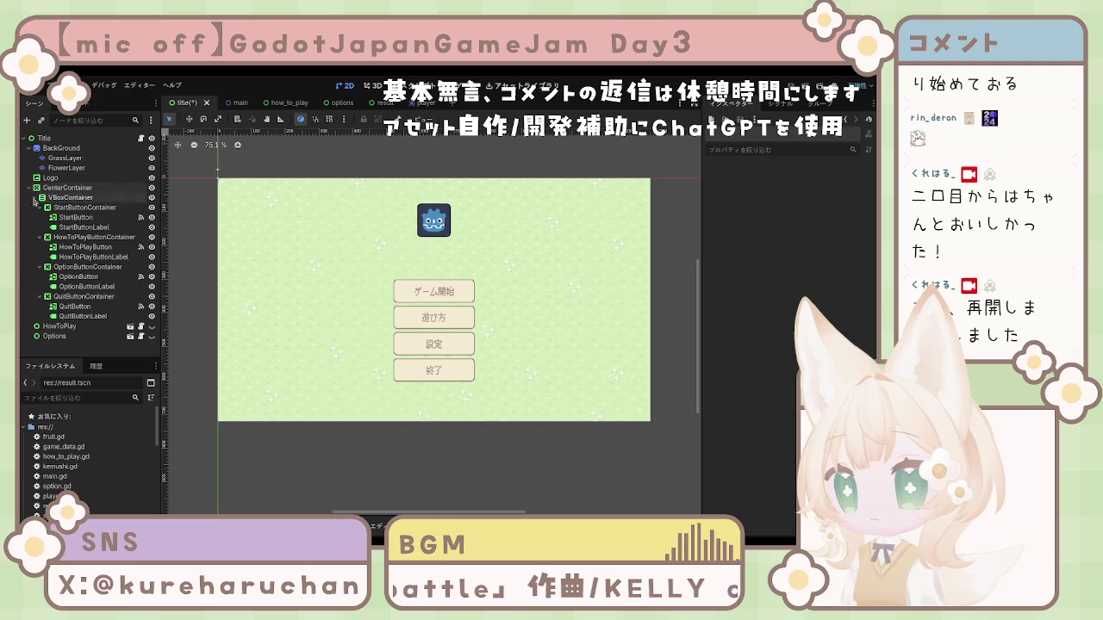
Replace the Logo's Godot icon texture with the round white character image
left_click(64, 198)
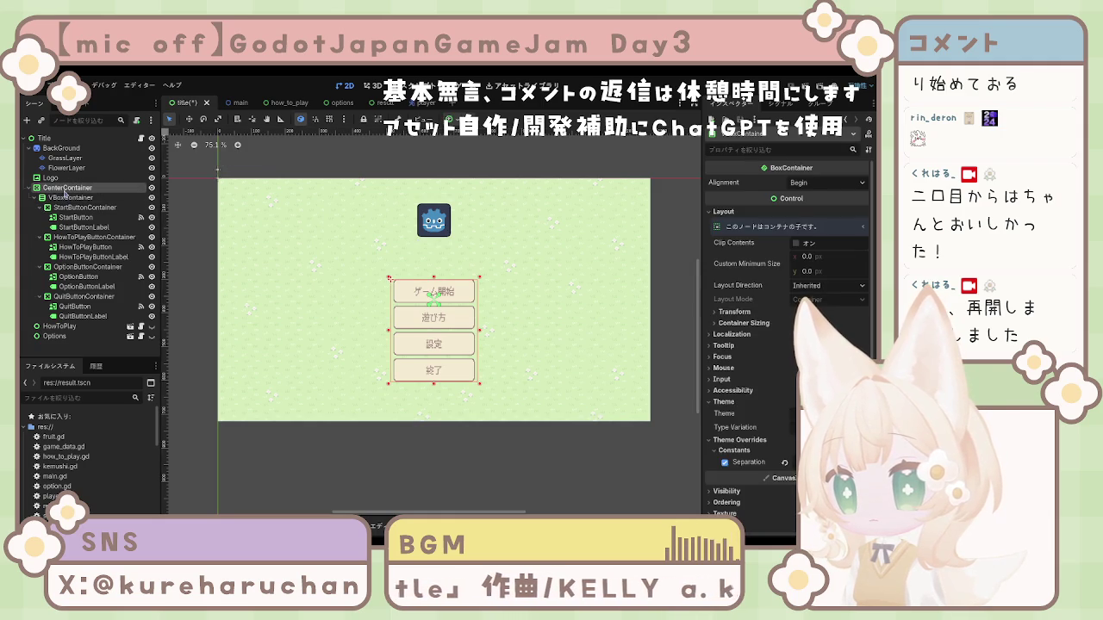
left_click(65, 189)
left_click(67, 197)
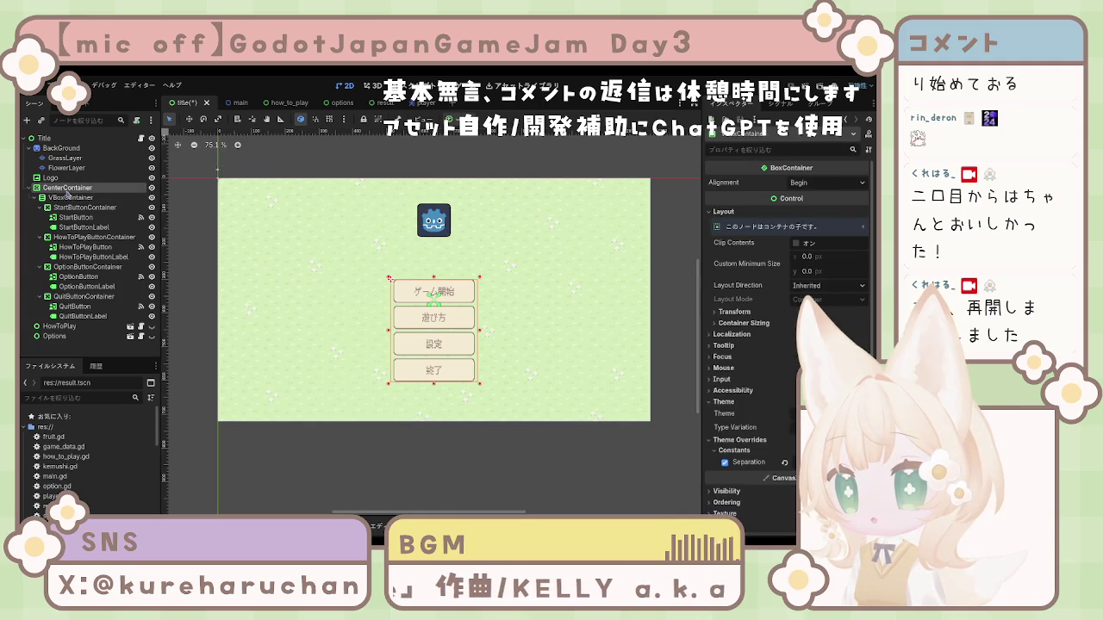
left_click(67, 188)
left_click(74, 208)
left_click(69, 197)
left_click(42, 198)
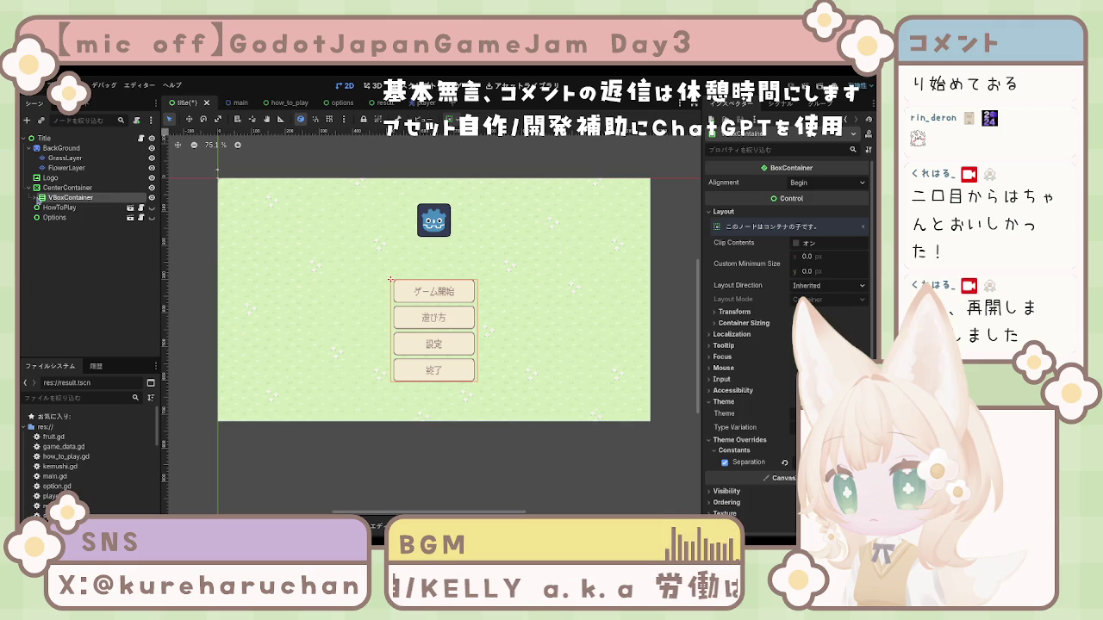
left_click(50, 178)
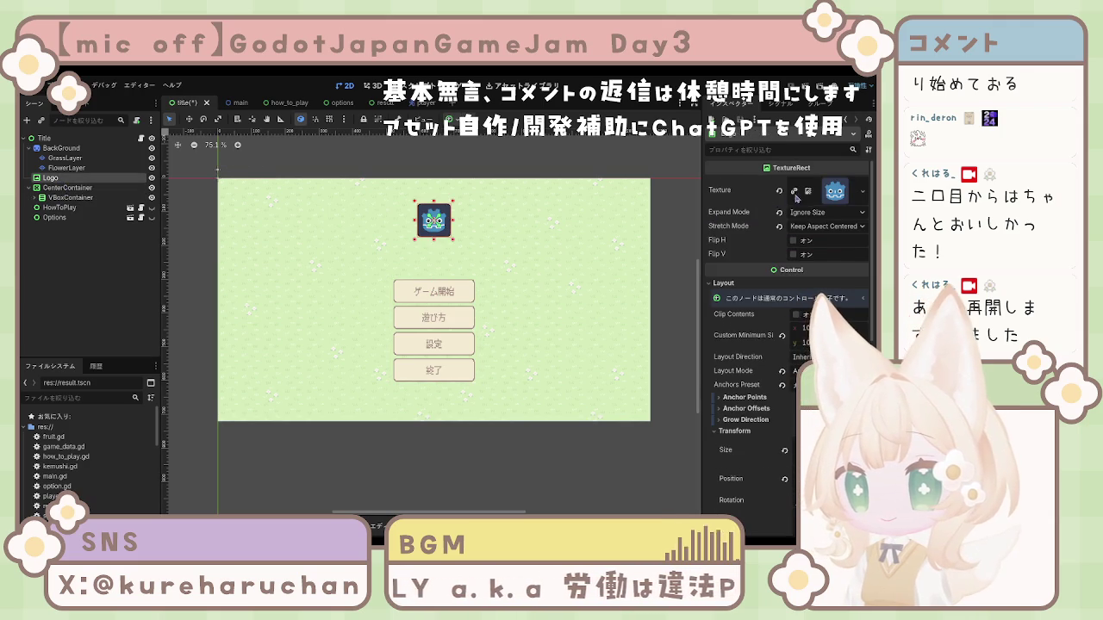
left_click(793, 194)
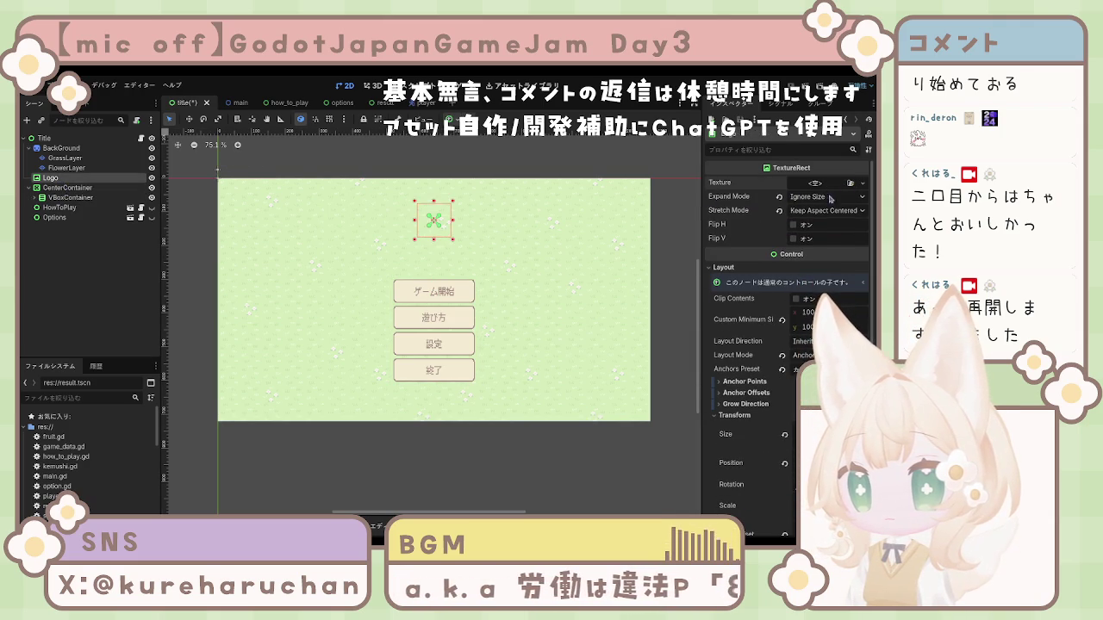
key("ctrl+z")
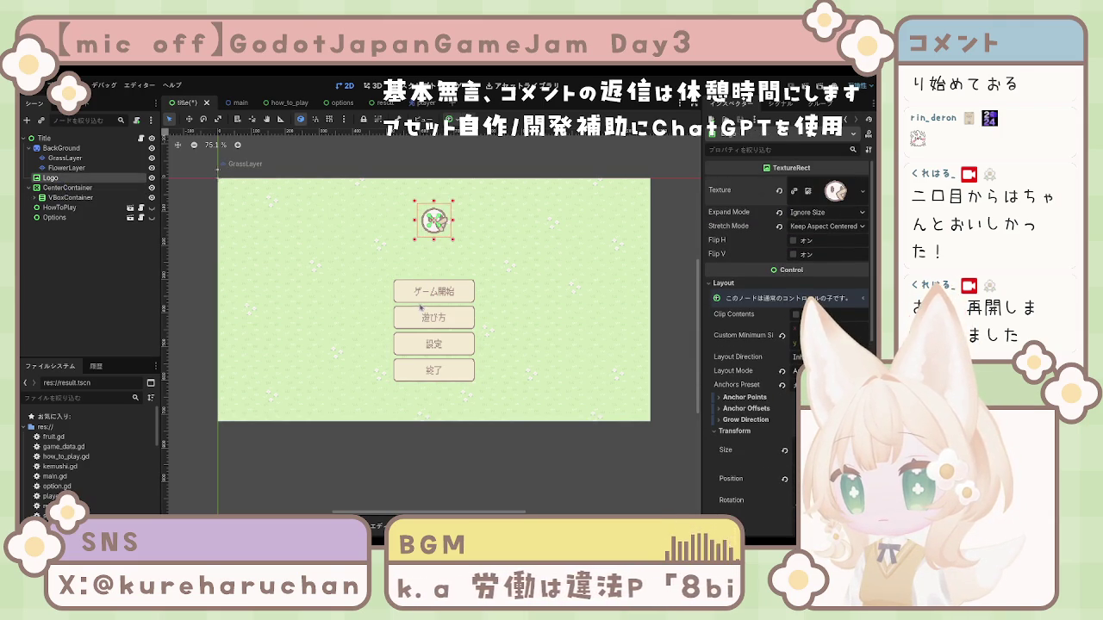
Leave the finished title scene and switch to the main game scene
left_click(556, 339)
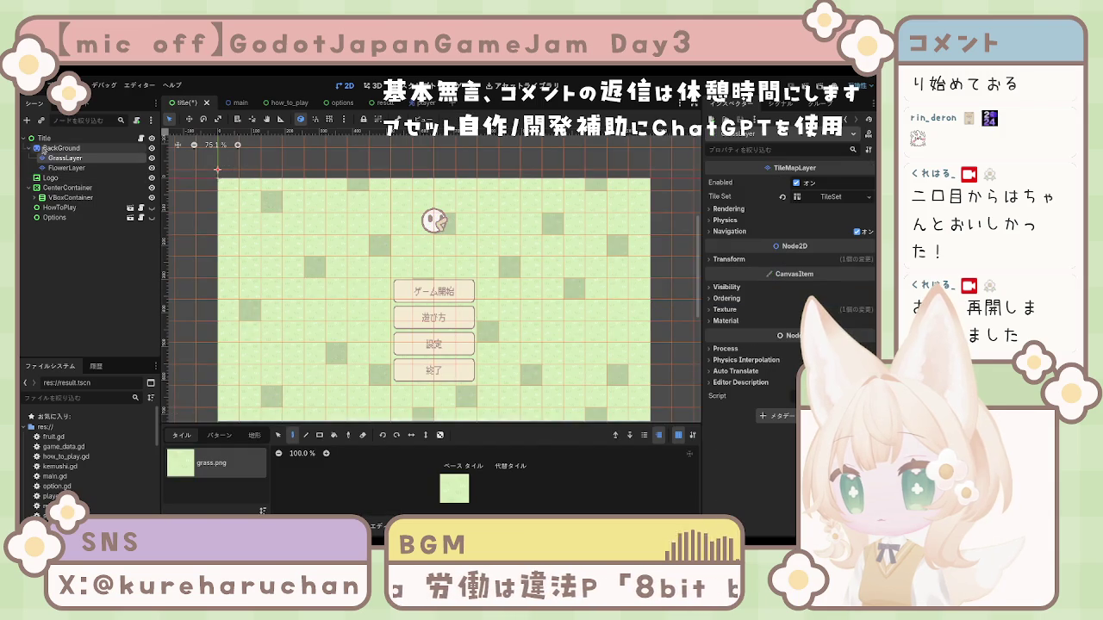
left_click(45, 138)
left_click(239, 144)
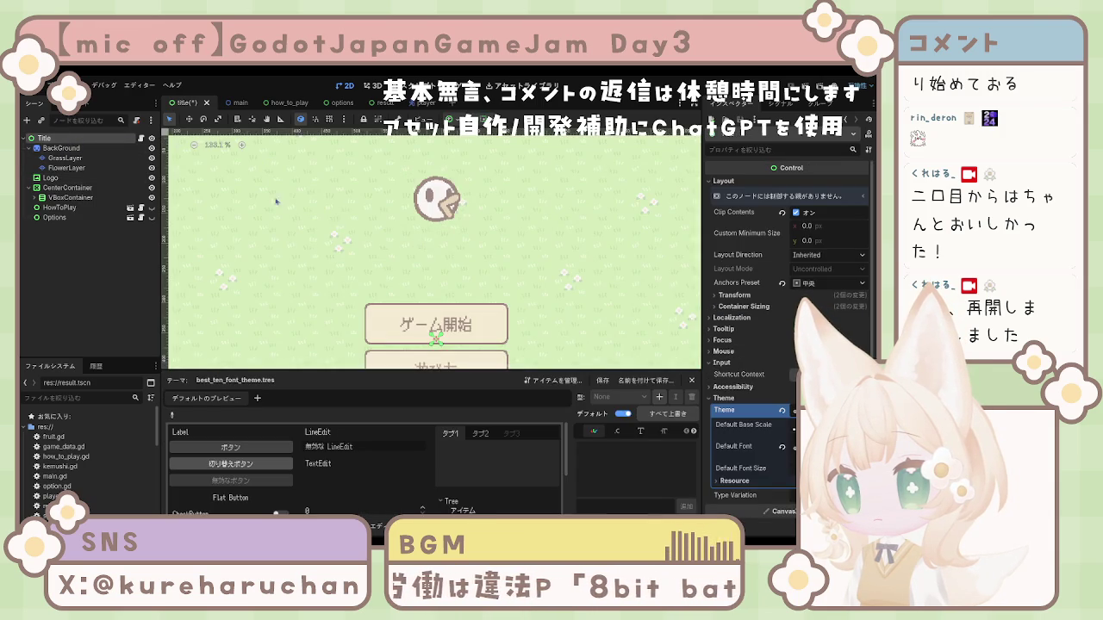
scroll(413, 198, "down", 9)
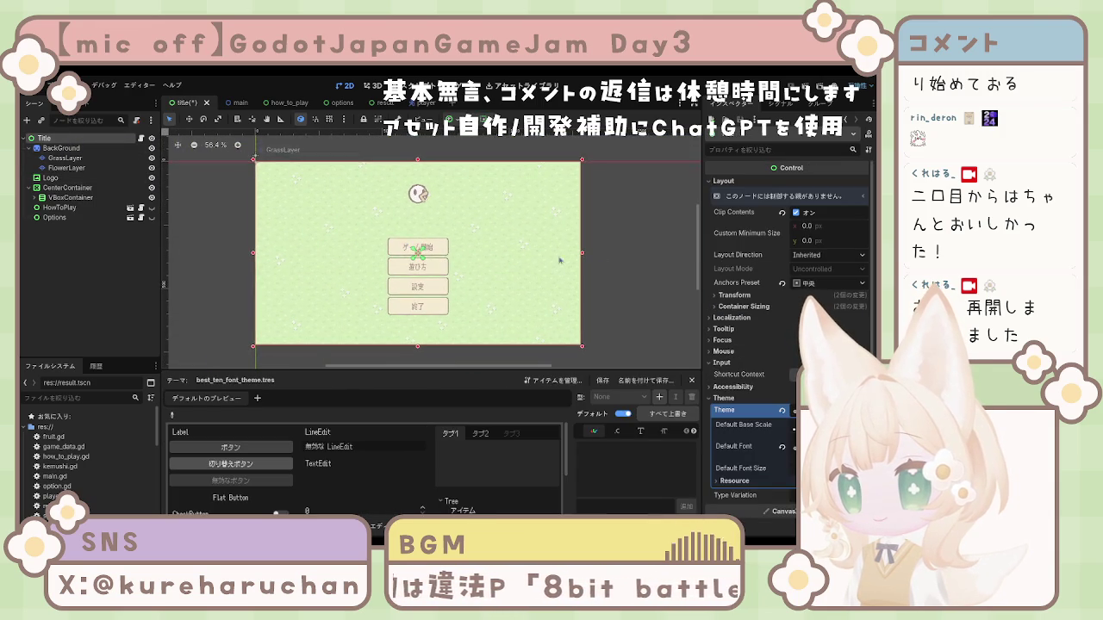
left_click(633, 251)
scroll(450, 228, "up", 9)
scroll(435, 222, "down", 11)
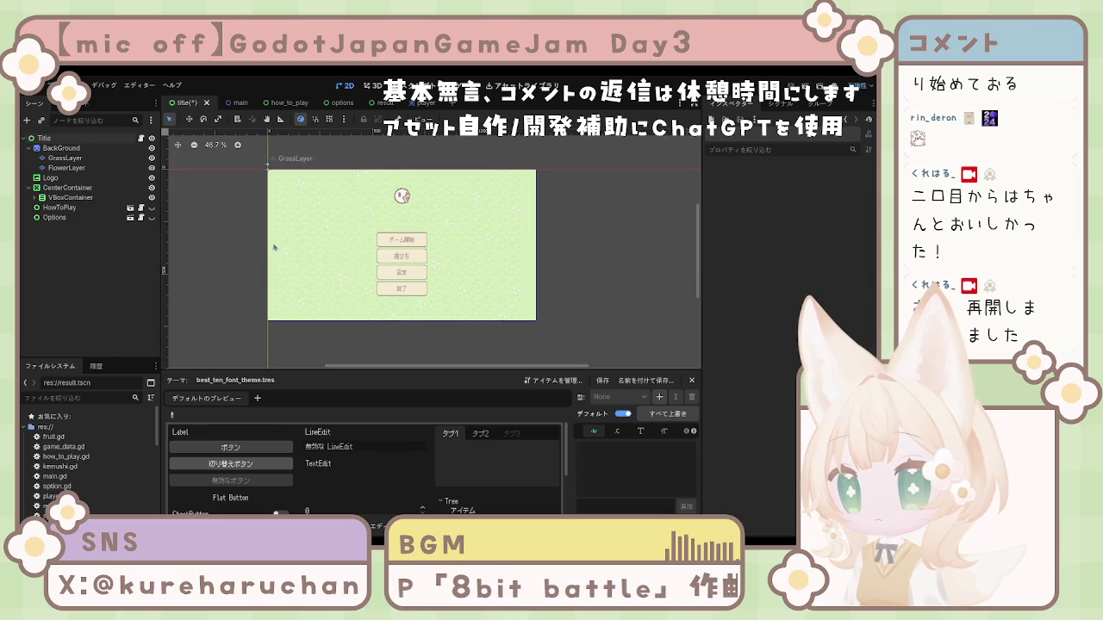
left_click_drag(205, 224, 215, 231)
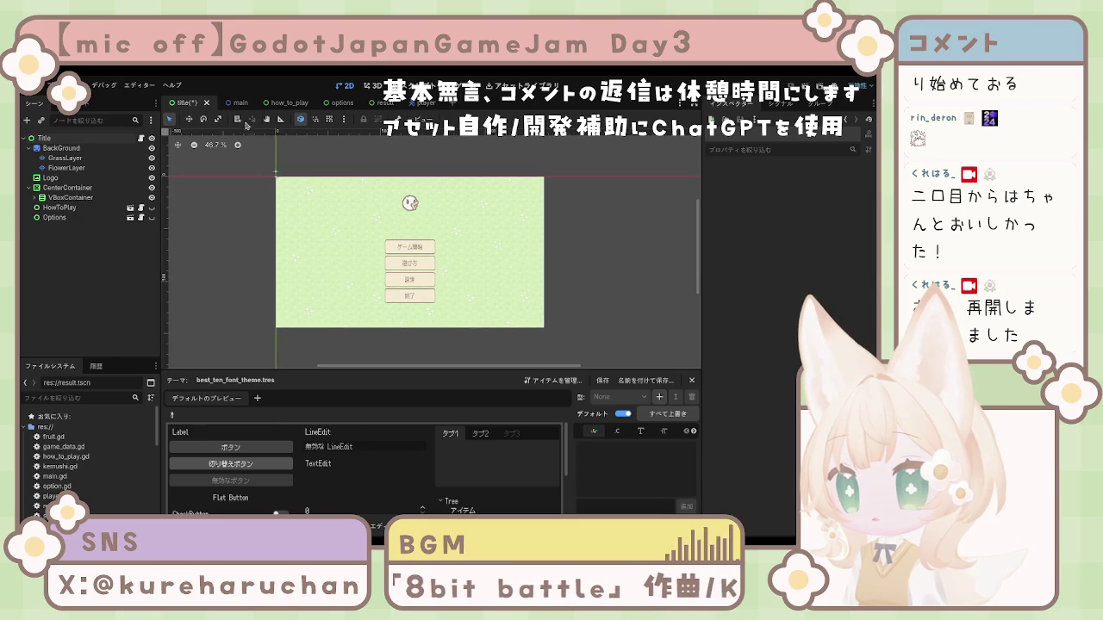
left_click(240, 103)
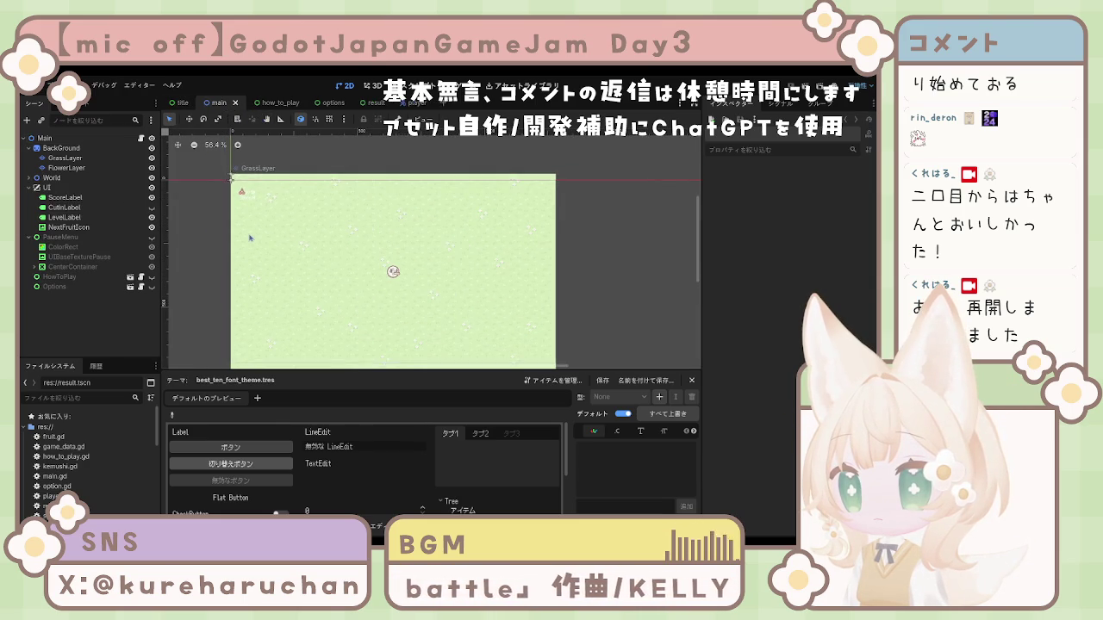
Run the game and inspect the live ScoreLabel, NextFruitIcon and LevelLabel nodes
scroll(287, 221, "down", 1)
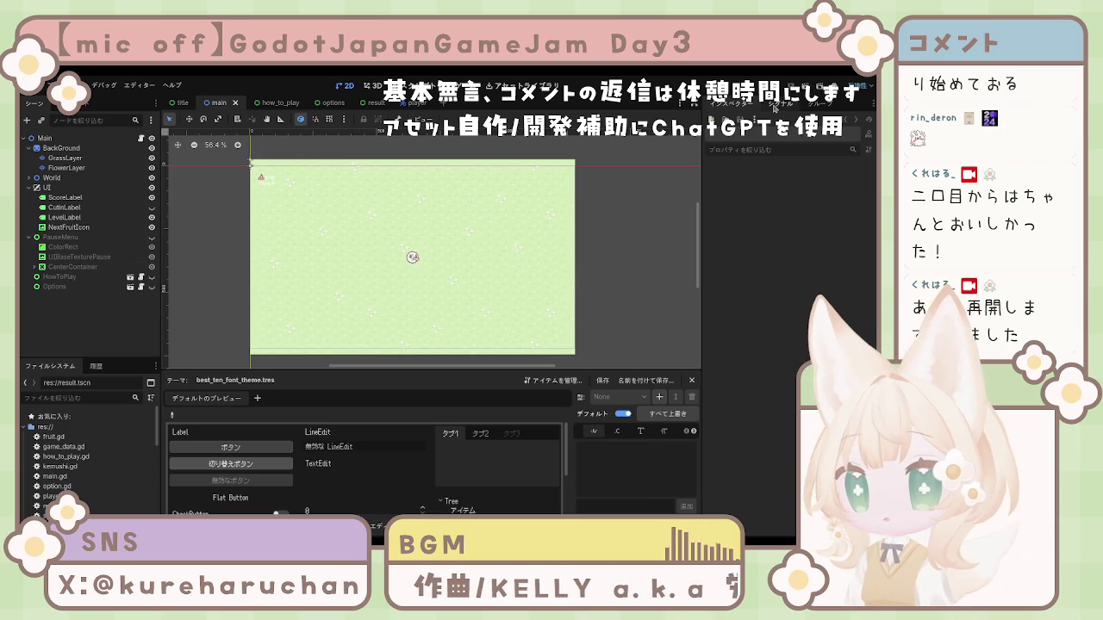
key("F5")
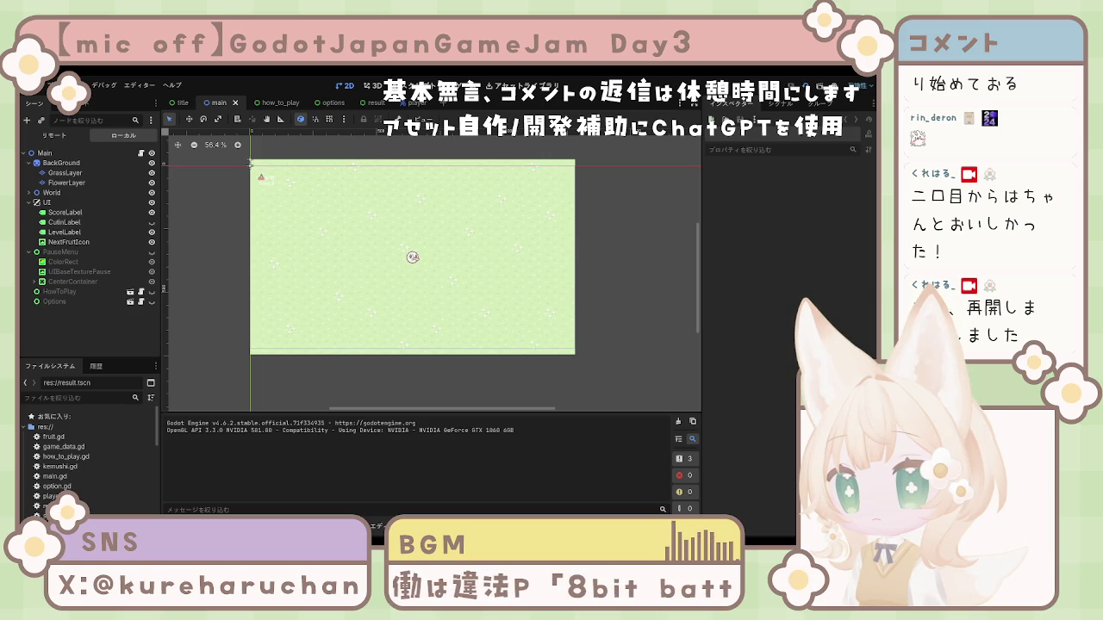
left_click(251, 163)
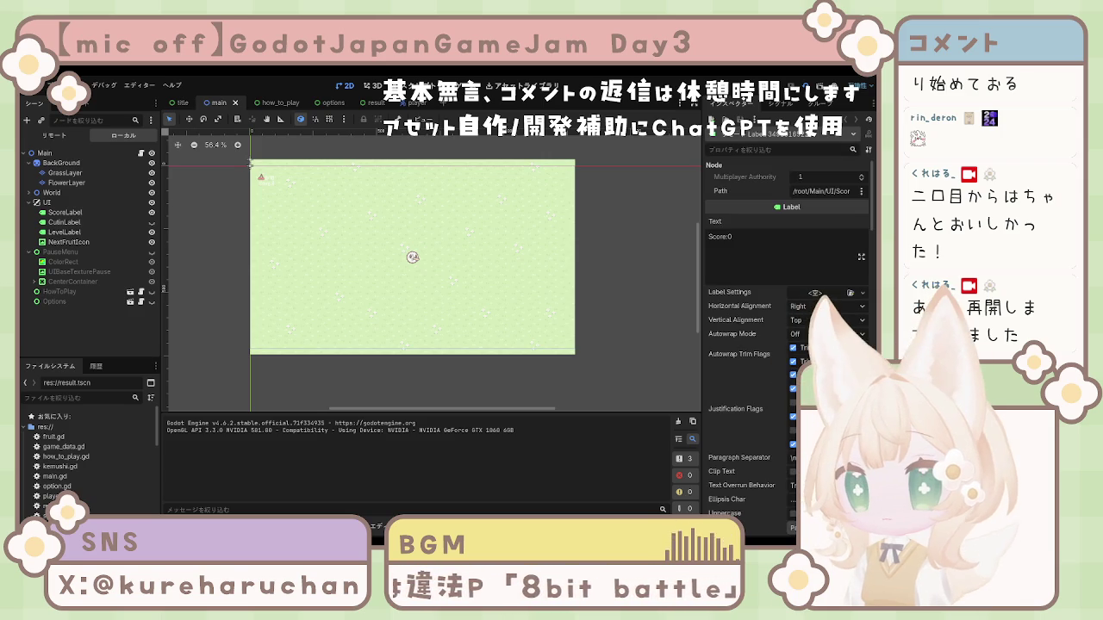
left_click(251, 163)
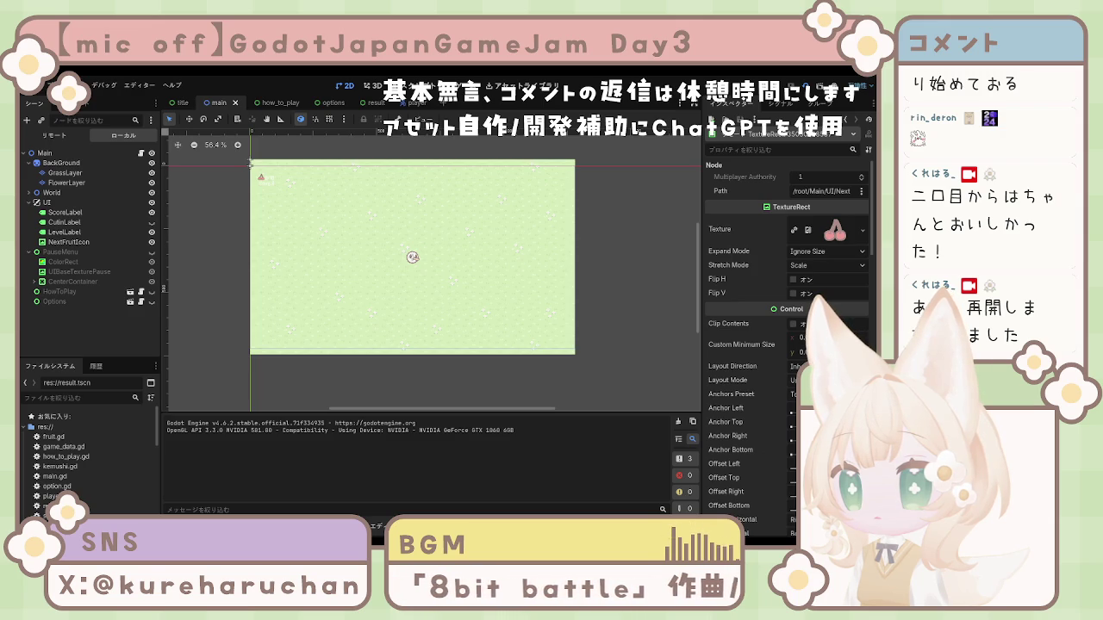
left_click(251, 163)
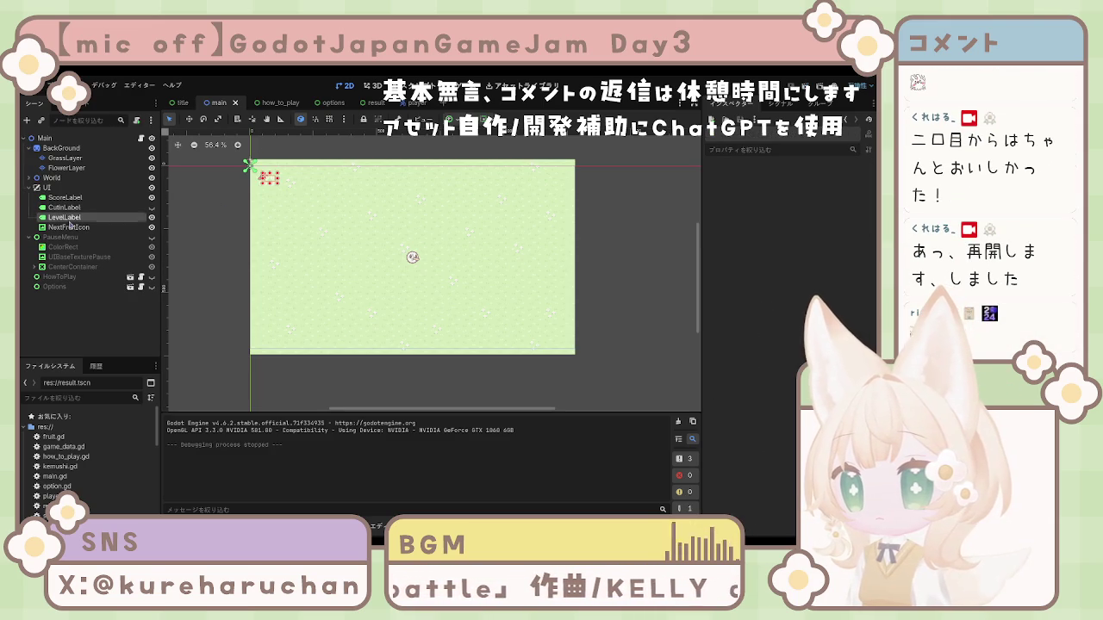
Select ScoreLabel, CutinLabel and LevelLabel and center their text horizontally and vertically
left_click(69, 219)
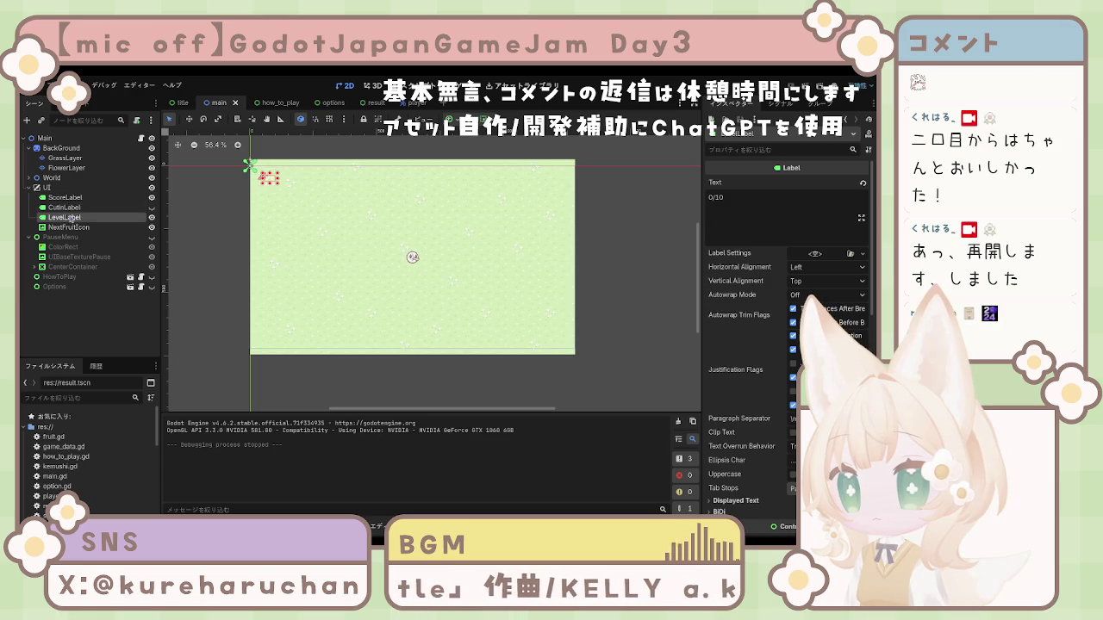
key("Up")
key("Up")
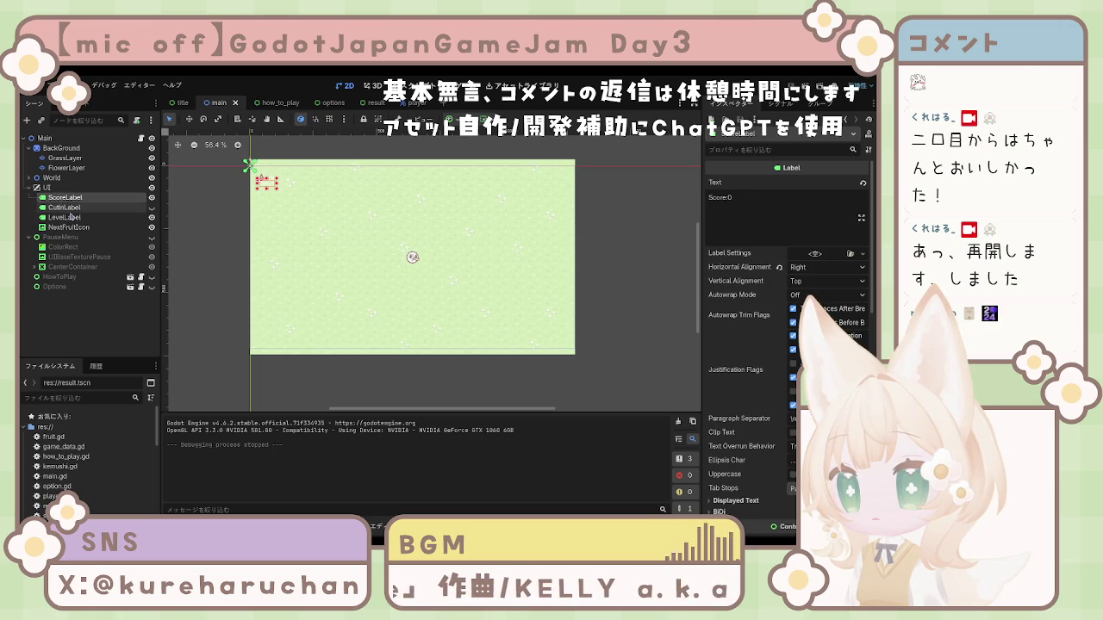
left_click(72, 219, "ctrl")
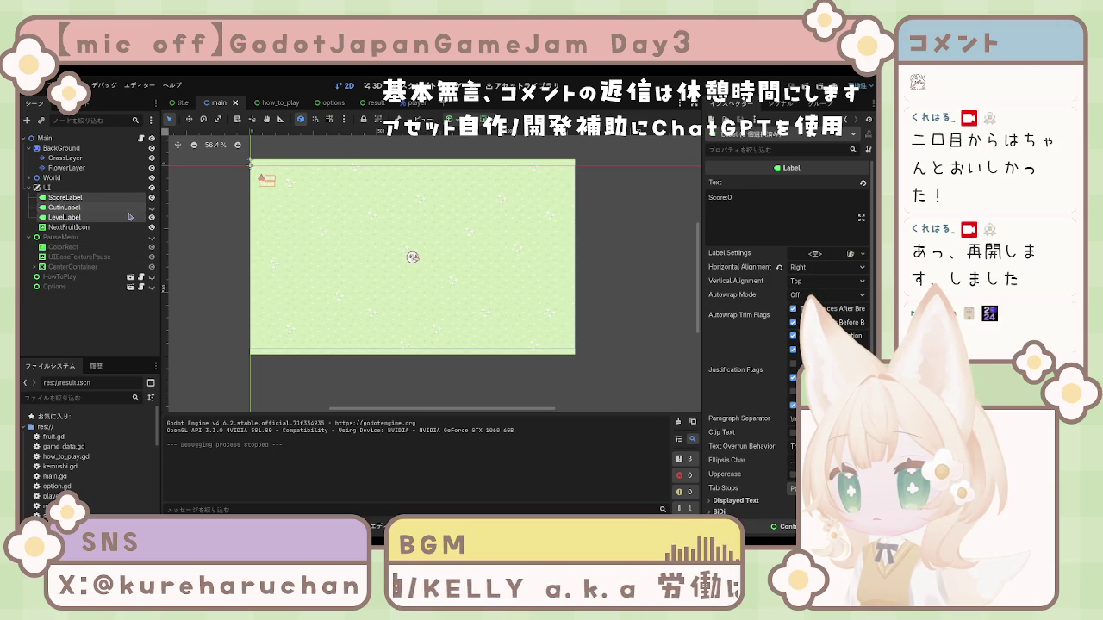
left_click(810, 270)
left_click(816, 291)
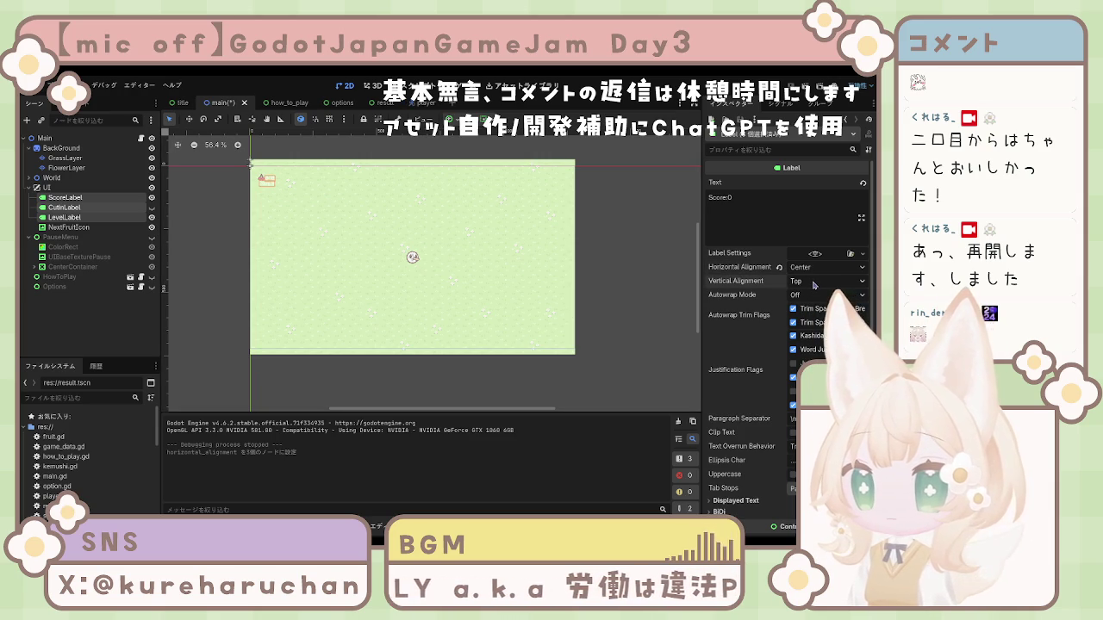
left_click(823, 280)
left_click(817, 309)
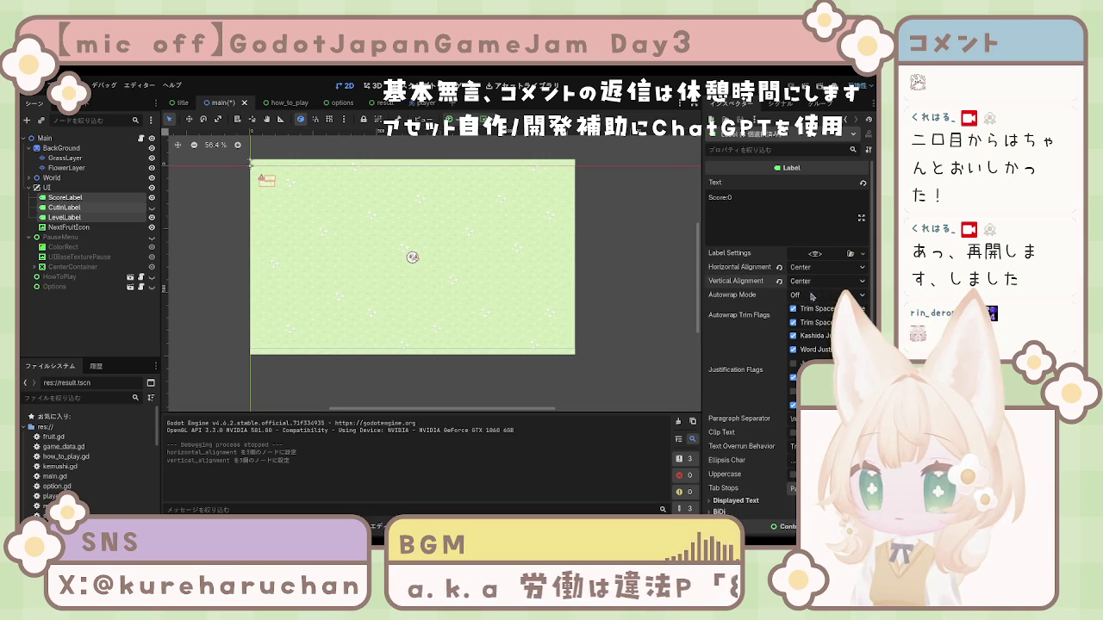
Reset the three labels' Size and Position to their defaults
scroll(756, 342, "down", 4)
scroll(755, 345, "down", 3)
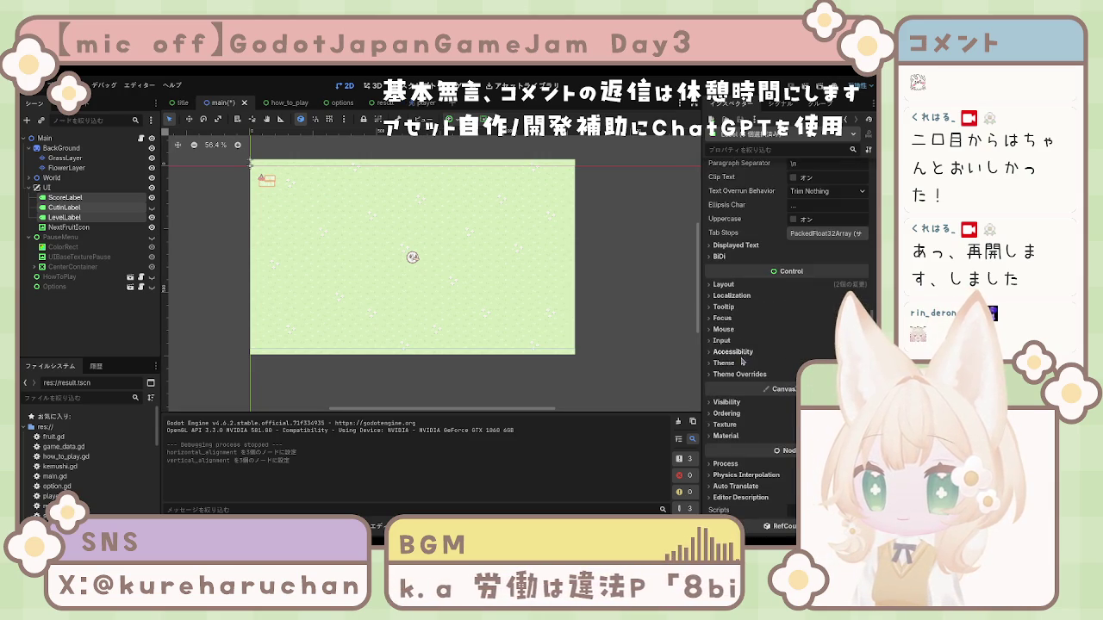
left_click(731, 285)
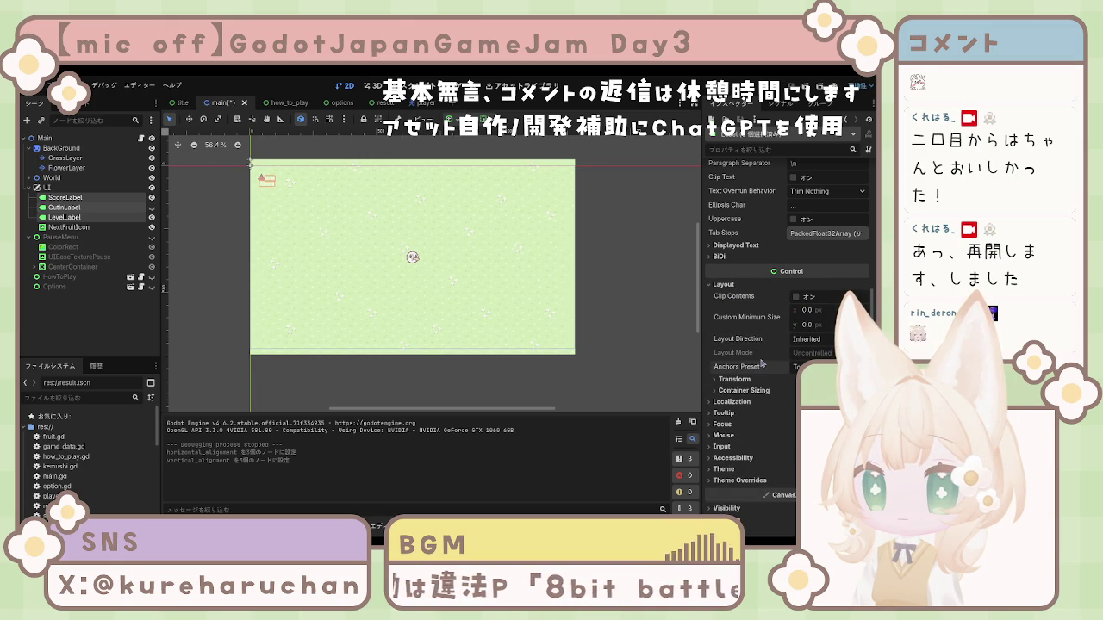
scroll(732, 301, "down", 3)
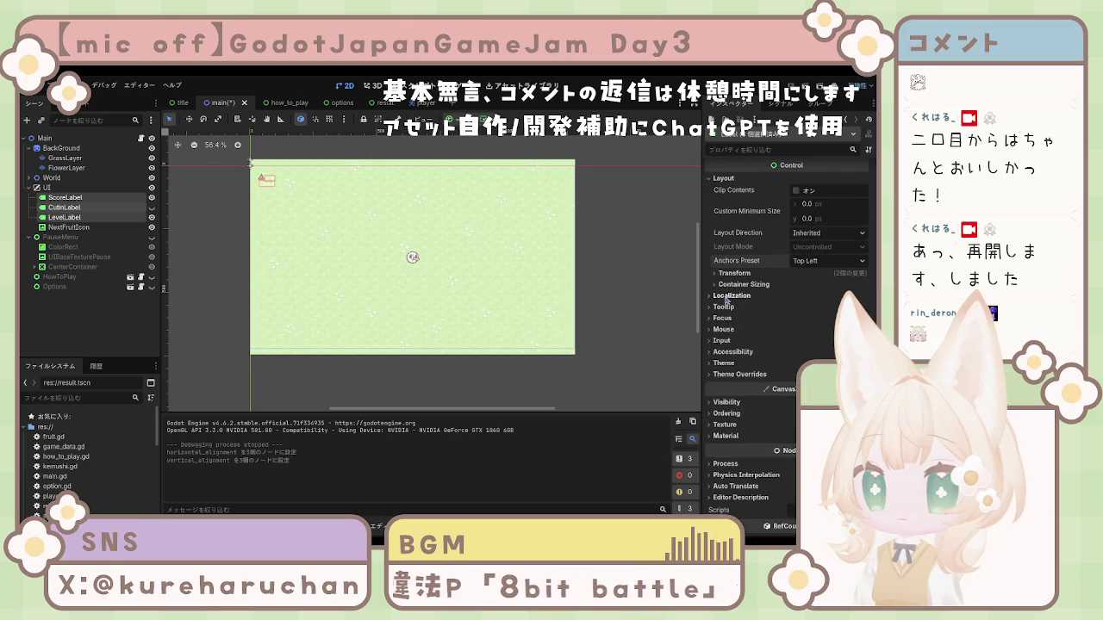
left_click(734, 273)
left_click(784, 294)
left_click(785, 322)
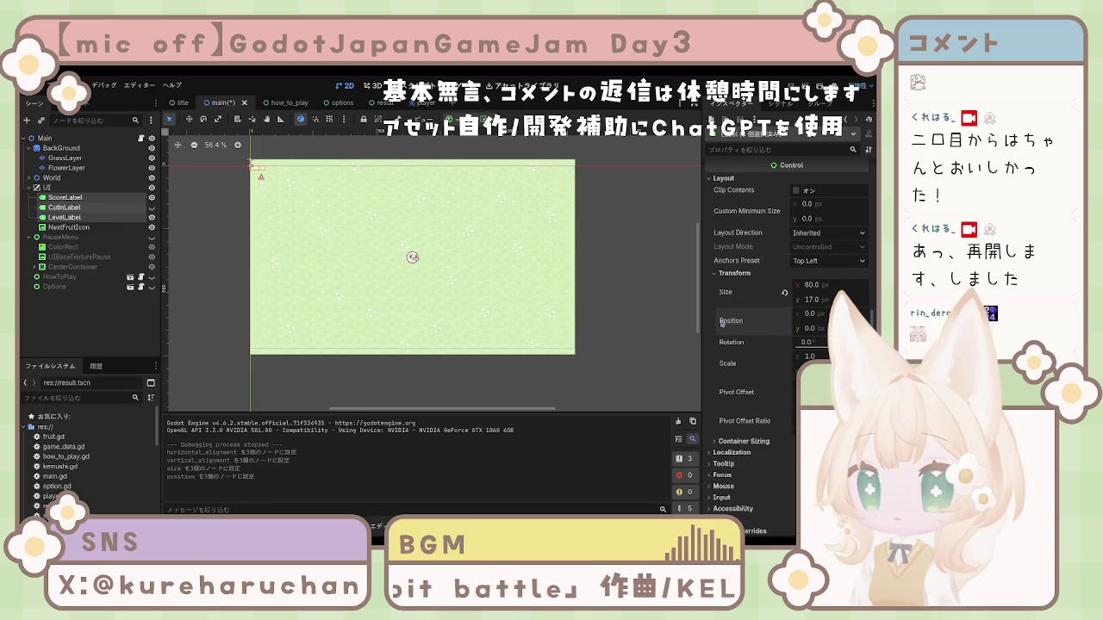
scroll(769, 296, "down", 2)
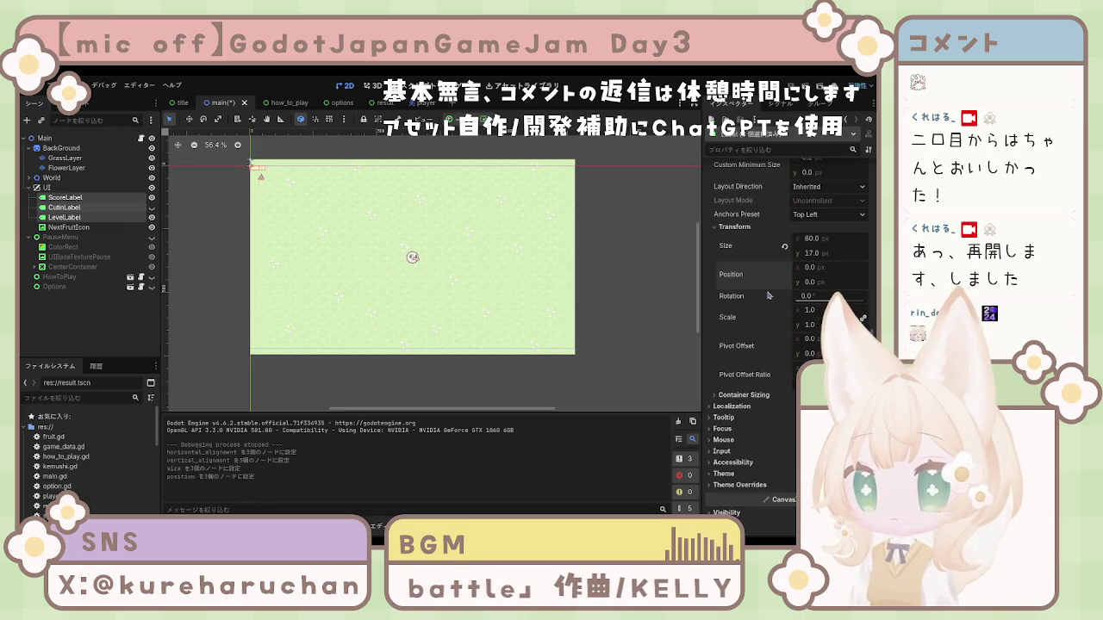
scroll(769, 295, "down", 2)
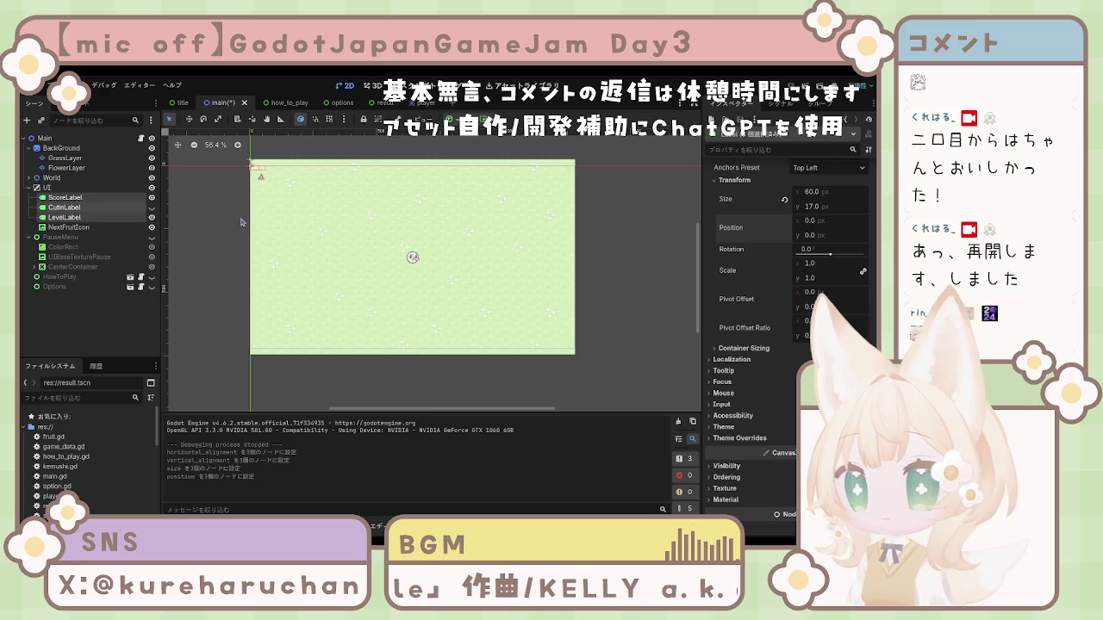
key("ctrl+z")
key("ctrl+z")
scroll(240, 225, "up", 1)
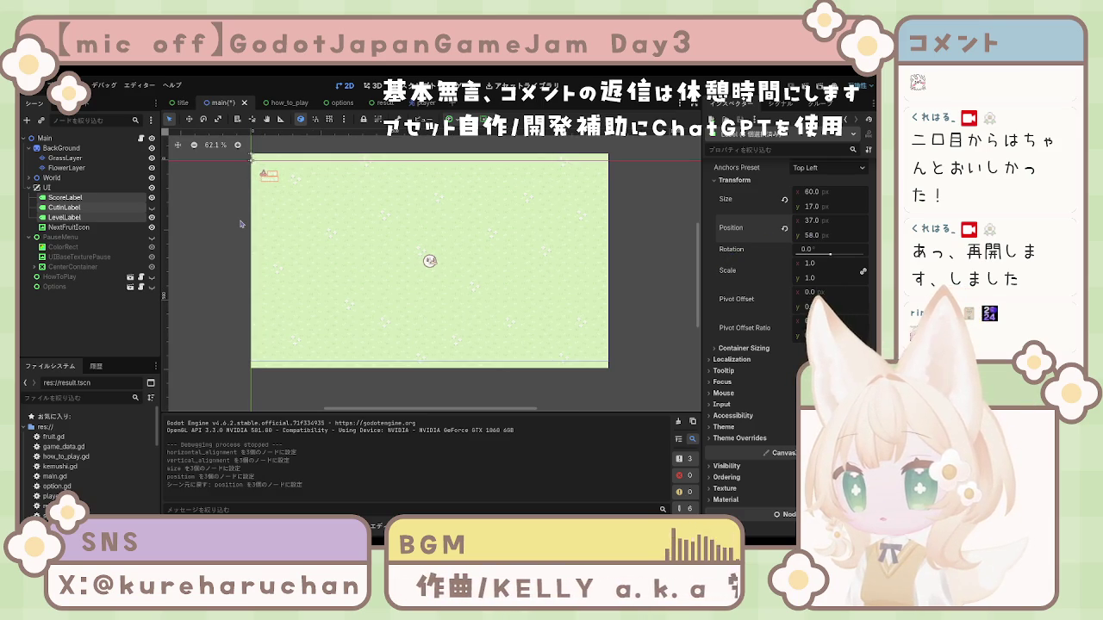
key("ctrl+shift+z")
key("ctrl+shift+z")
scroll(728, 252, "down", 2)
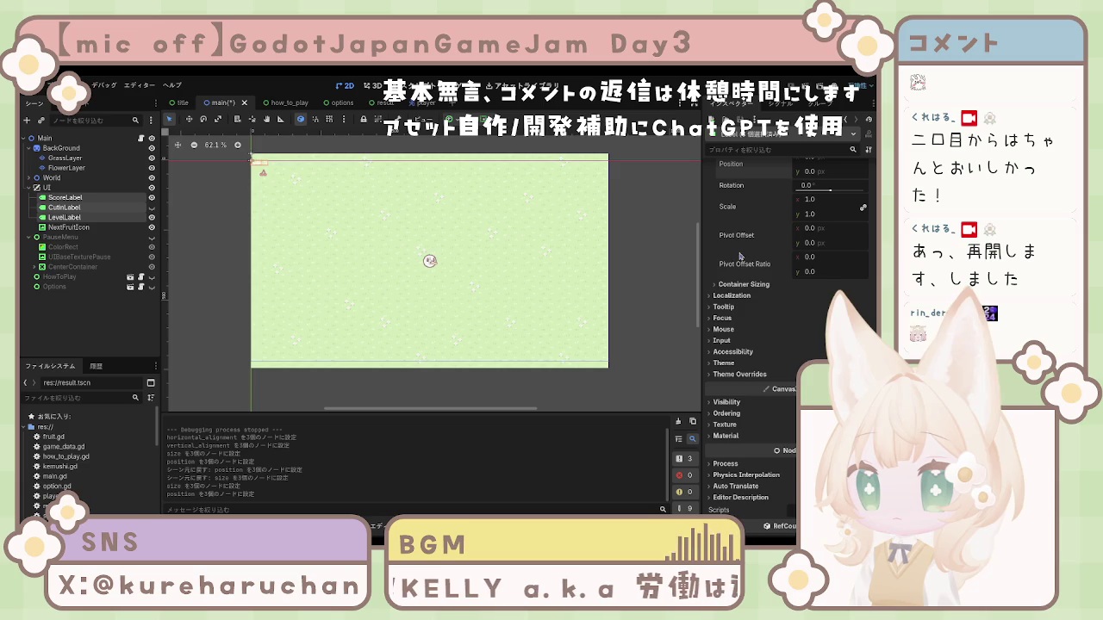
Assign the theme to the three labels and review their font colour overrides
left_click(736, 286)
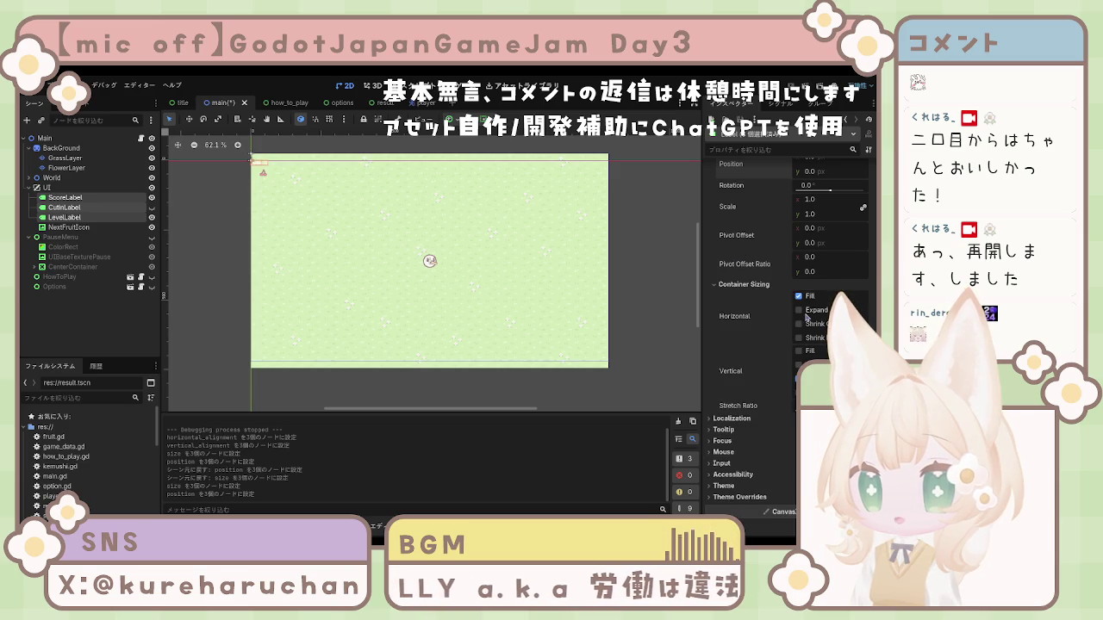
left_click(802, 325)
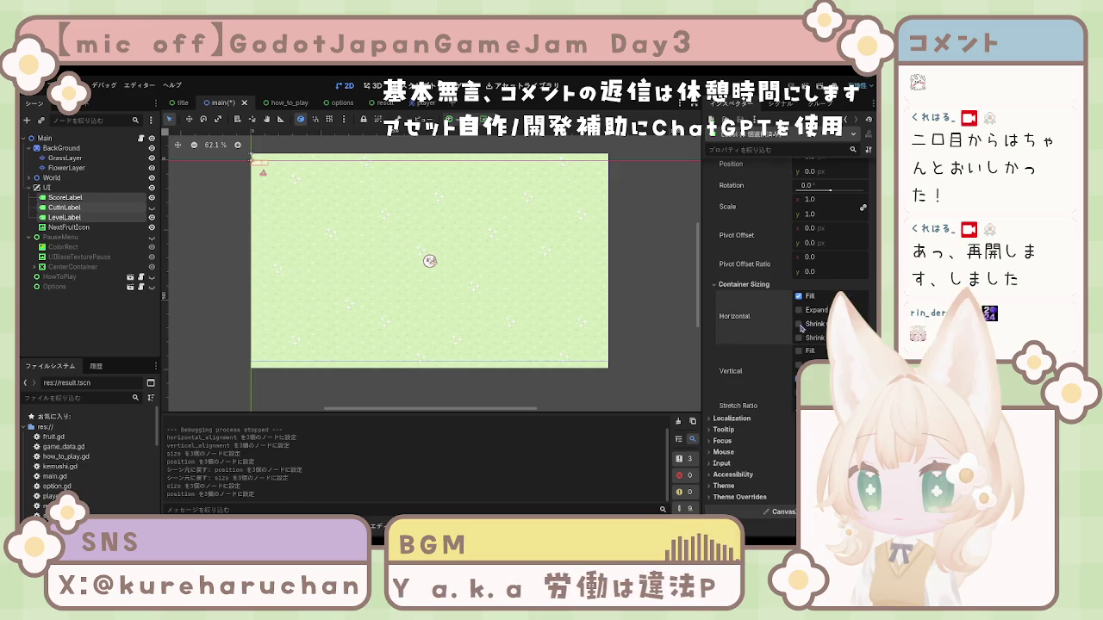
left_click(800, 325)
scroll(776, 310, "down", 4)
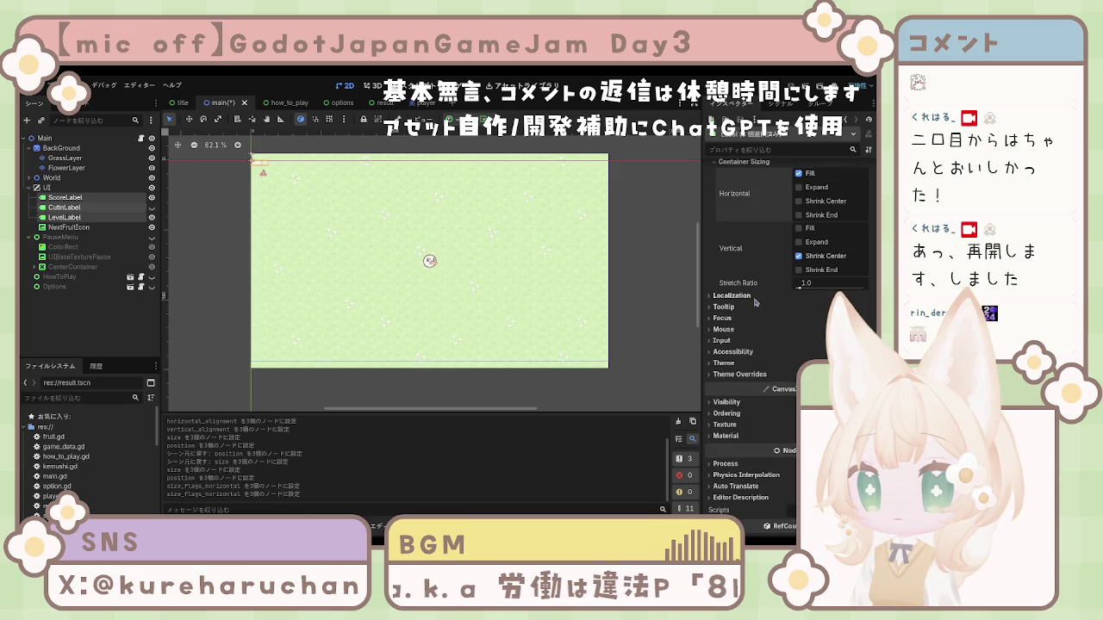
left_click(731, 295)
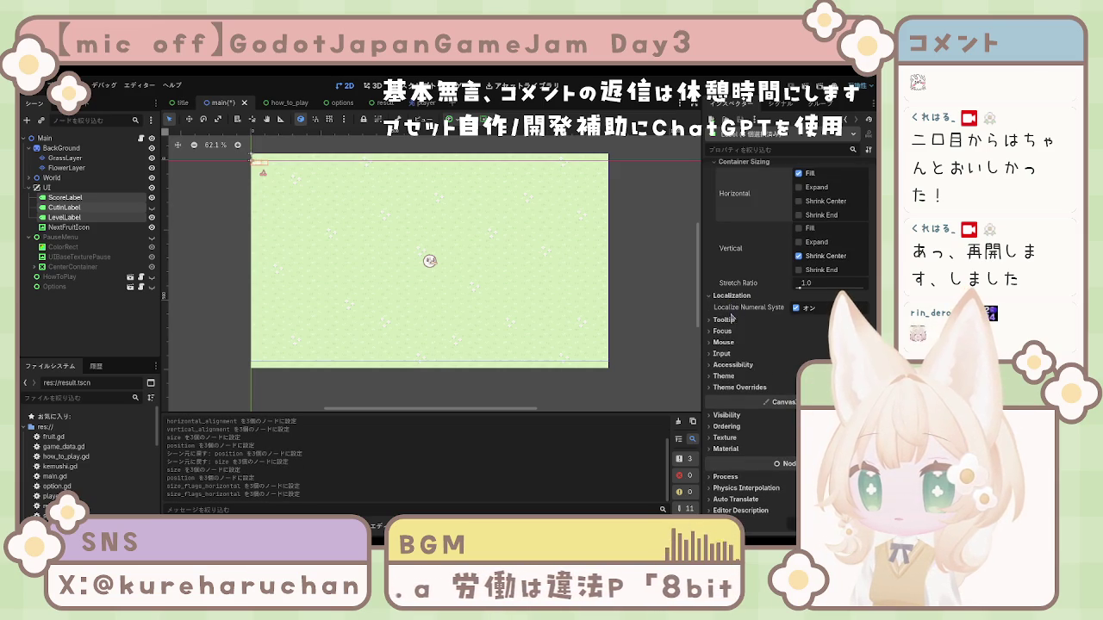
left_click(728, 298)
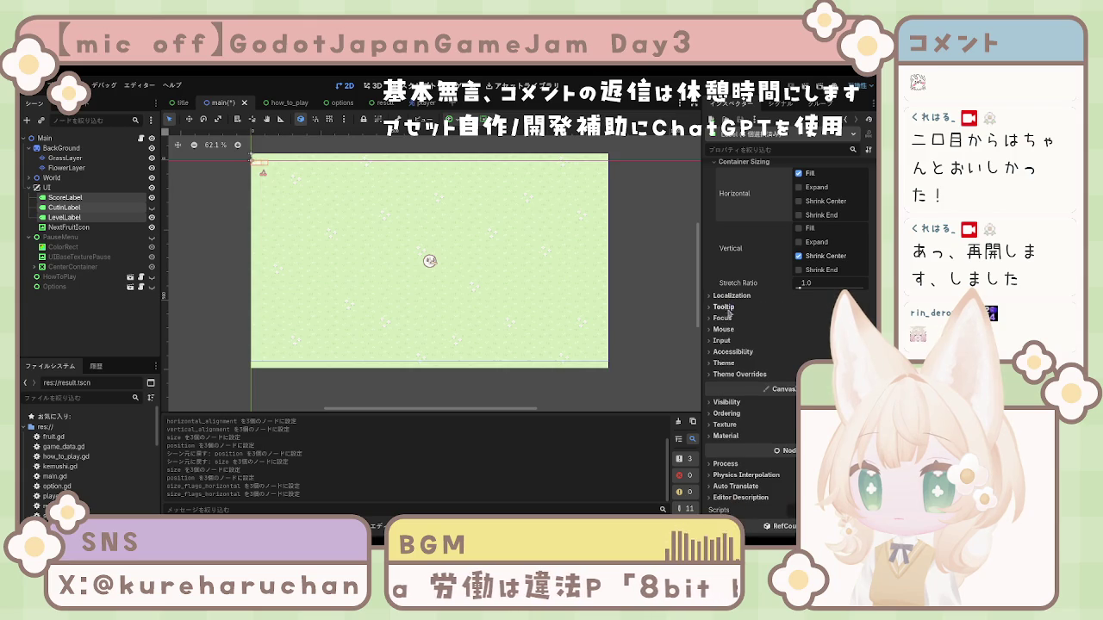
left_click(727, 363)
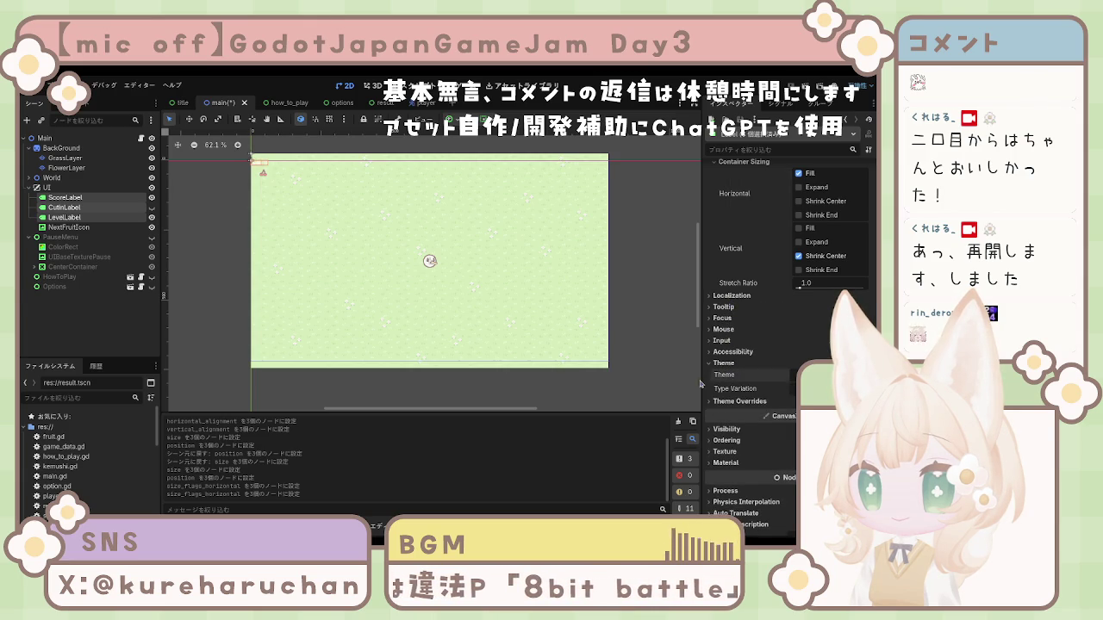
left_click(819, 375)
left_click(827, 405)
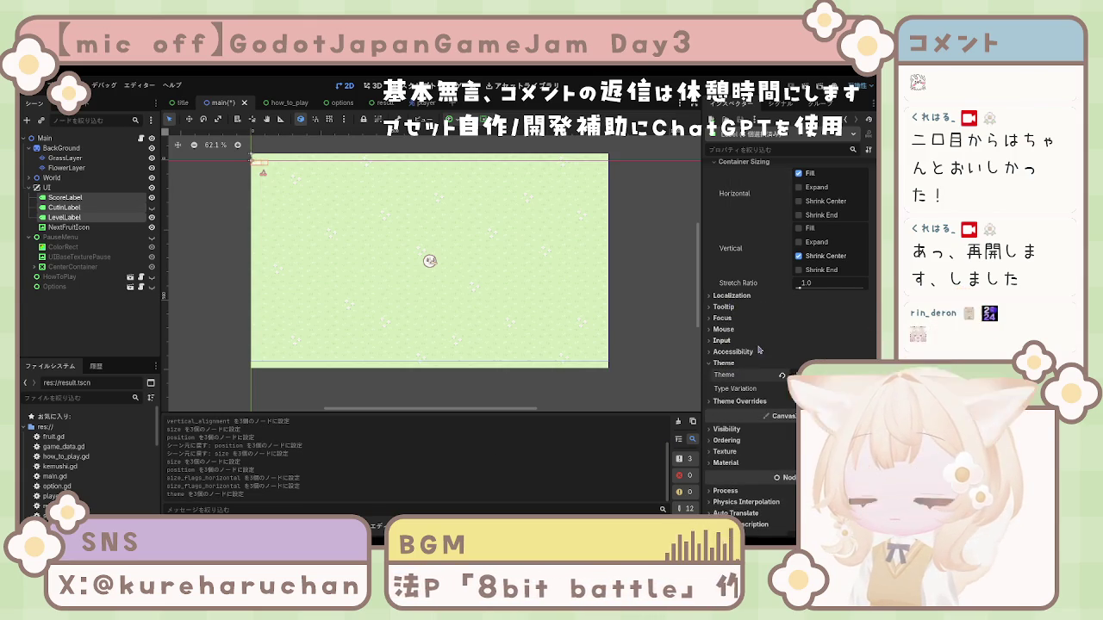
left_click(739, 402)
scroll(737, 405, "down", 2)
left_click(729, 330)
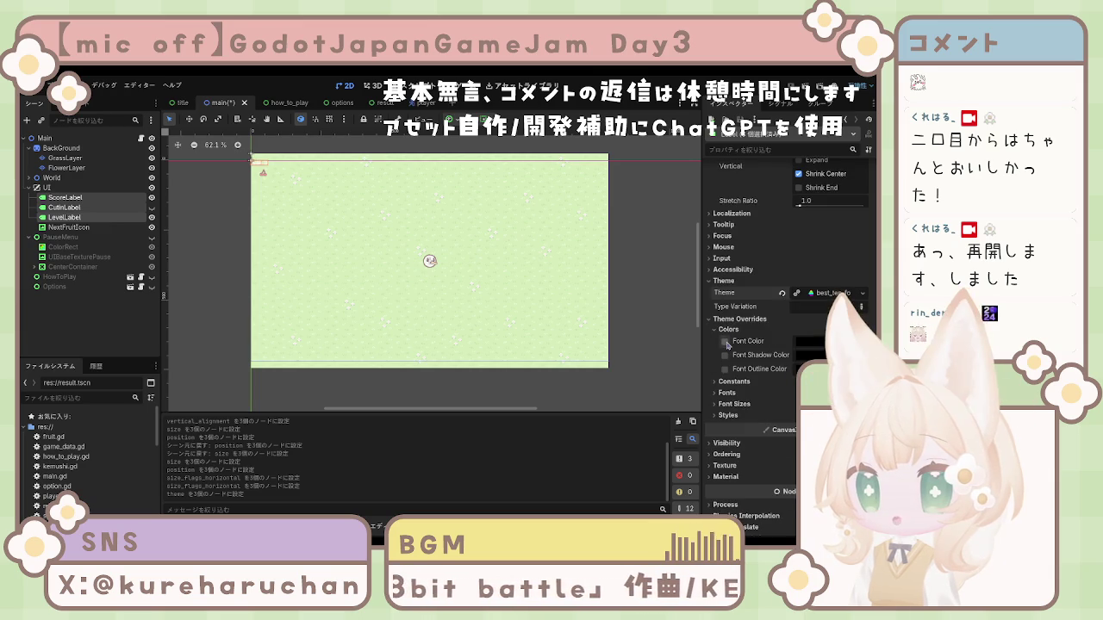
left_click(618, 353)
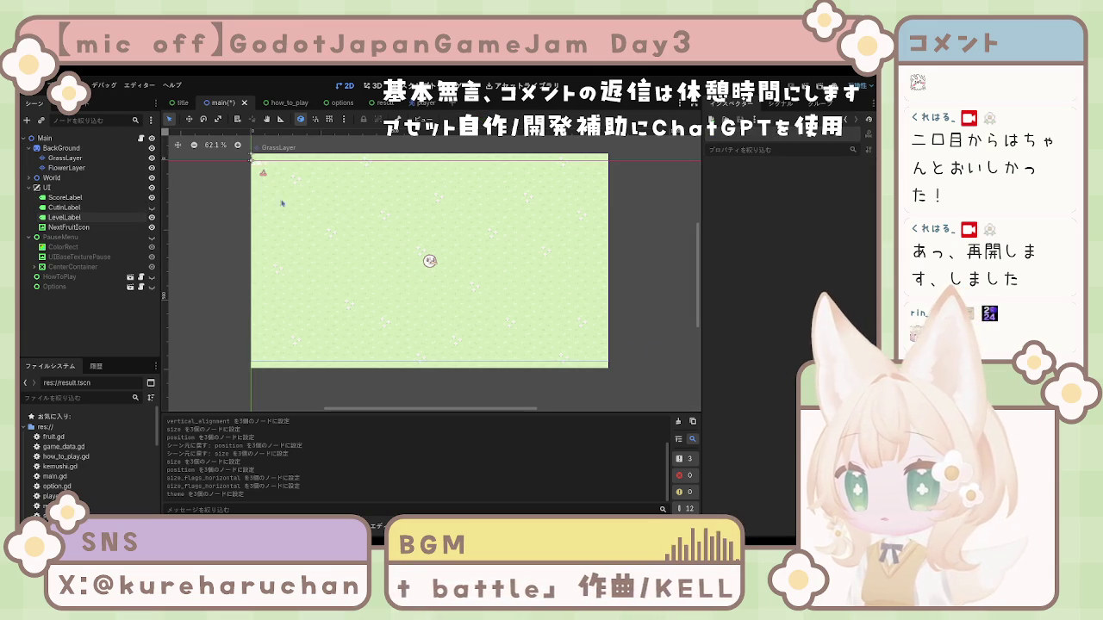
left_click(60, 189)
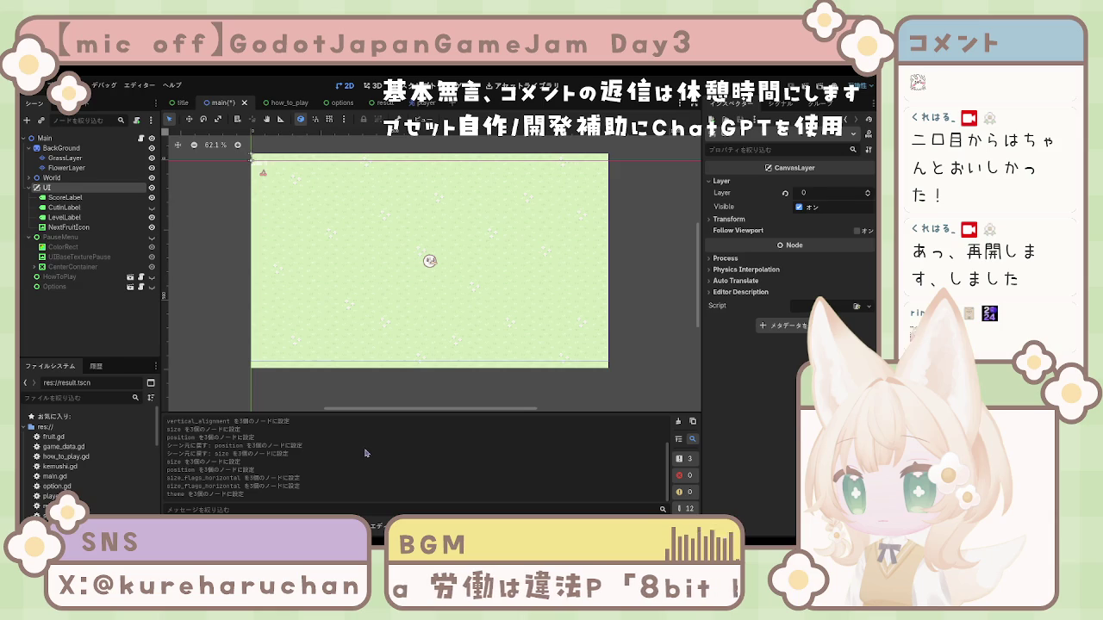
Add a TextureRect as UI's first child and move CutinLabel to the end
key("ctrl+v")
left_click_drag(66, 237, 59, 199)
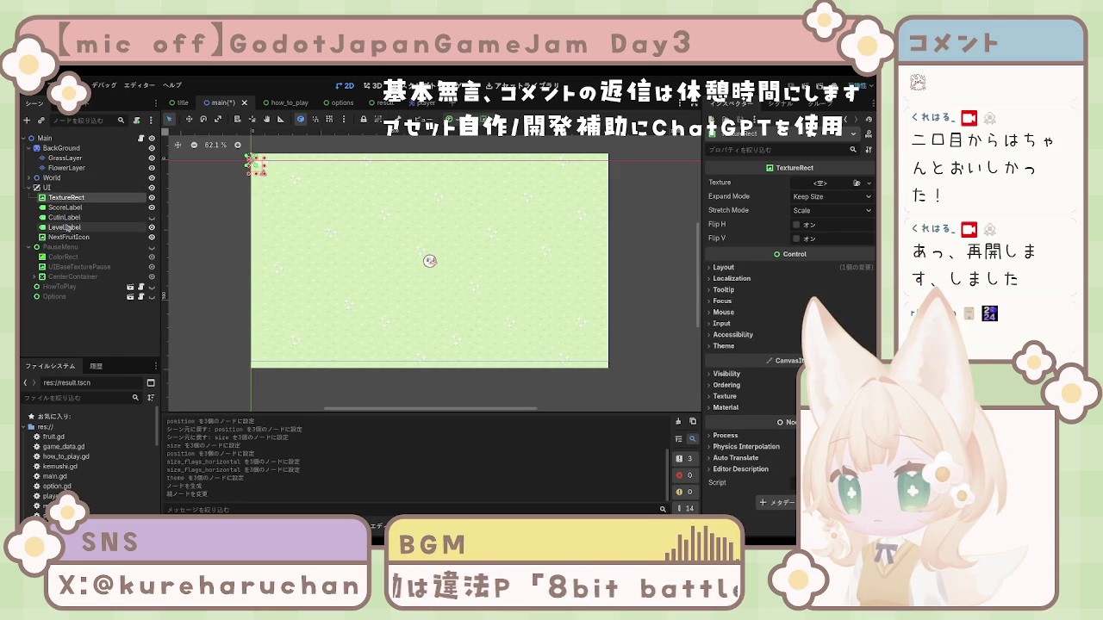
left_click(74, 218)
mouse_move(75, 218)
left_mouse_down()
mouse_move(86, 233)
mouse_move(70, 233)
left_mouse_up()
Rename the new TextureRect to UIBaseTextureScore
left_click(69, 198, "shift")
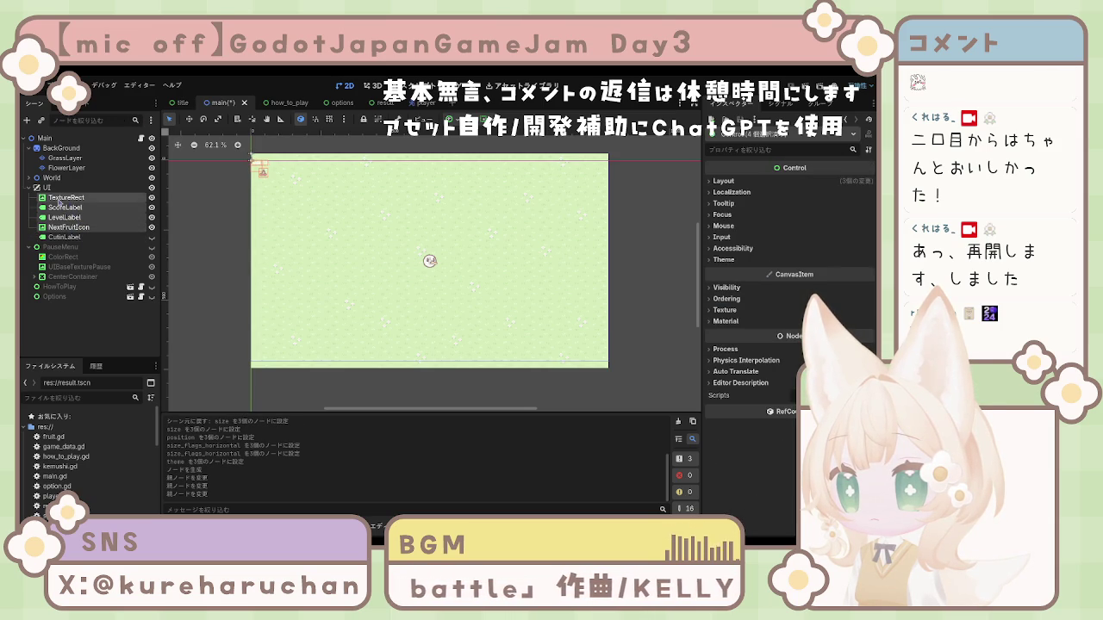
left_click(68, 199)
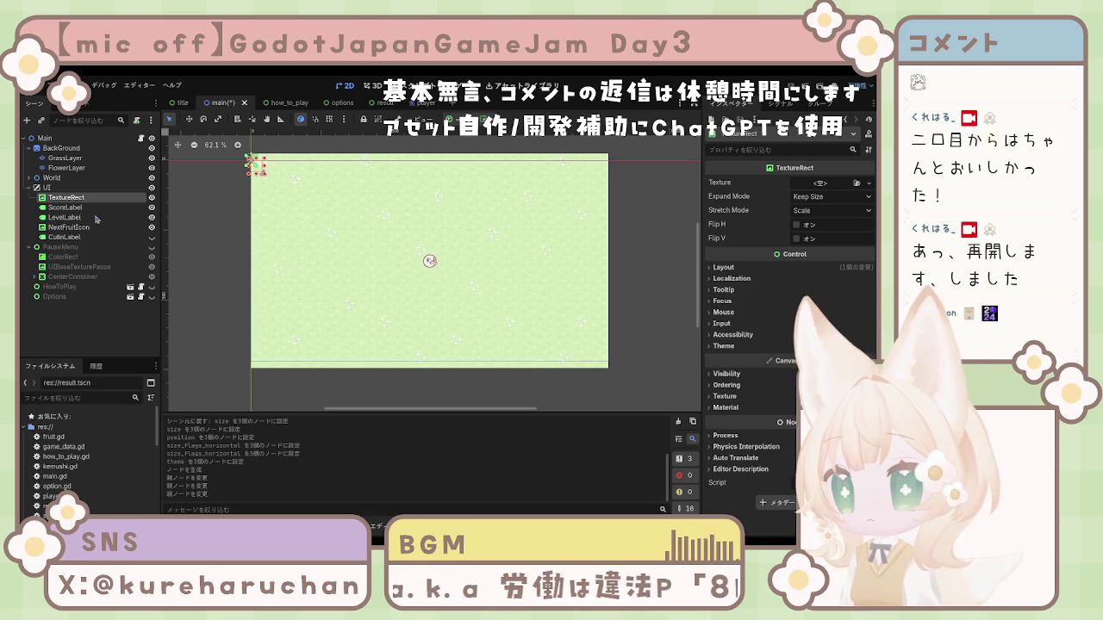
type("UIBaseTextureScore")
key("Return")
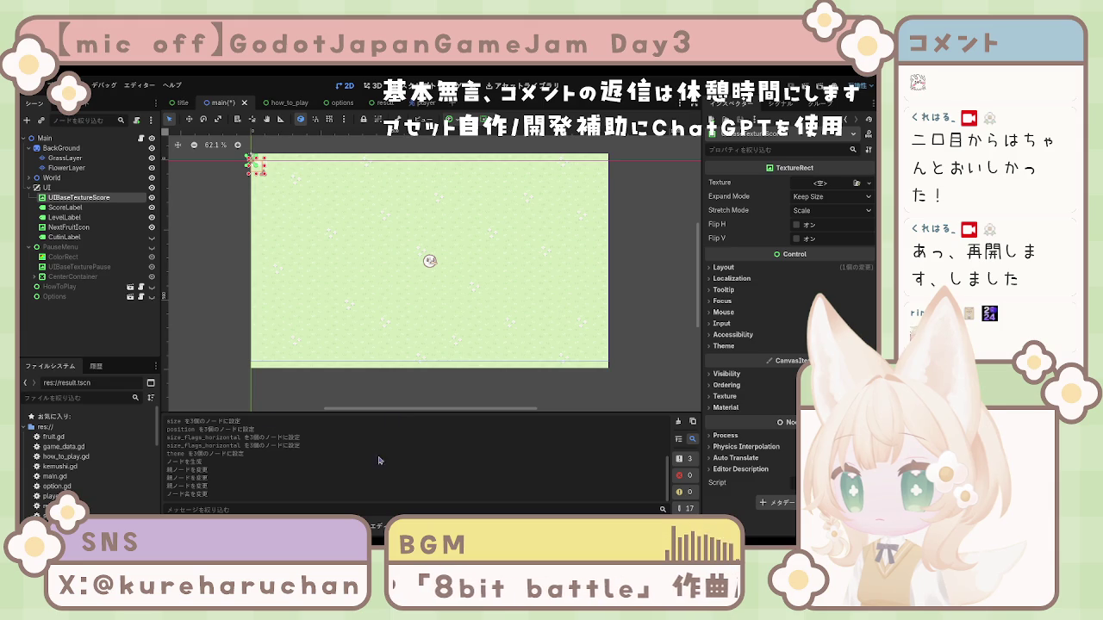
Move ScoreLabel, LevelLabel and NextFruitIcon into the CenterContainer after UIBaseTextureScore
left_click(64, 217)
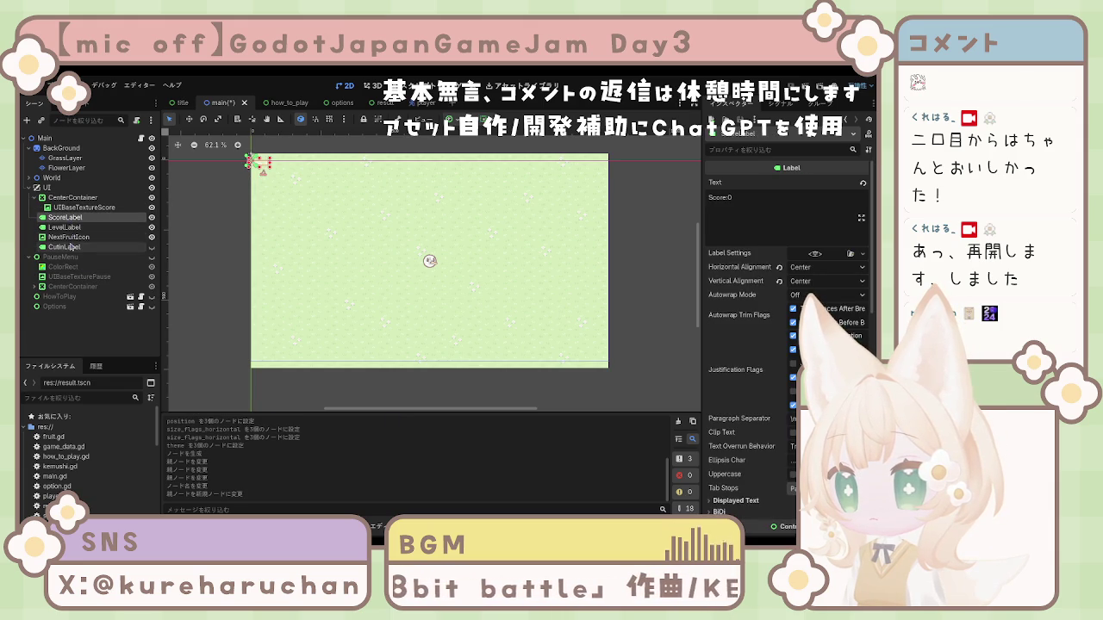
left_click(72, 239, "shift")
mouse_move(65, 231)
left_mouse_down()
mouse_move(73, 207)
mouse_move(77, 257)
mouse_move(76, 246)
left_mouse_up()
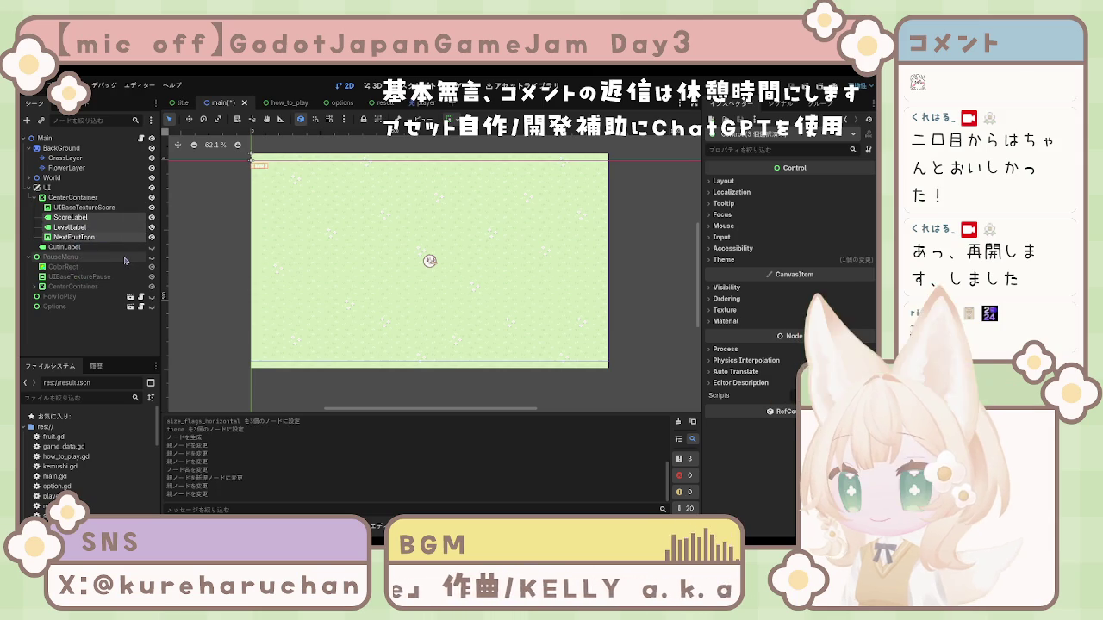
left_click(72, 217)
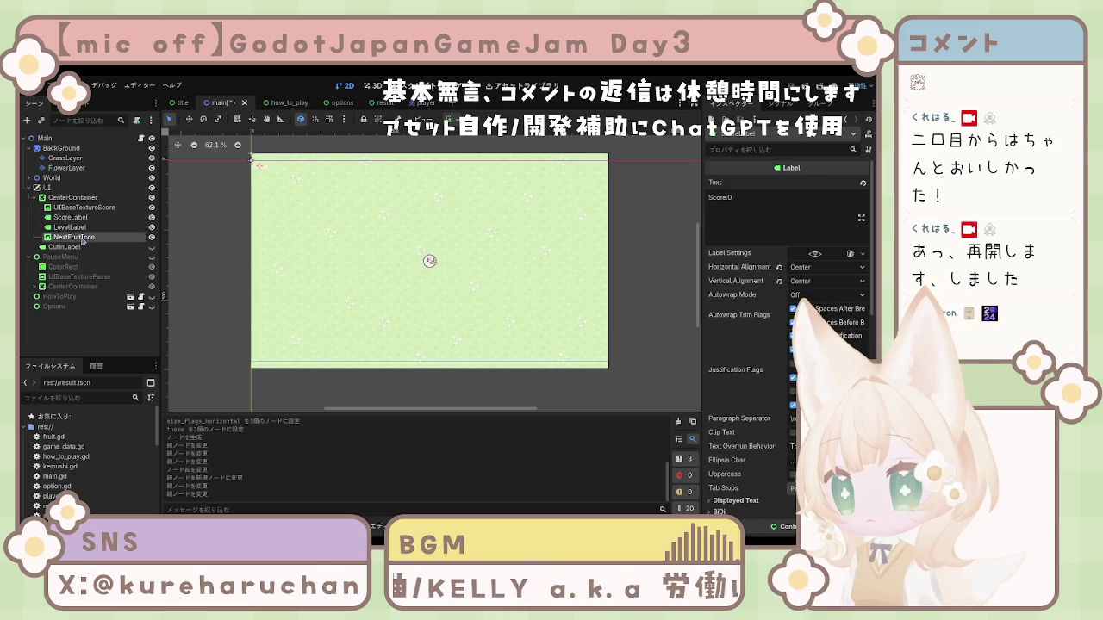
left_click(80, 238)
scroll(270, 179, "up", 5)
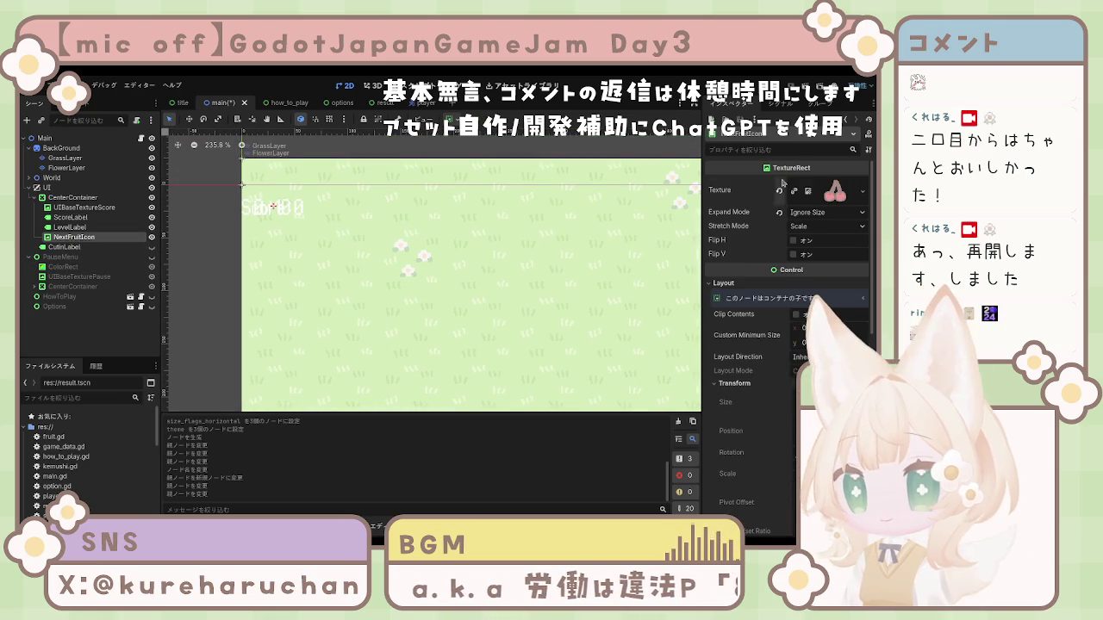
Check NextFruitIcon's cherry texture, then step through the HUD nodes back to the icon
left_click(779, 191)
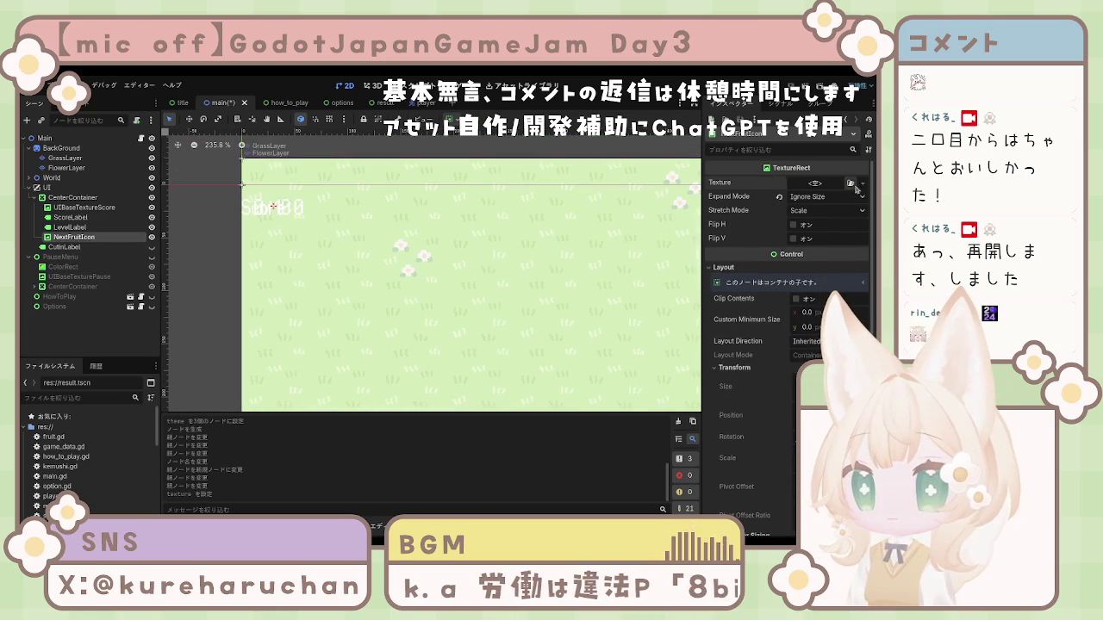
key("ctrl+z")
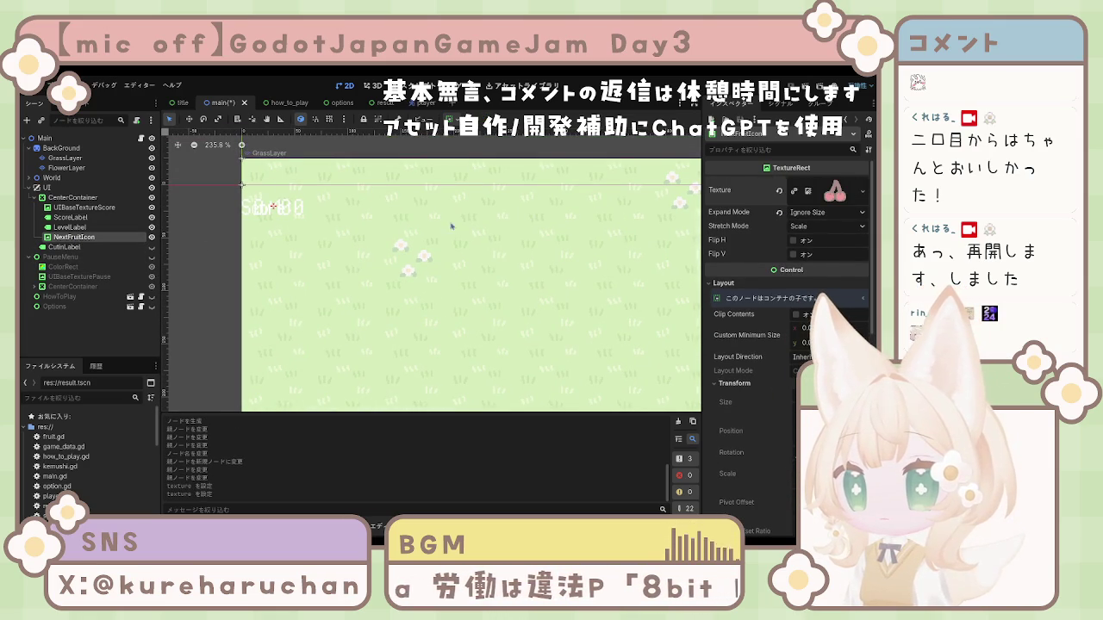
scroll(299, 243, "down", 4)
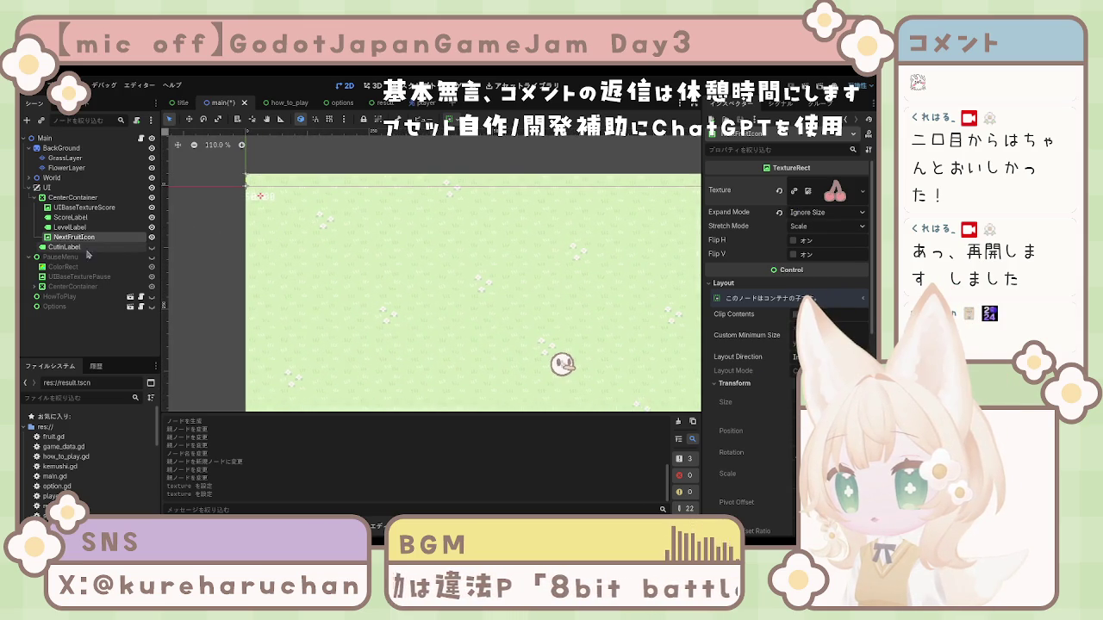
scroll(773, 345, "down", 4)
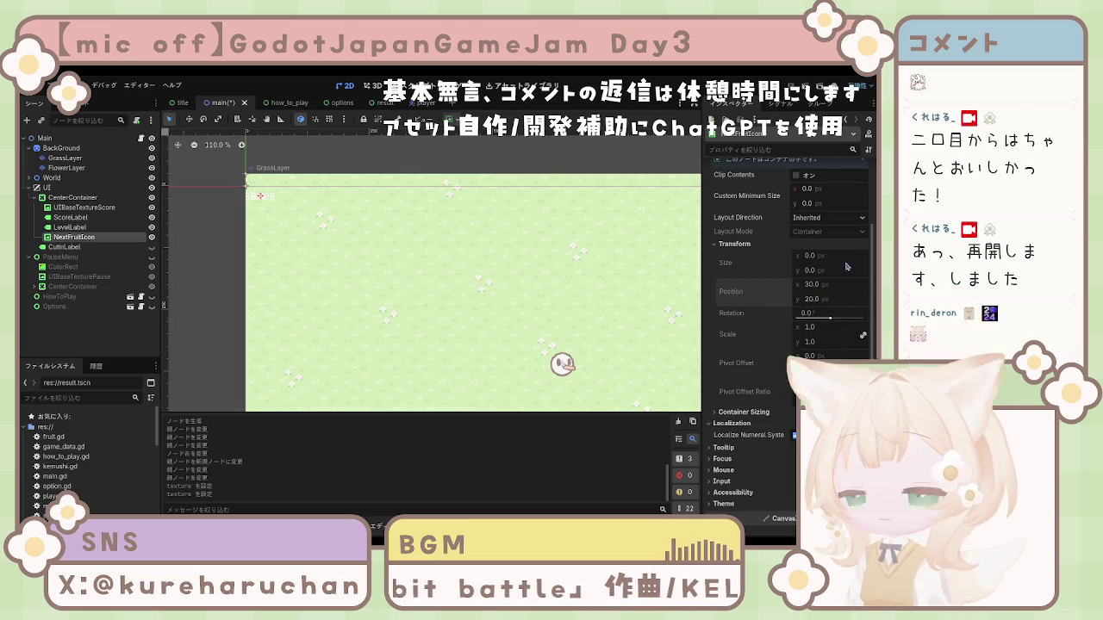
key("Up")
key("Up")
key("Up")
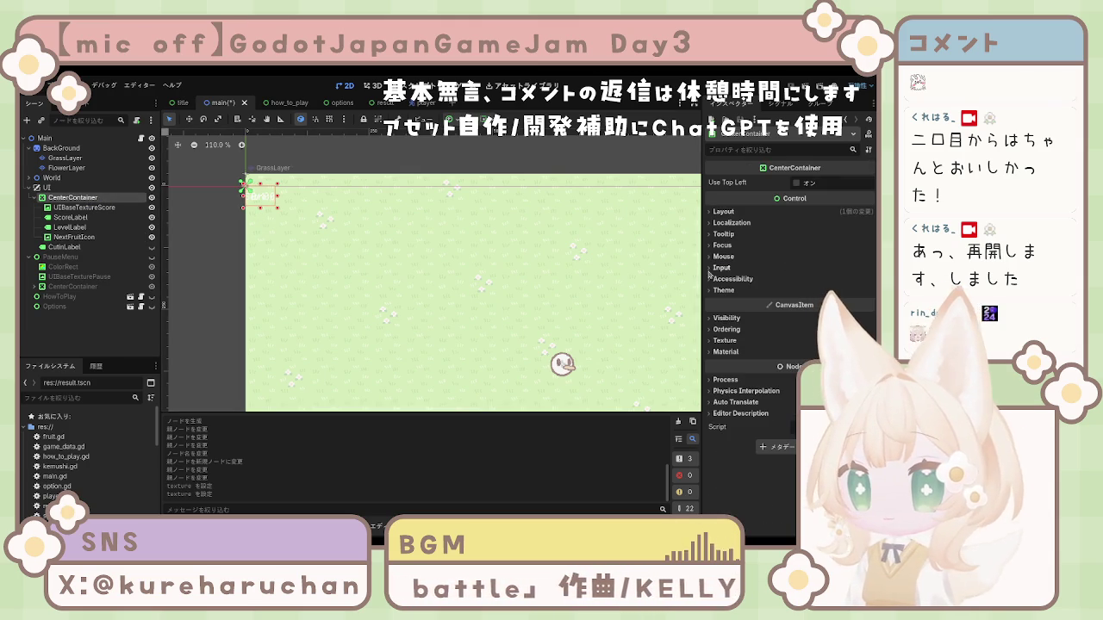
left_click(75, 210)
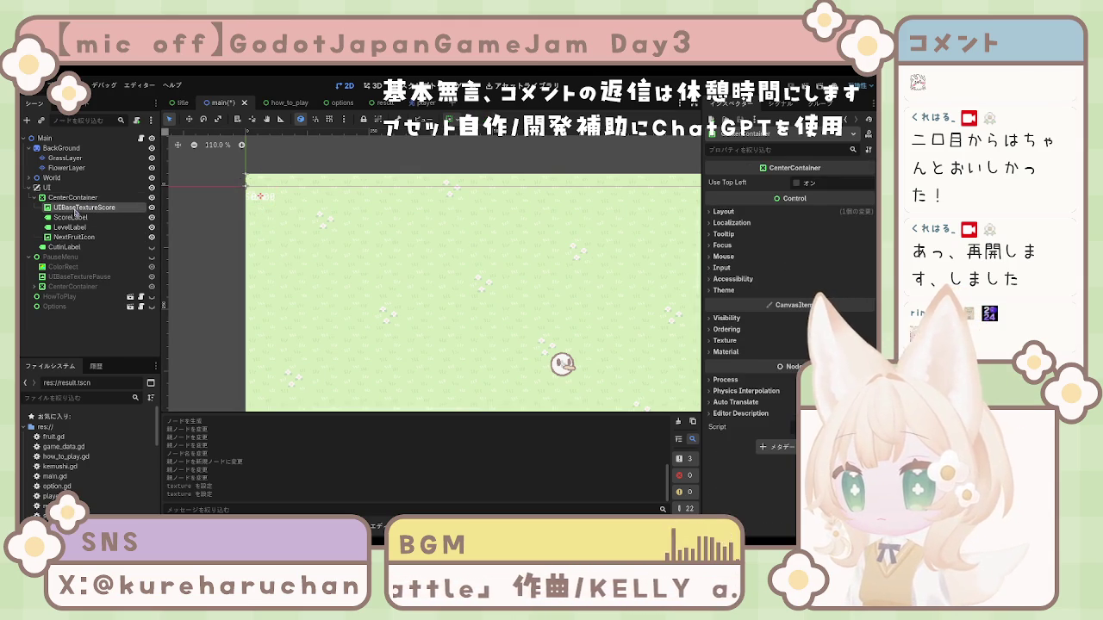
left_click(73, 217)
left_click(78, 227)
left_click(78, 237)
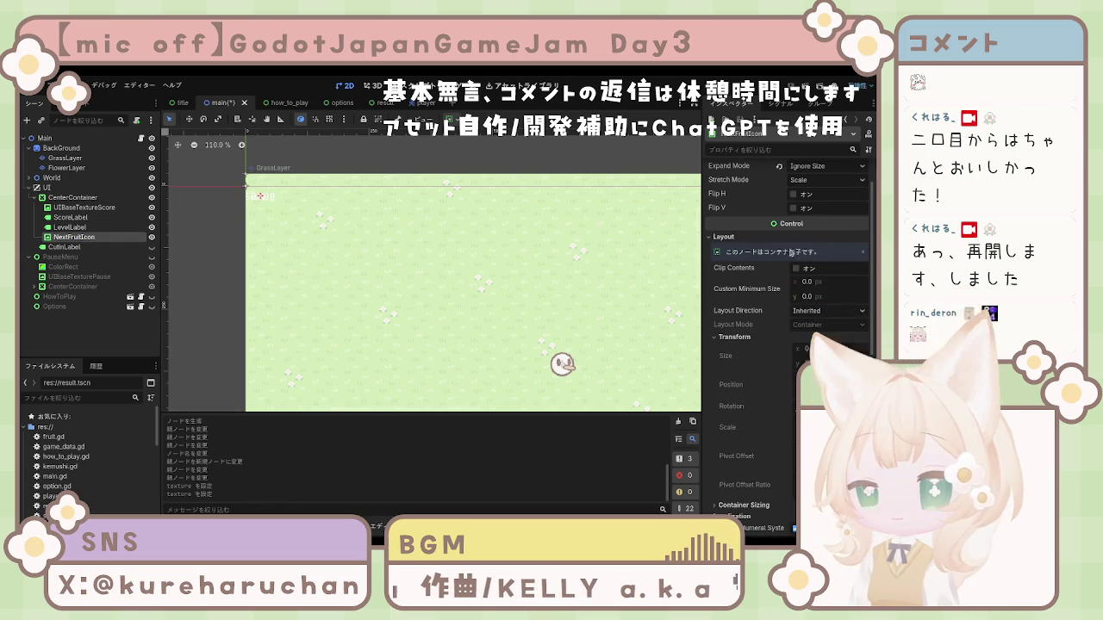
Enable Clip Contents on NextFruitIcon and set its Stretch Mode to Keep Aspect Centered
left_click(794, 269)
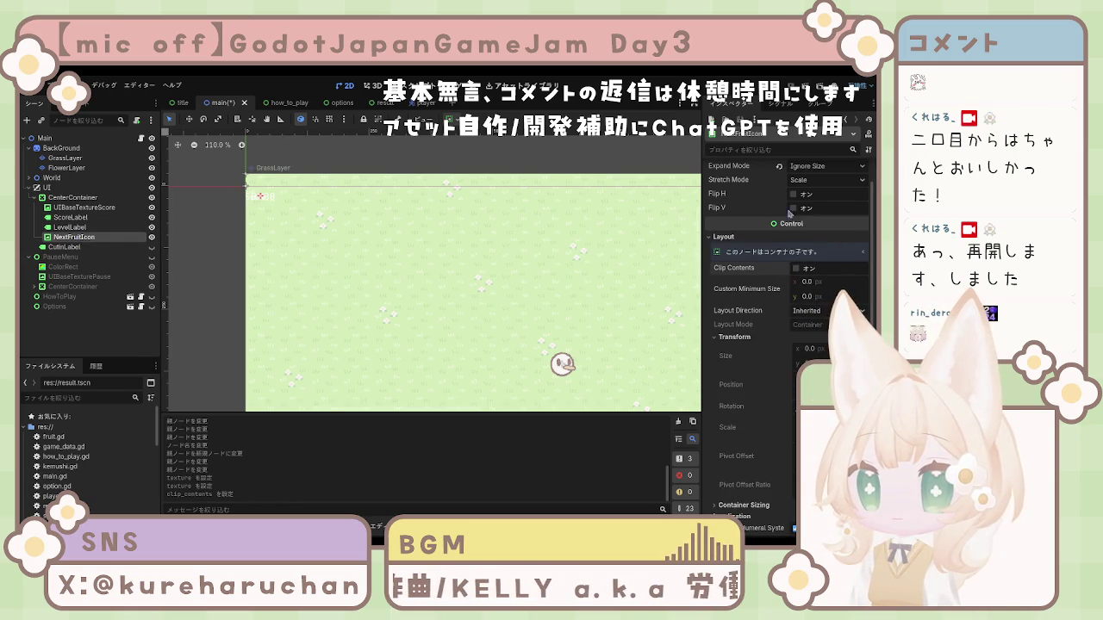
scroll(786, 215, "up", 2)
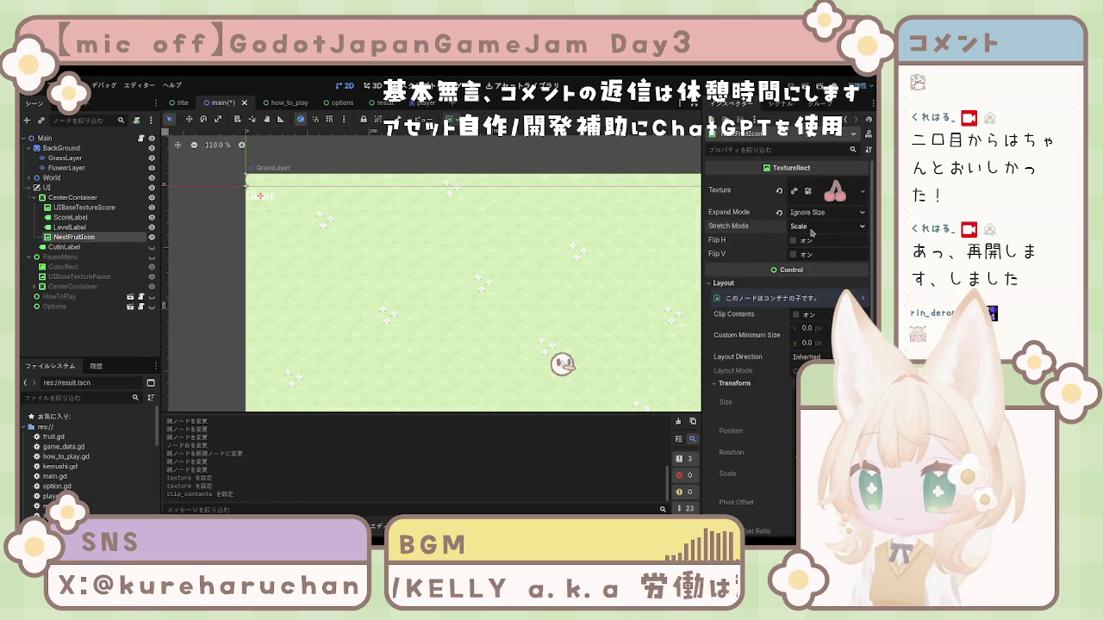
left_click(827, 225)
left_click(827, 312)
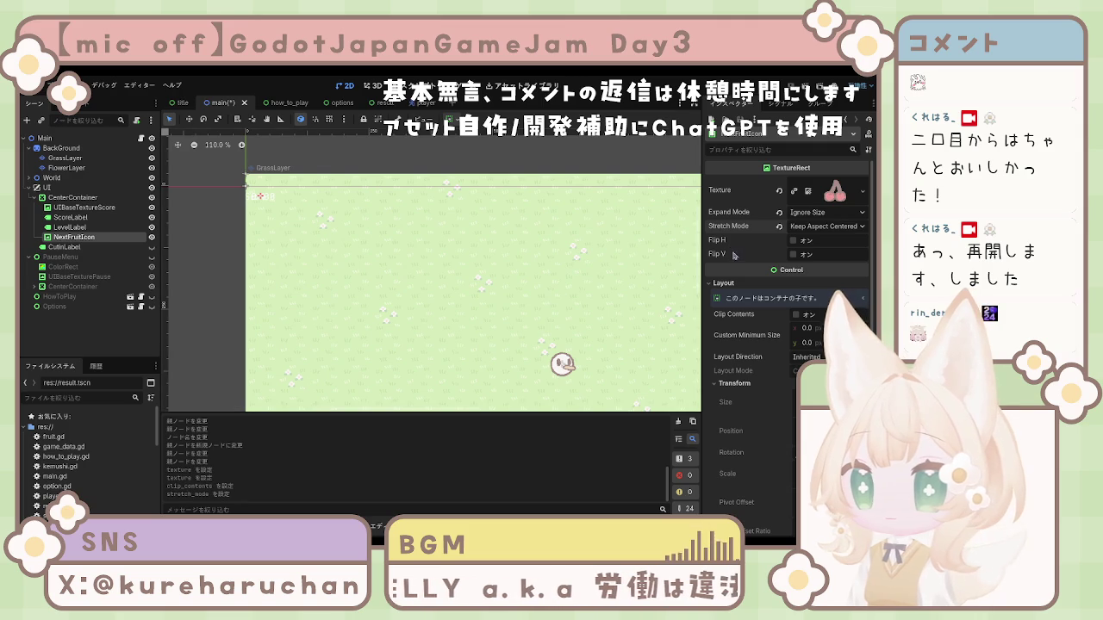
scroll(763, 231, "down", 5)
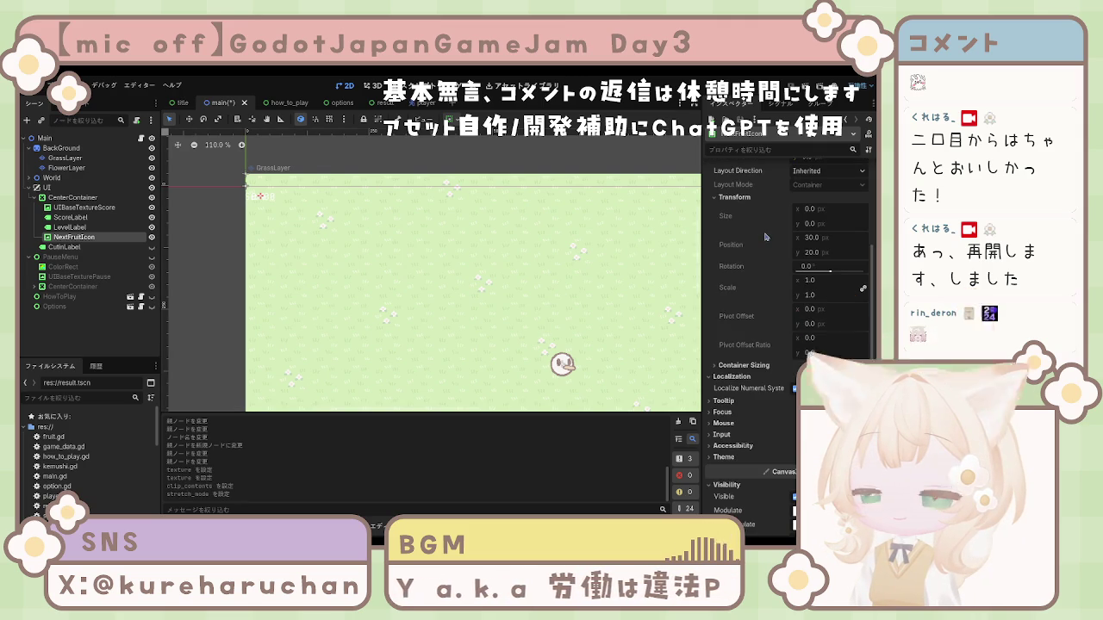
scroll(741, 302, "down", 5)
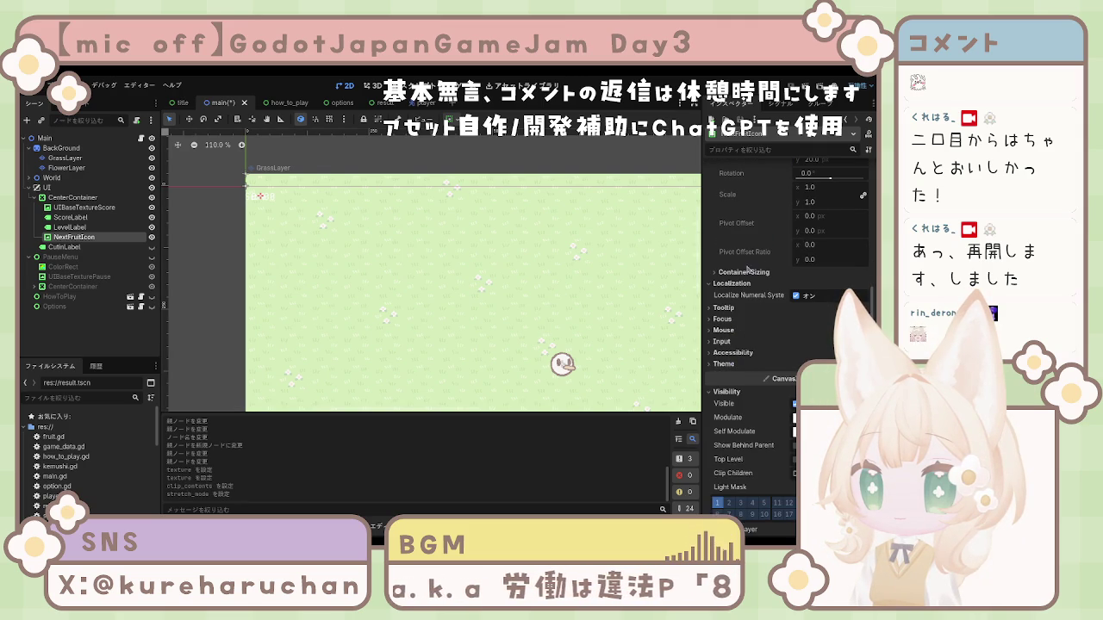
left_click(745, 272)
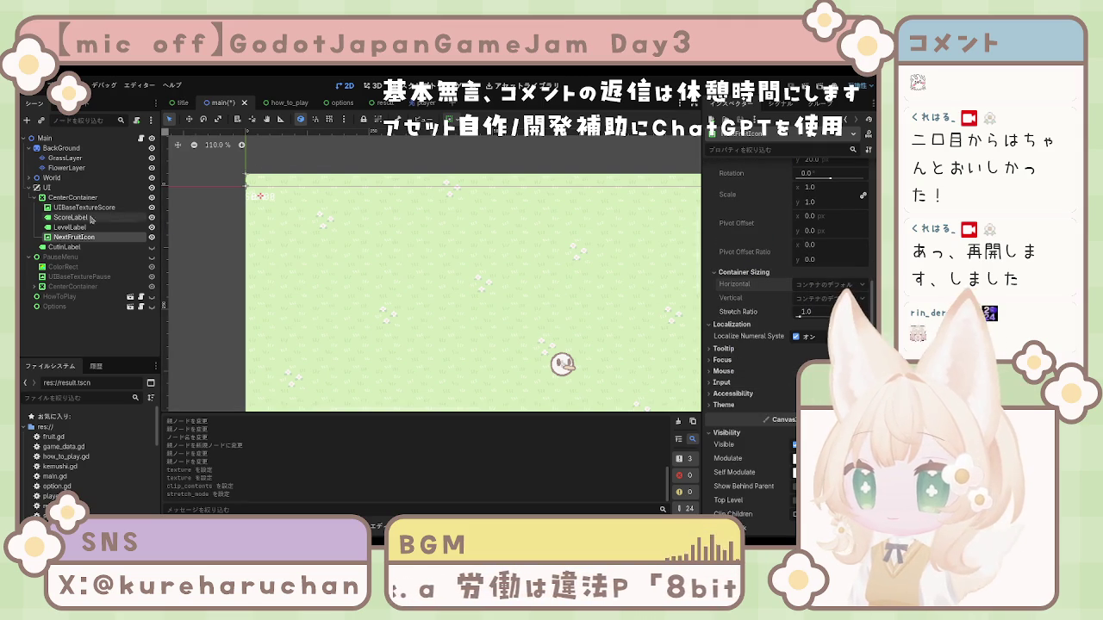
Set the HUD CenterContainer's horizontal and vertical sizing to Shrink Center
left_click(73, 197)
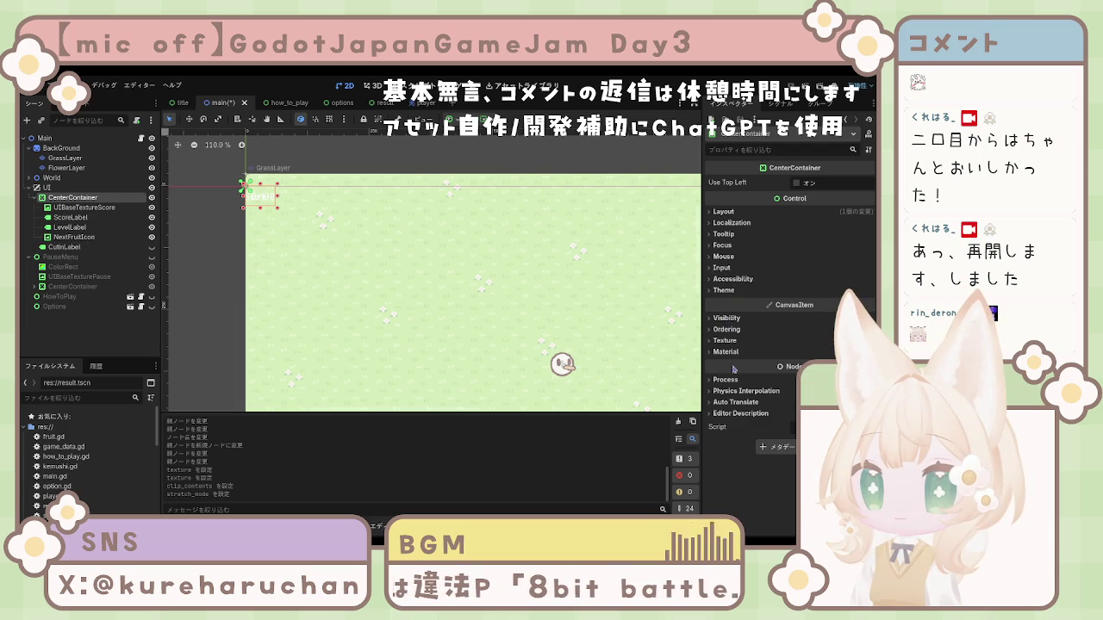
left_click(722, 212)
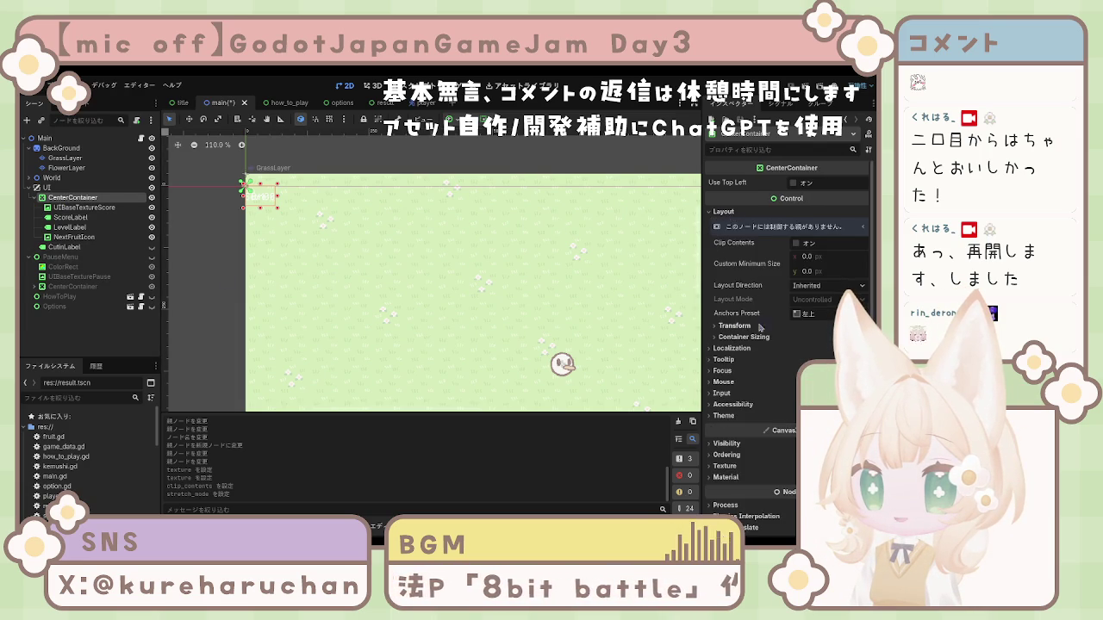
scroll(747, 233, "down", 1)
left_click(821, 310)
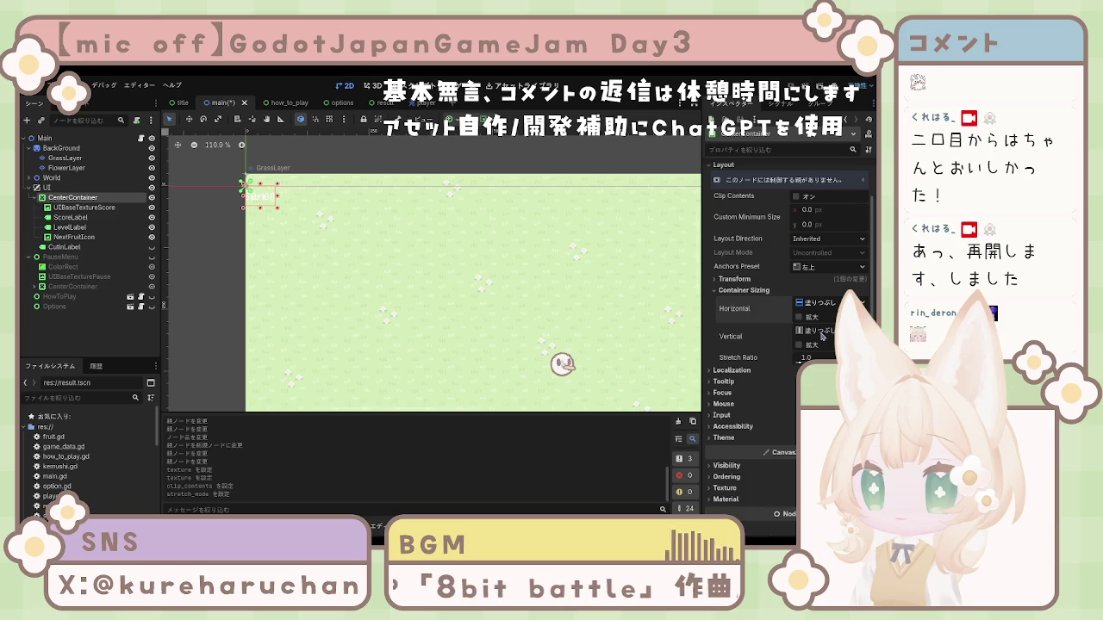
left_click(819, 303)
left_click(818, 330)
left_click(798, 317)
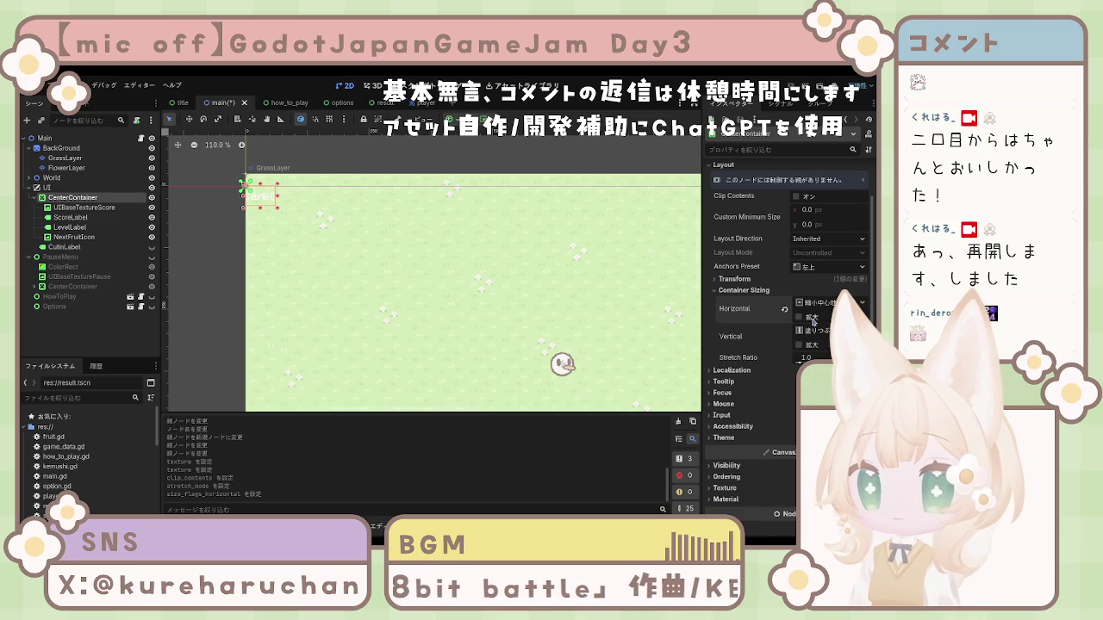
left_click(799, 318)
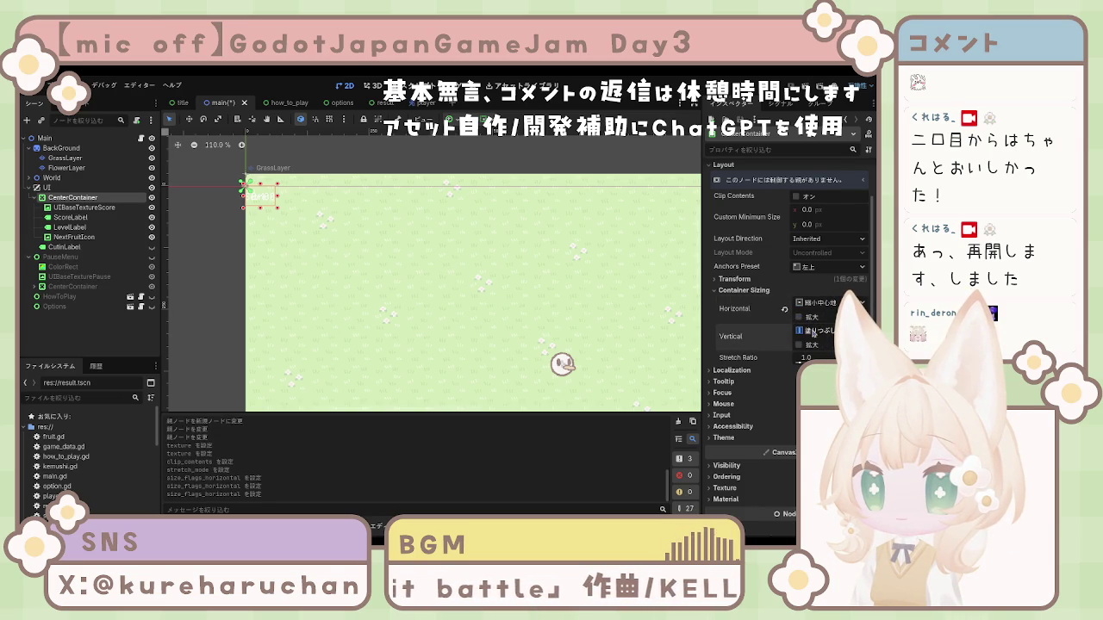
left_click(819, 330)
left_click(819, 357)
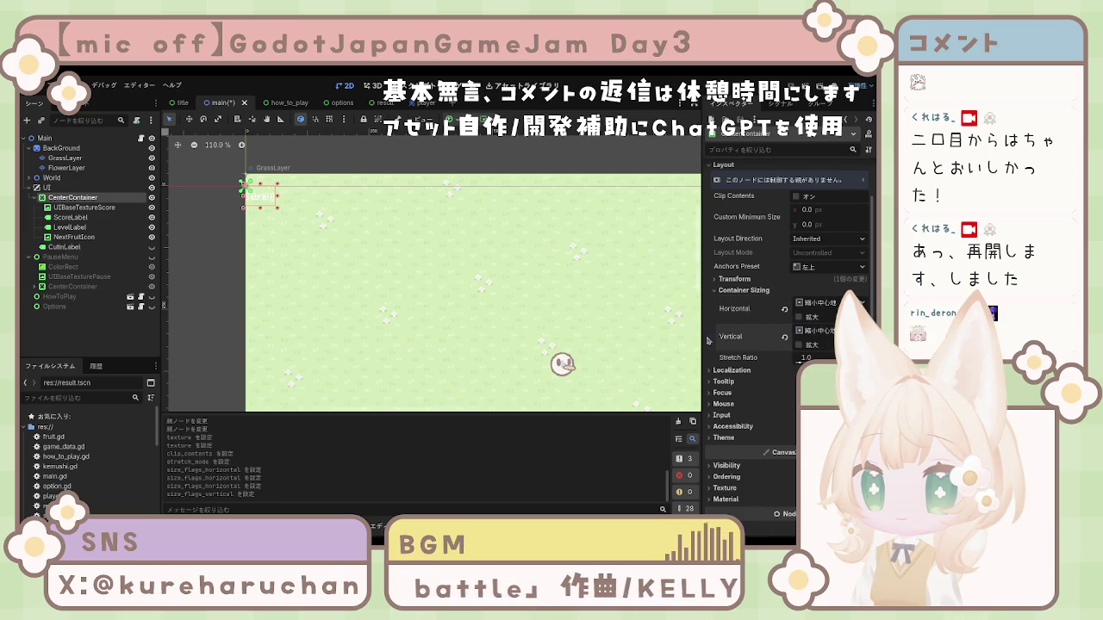
Anchor the container to Center, then drag it to the top-left at (6, 11)
left_click(827, 267)
left_click(827, 405)
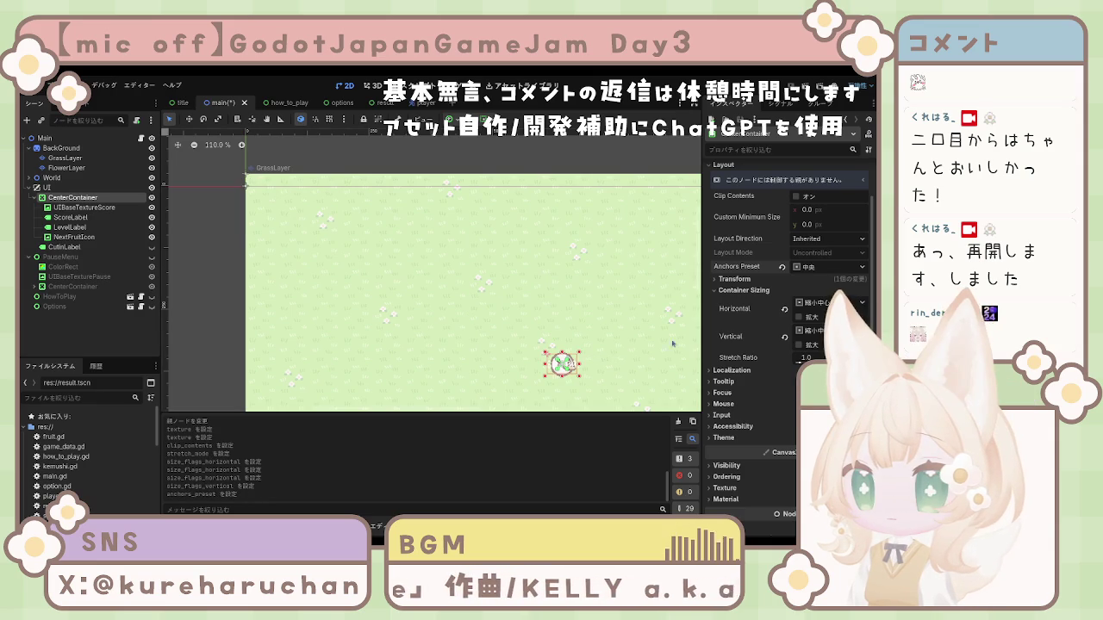
mouse_move(569, 368)
left_mouse_down()
mouse_move(347, 215)
mouse_move(264, 200)
left_mouse_up()
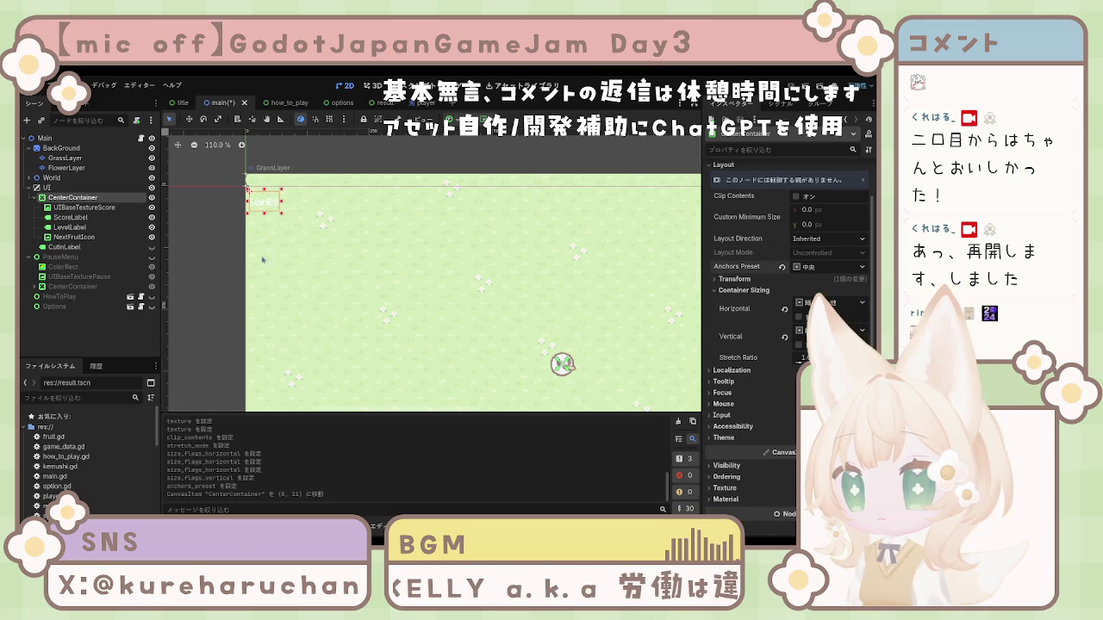
left_click(269, 213)
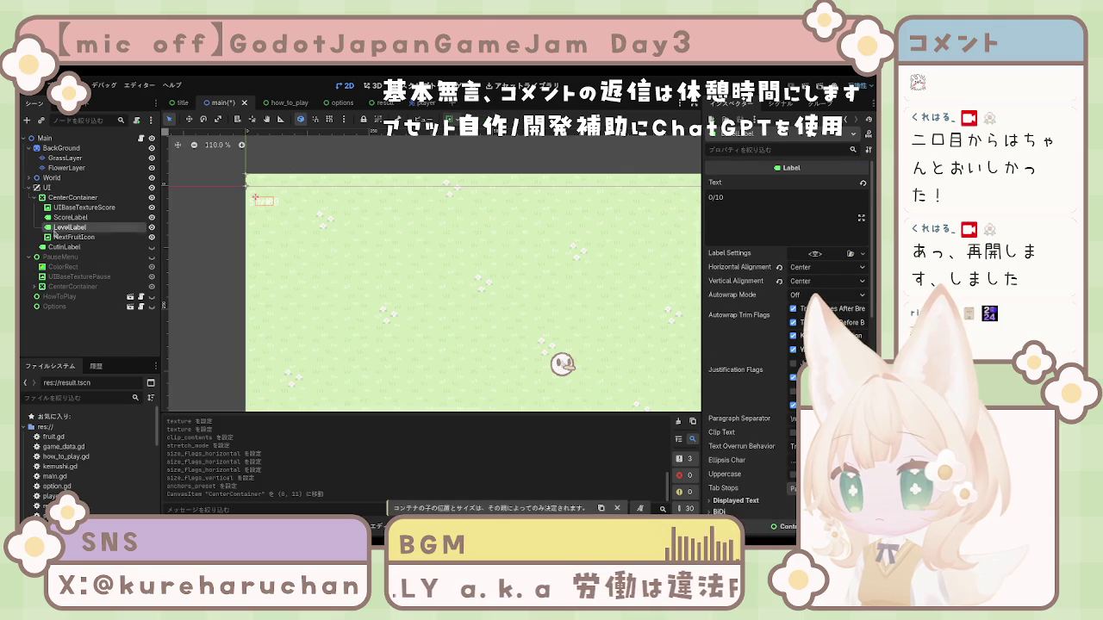
key("Up")
key("Up")
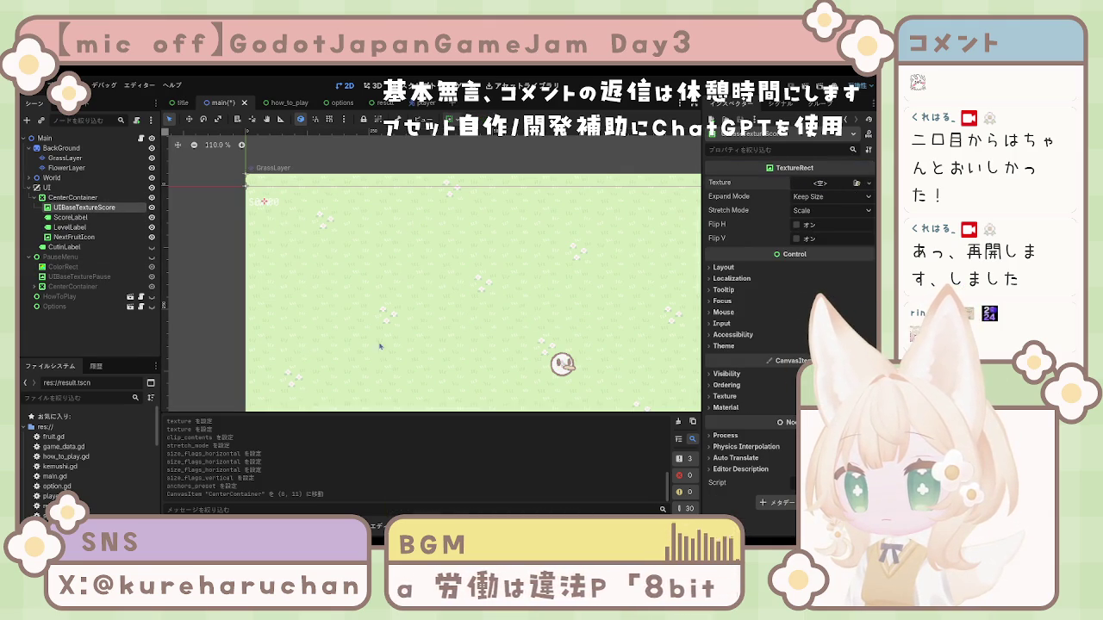
Give the score backing the beige panel texture and compare with LevelLabel hidden and shown
key("ctrl+z")
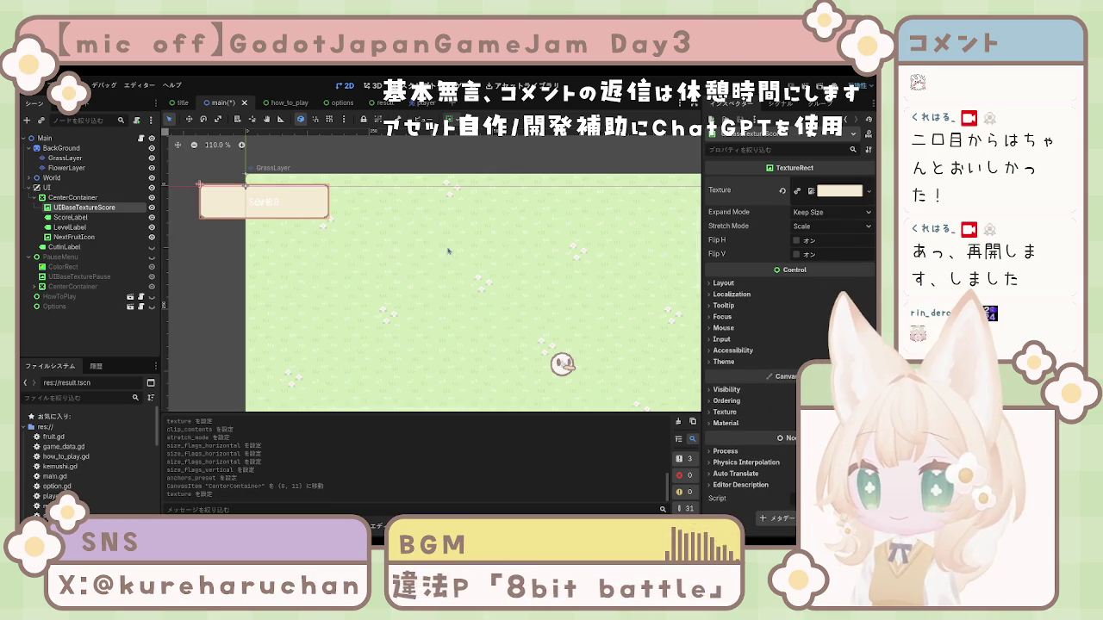
left_click(83, 219)
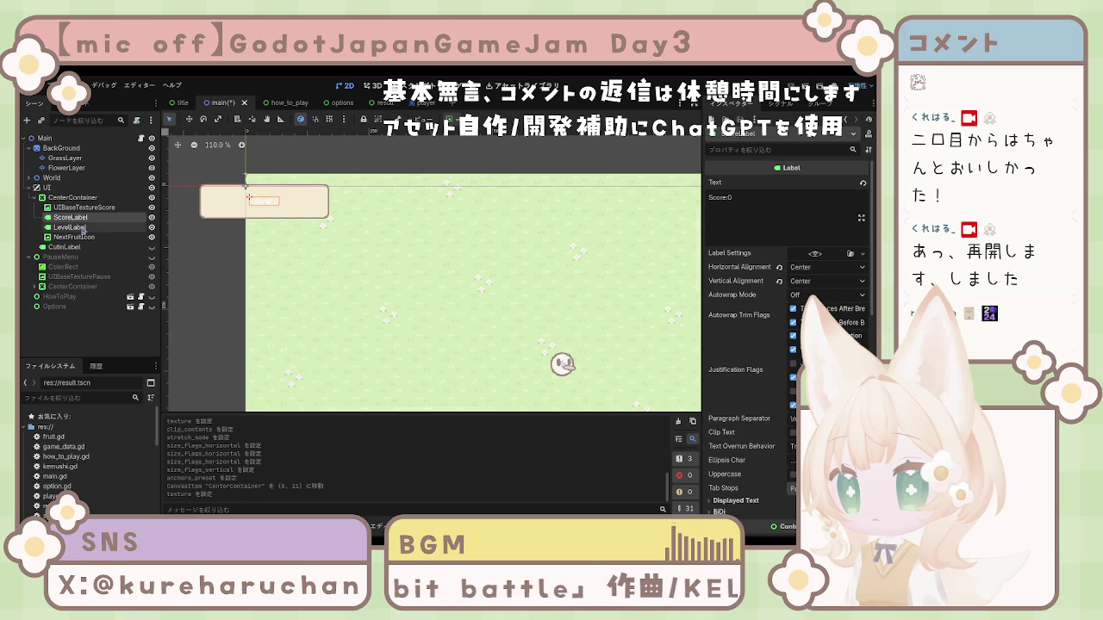
left_click(152, 227)
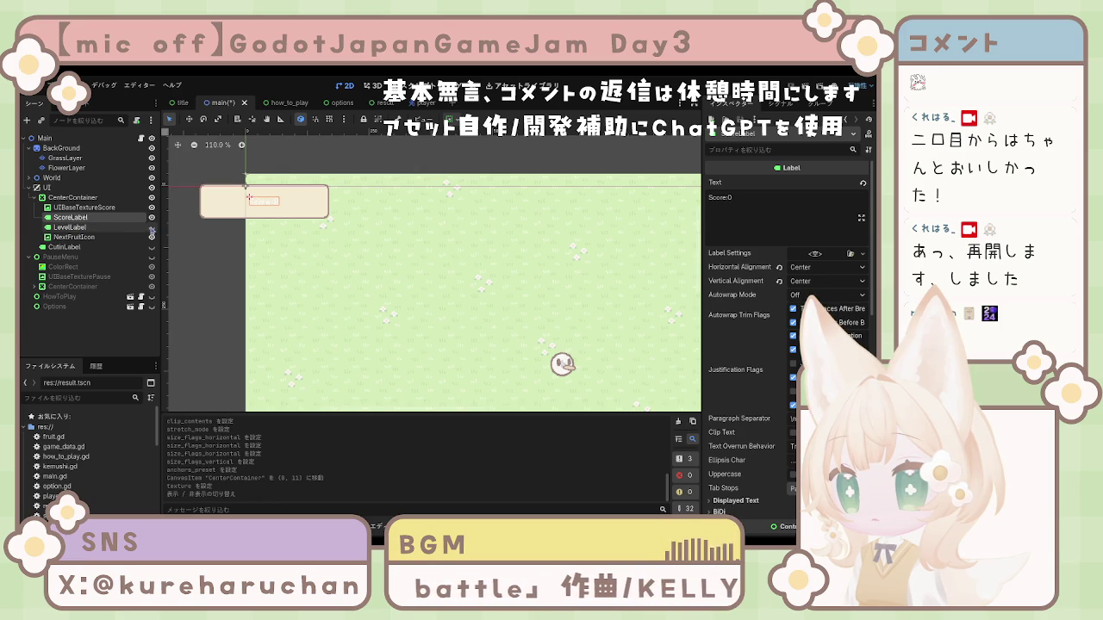
left_click(152, 228)
left_click(151, 228)
left_click(152, 229)
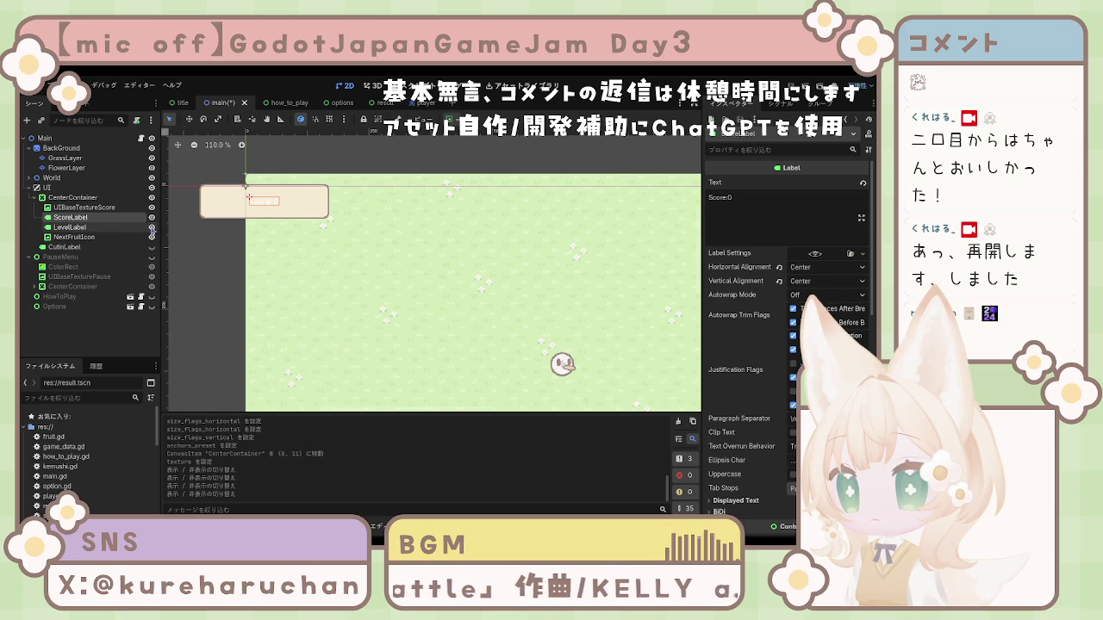
left_click(152, 228)
left_click(151, 228)
left_click(152, 228)
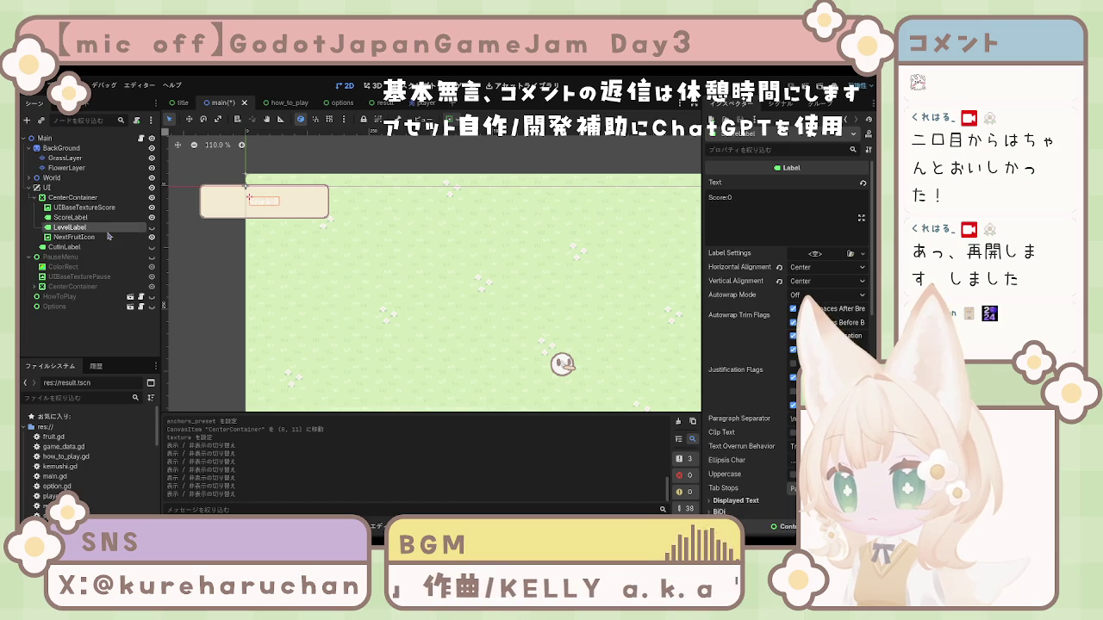
Hide NextFruitIcon and select ScoreLabel together with LevelLabel
left_click(97, 240)
key("Up")
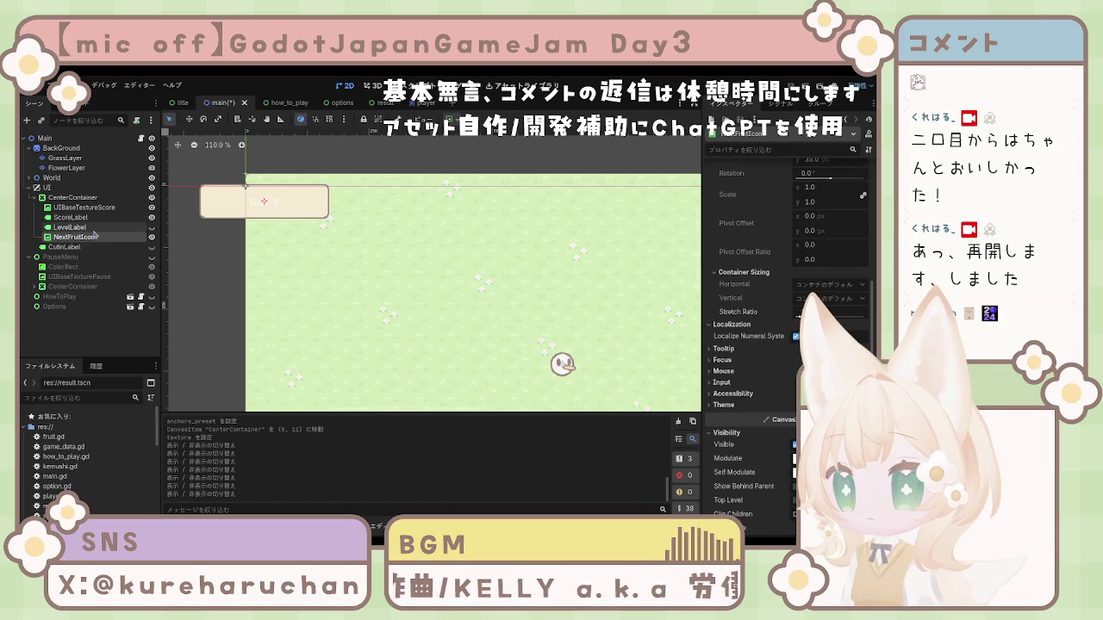
left_click(152, 236)
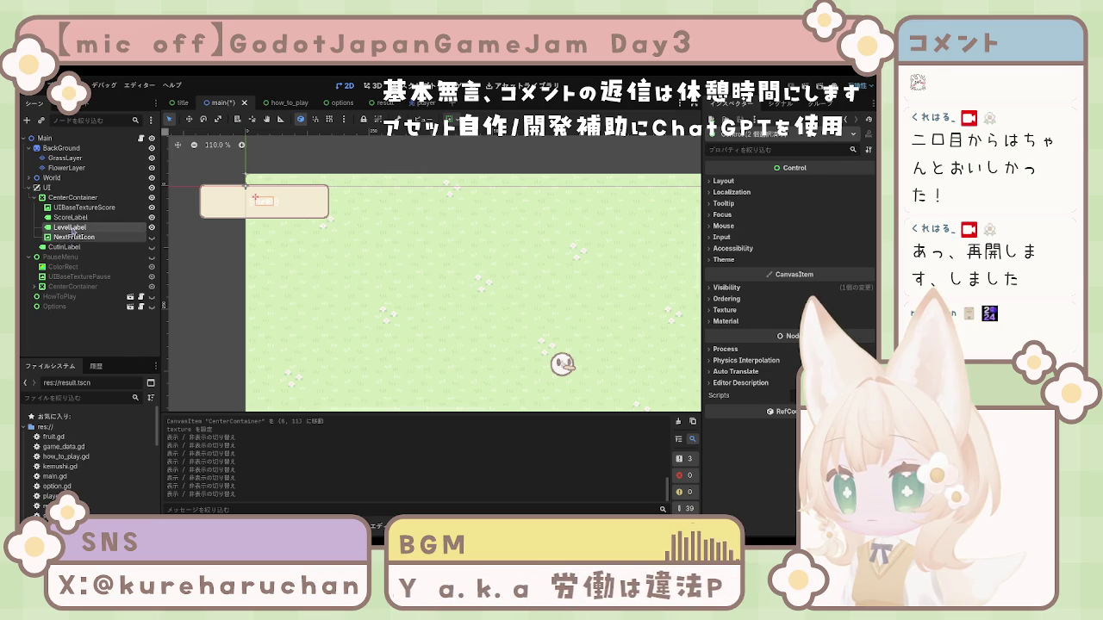
left_click(75, 228)
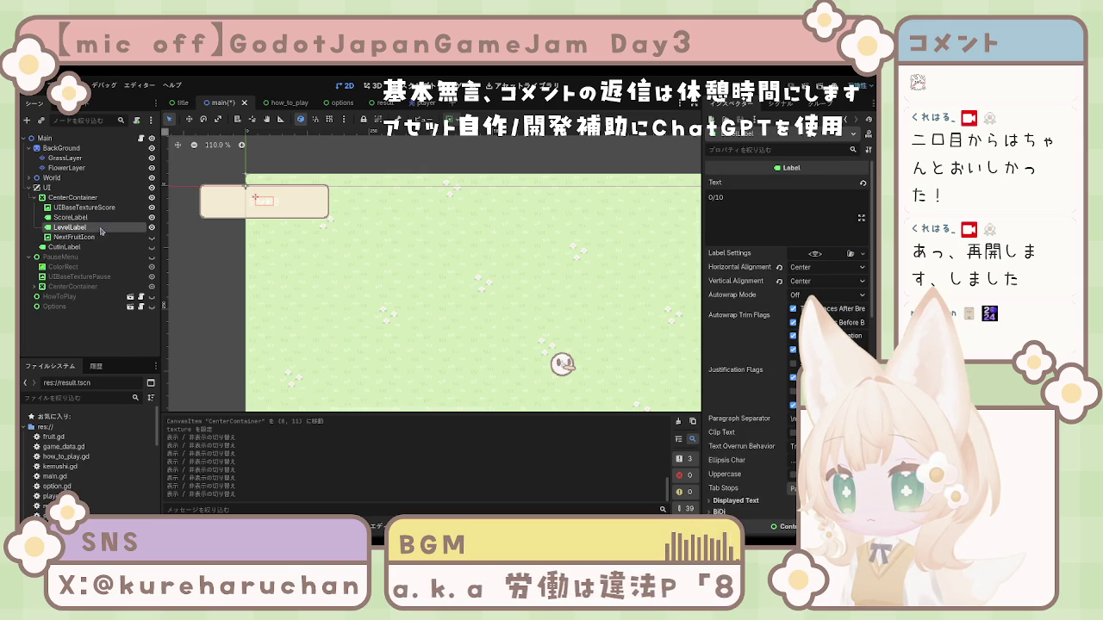
left_click(93, 218)
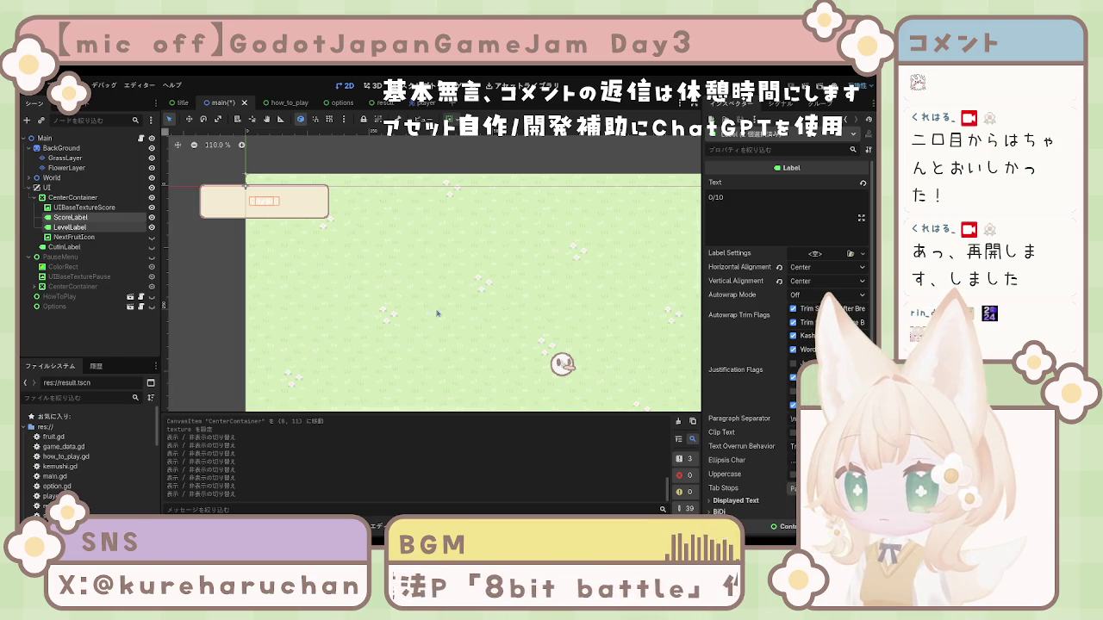
Wrap ScoreLabel and LevelLabel in a new HBoxContainer and try Center alignment
key("ctrl+shift+a")
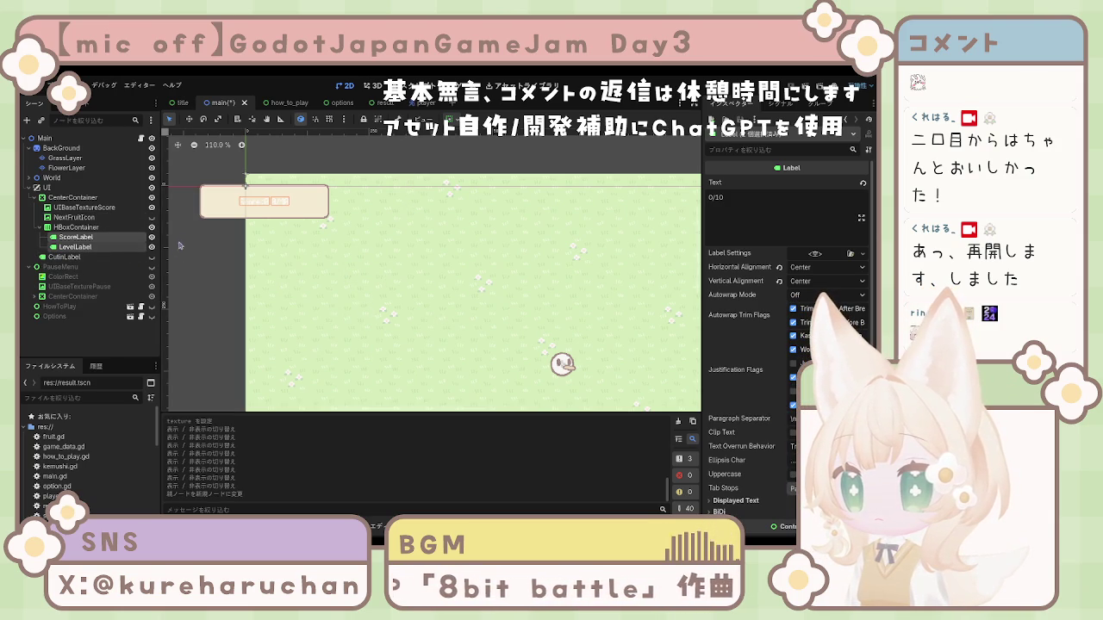
left_click(71, 228)
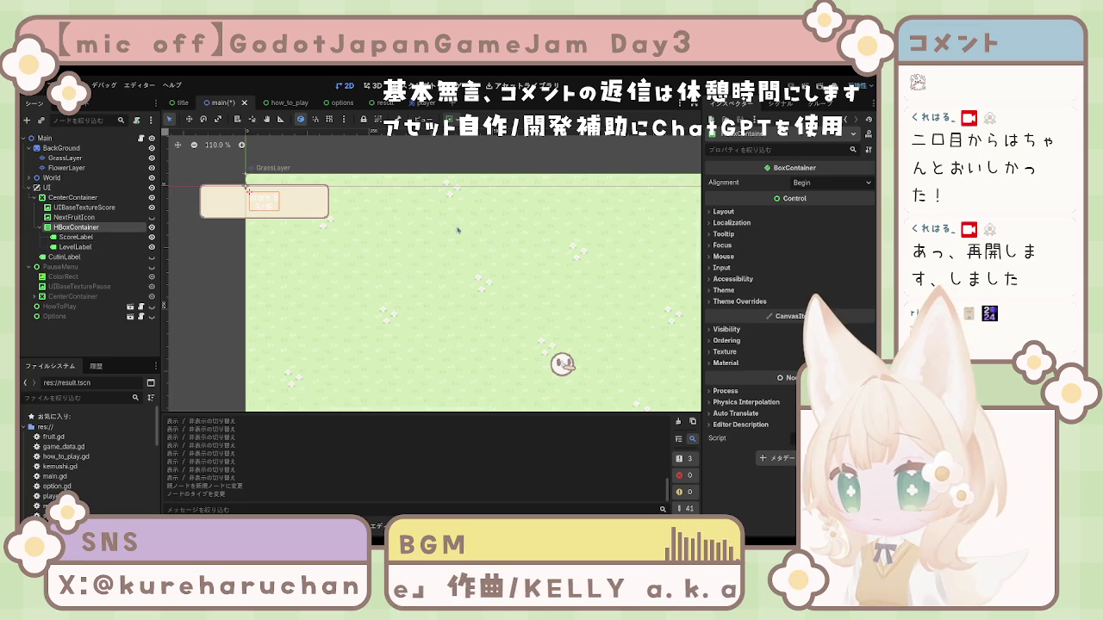
left_click(723, 212)
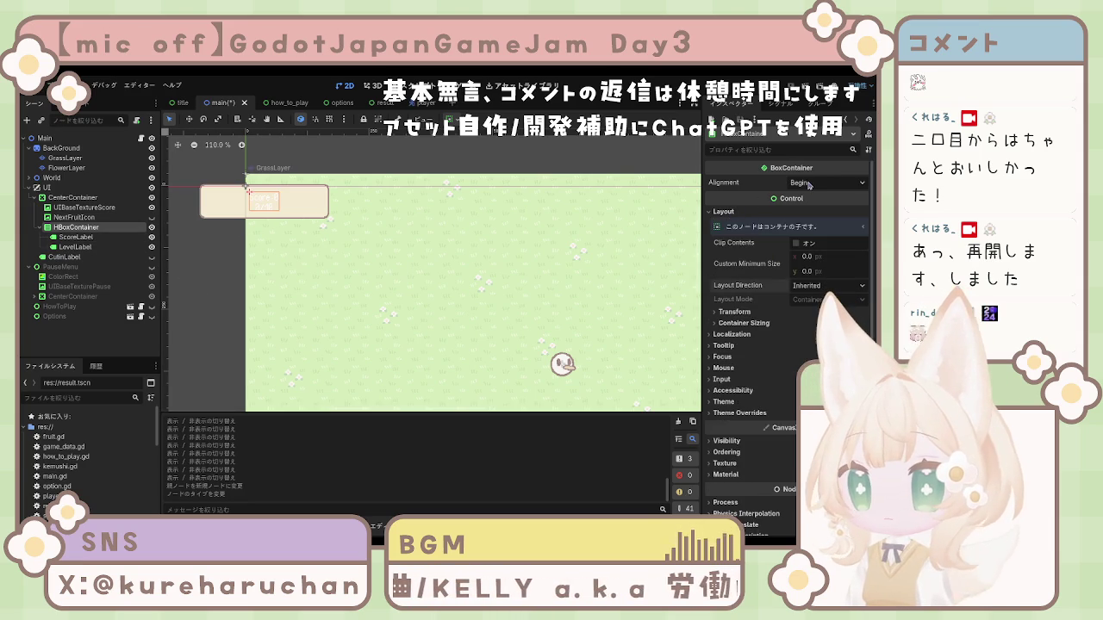
left_click(810, 212)
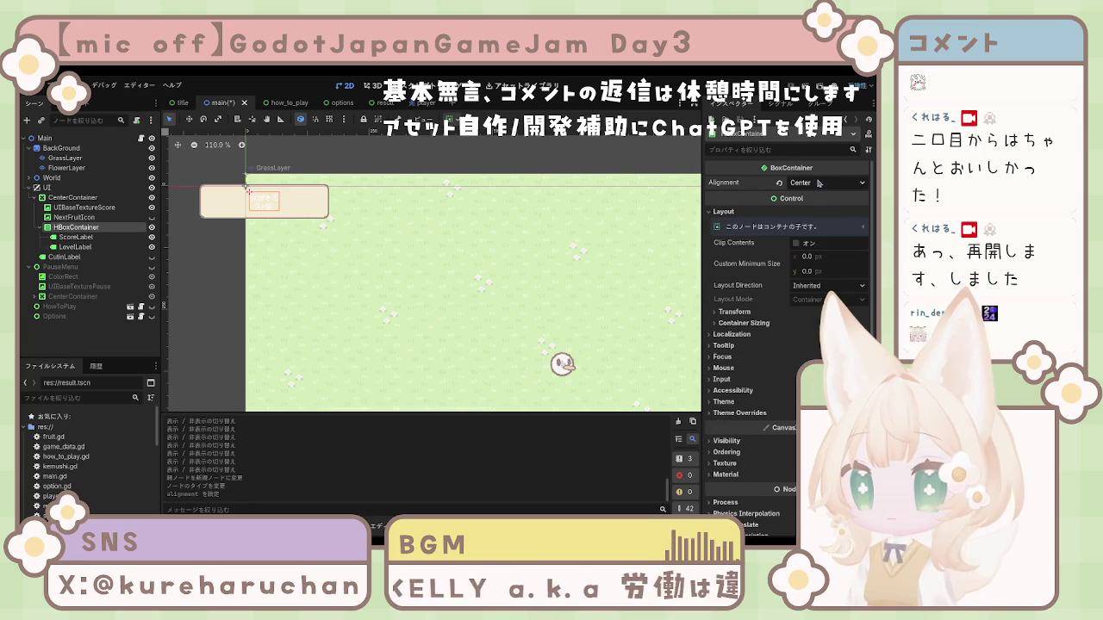
Review the HBoxContainer's container sizing and its size and position values
left_click(741, 323)
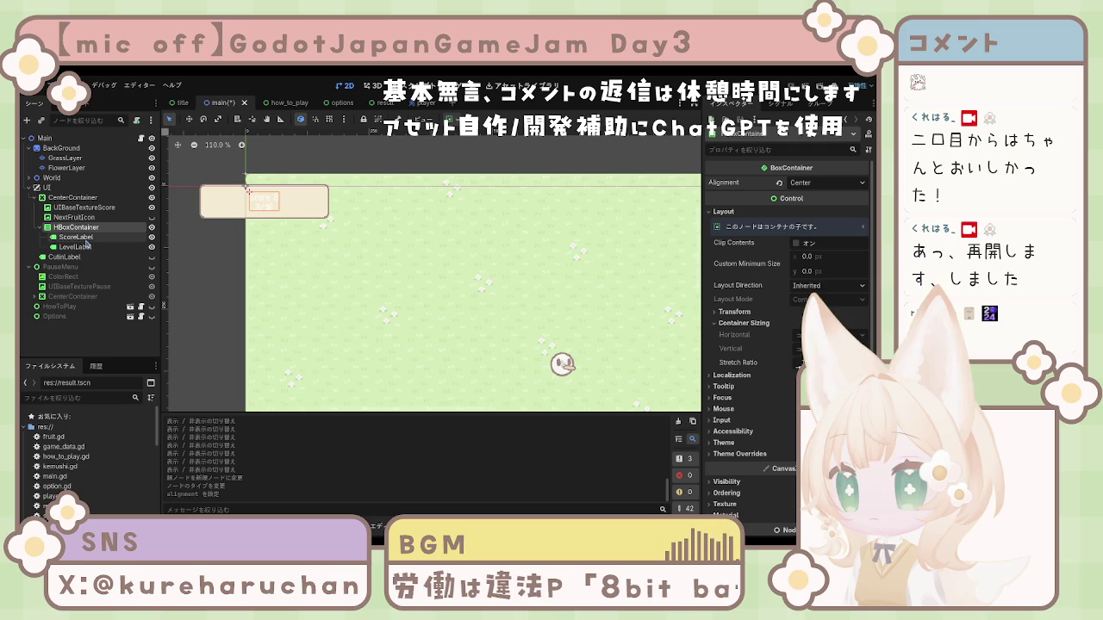
left_click(729, 313)
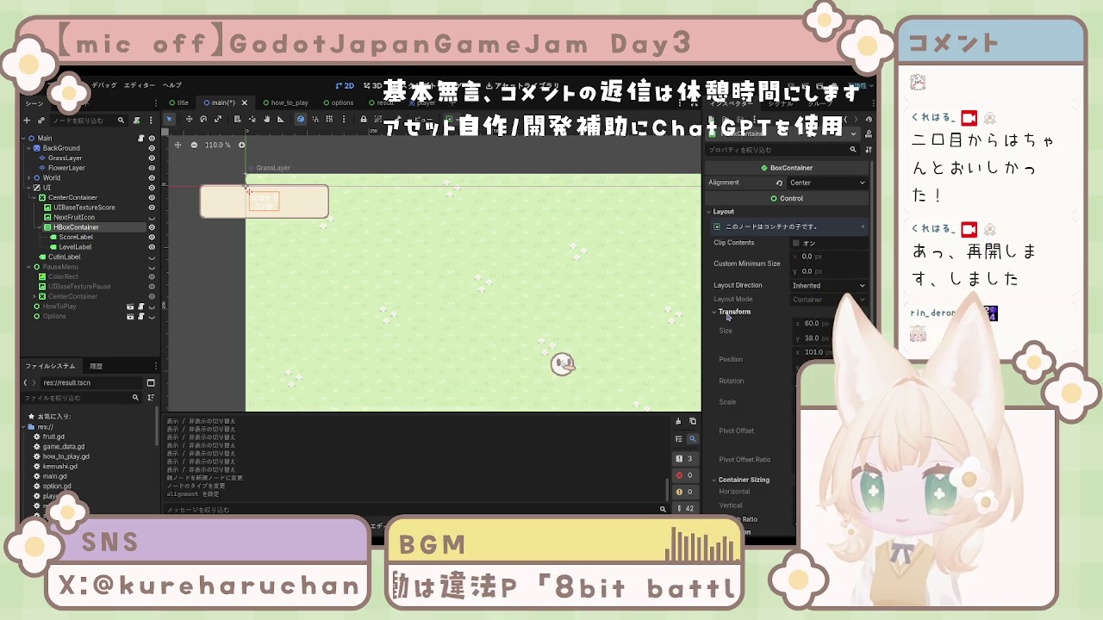
left_click(728, 314)
scroll(737, 310, "down", 3)
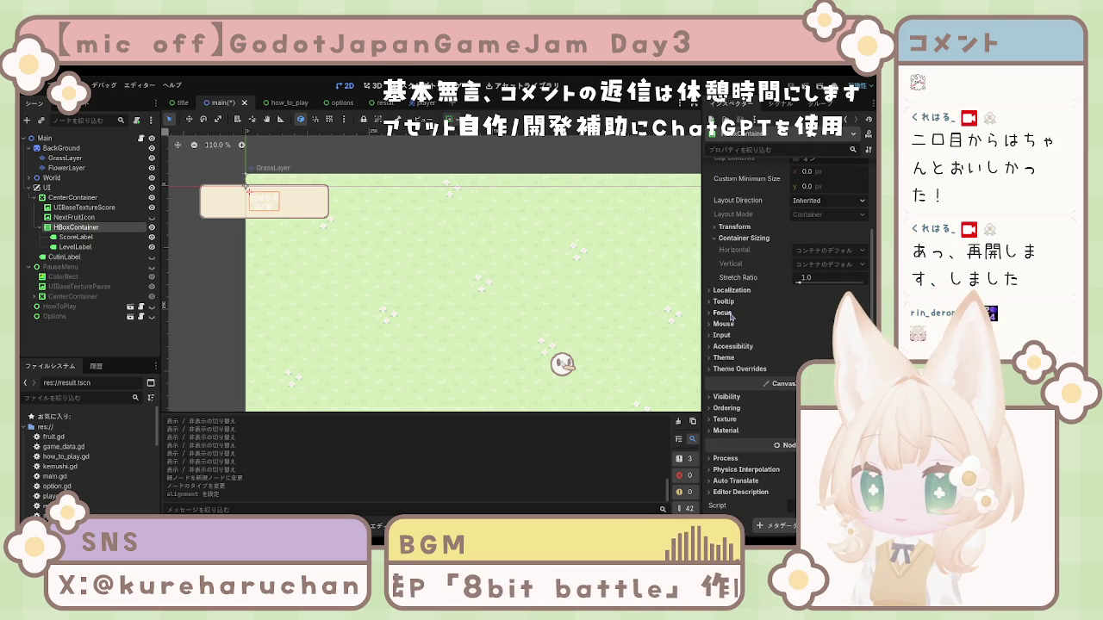
scroll(728, 325, "up", 3)
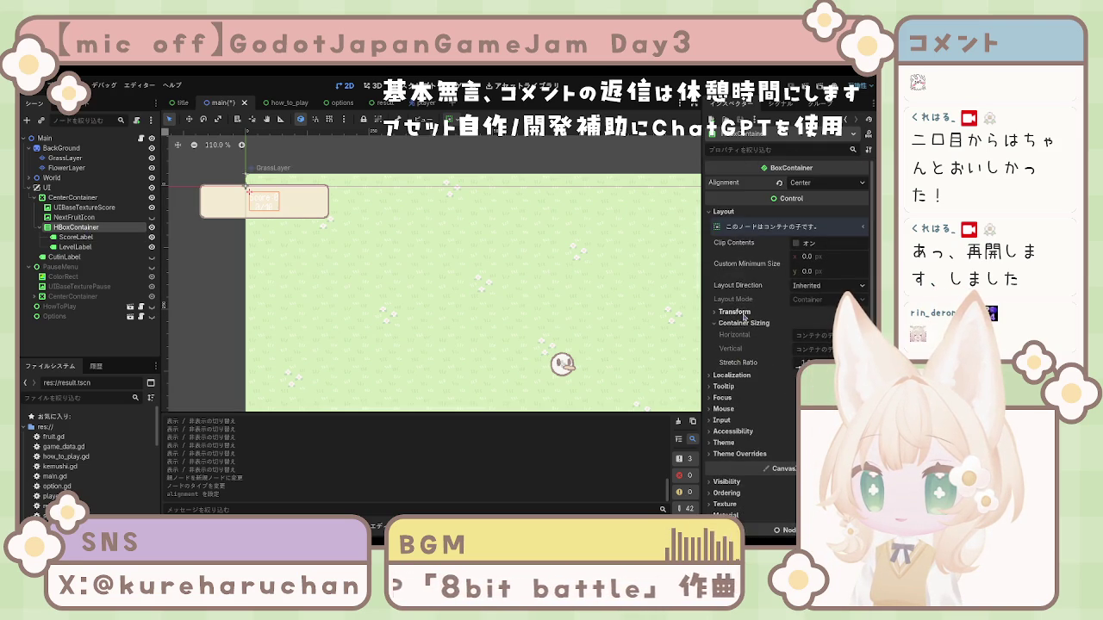
left_click(734, 313)
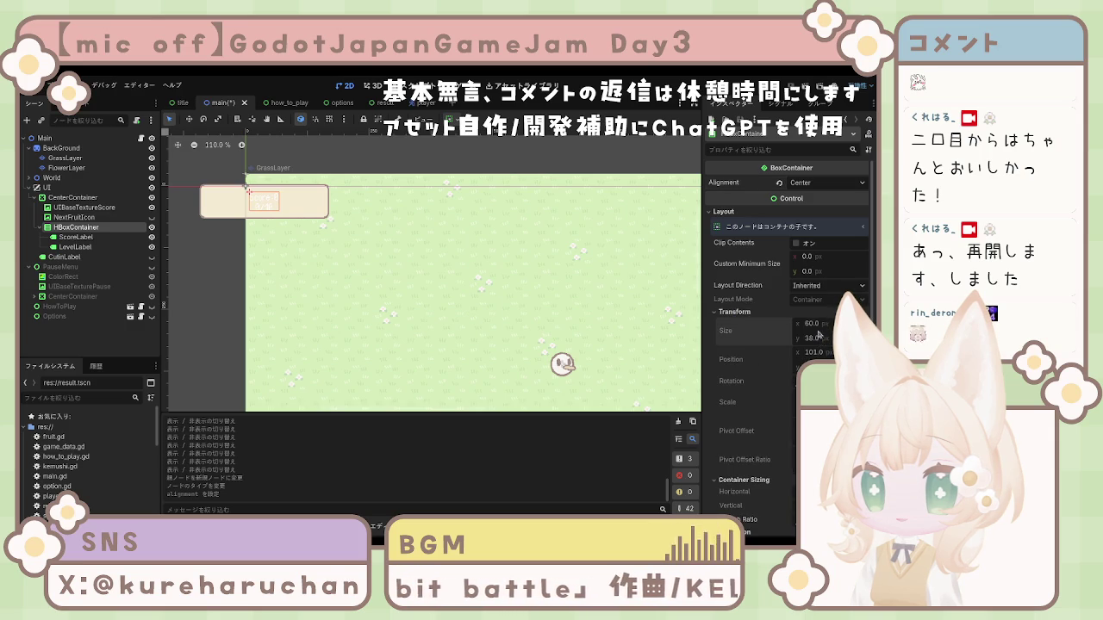
Try Left-to-Right layout direction, revert it to Inherited, and toggle content clipping
left_click(825, 285)
left_click(818, 331)
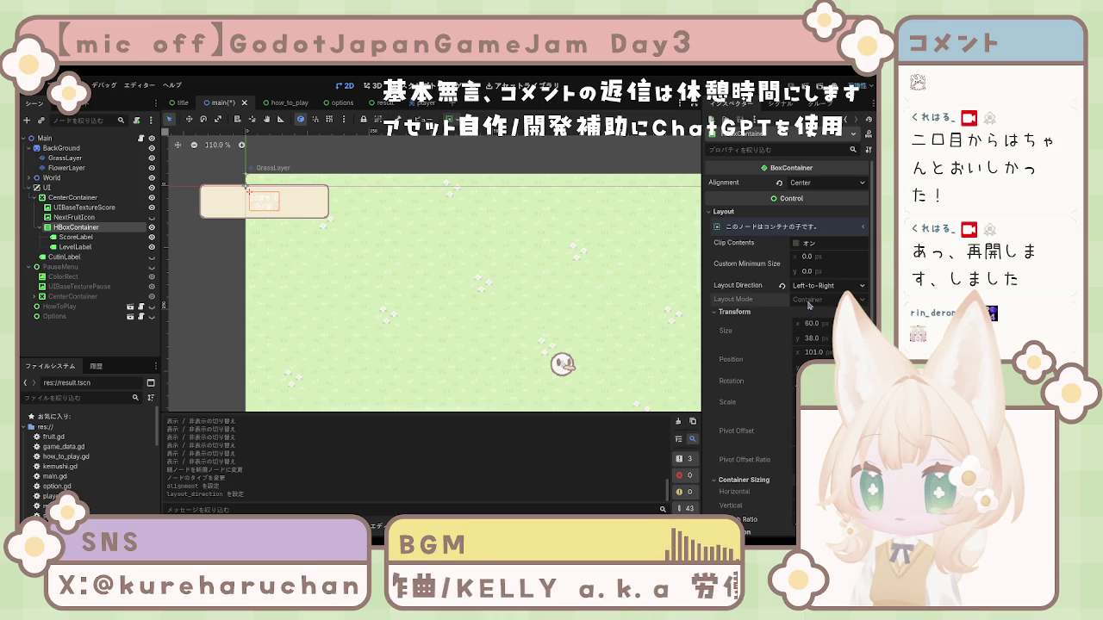
left_click(783, 286)
left_click(797, 244)
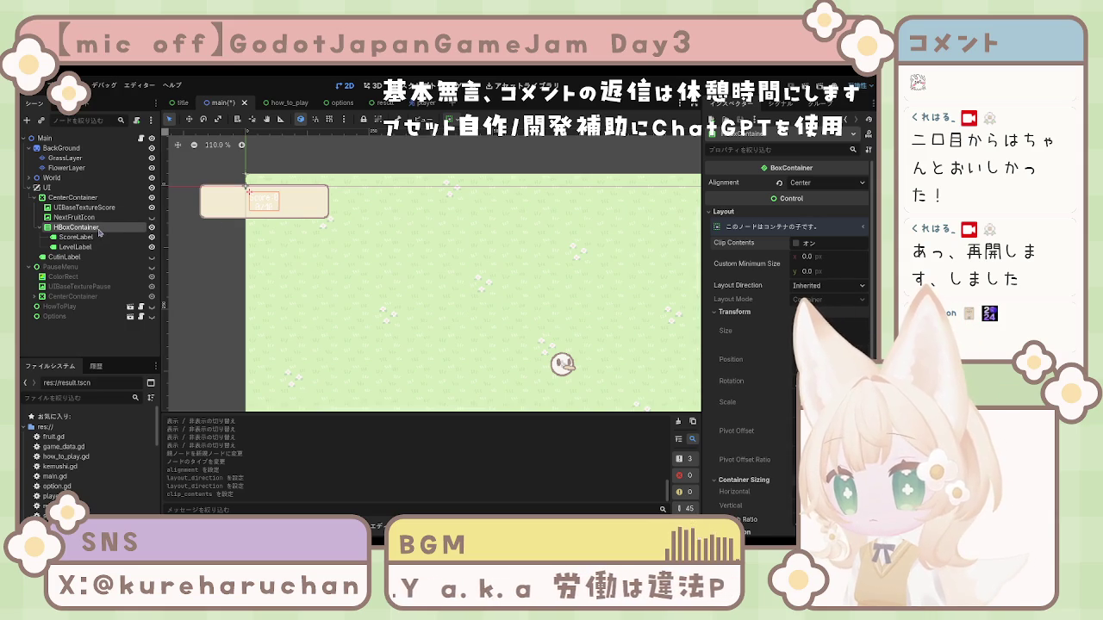
scroll(731, 356, "down", 5)
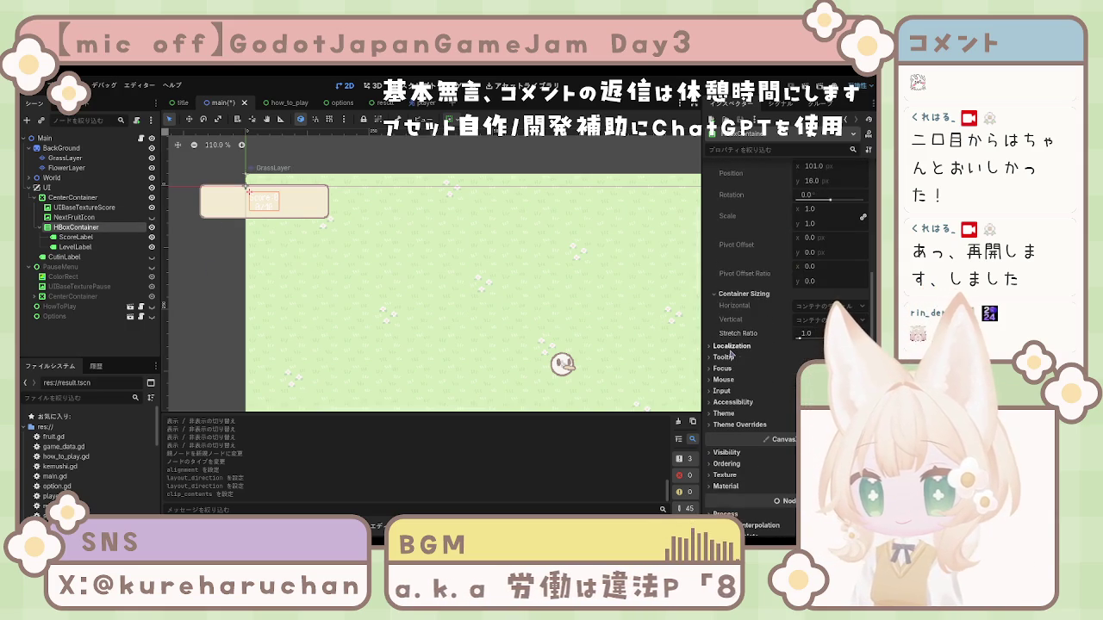
scroll(729, 360, "up", 3)
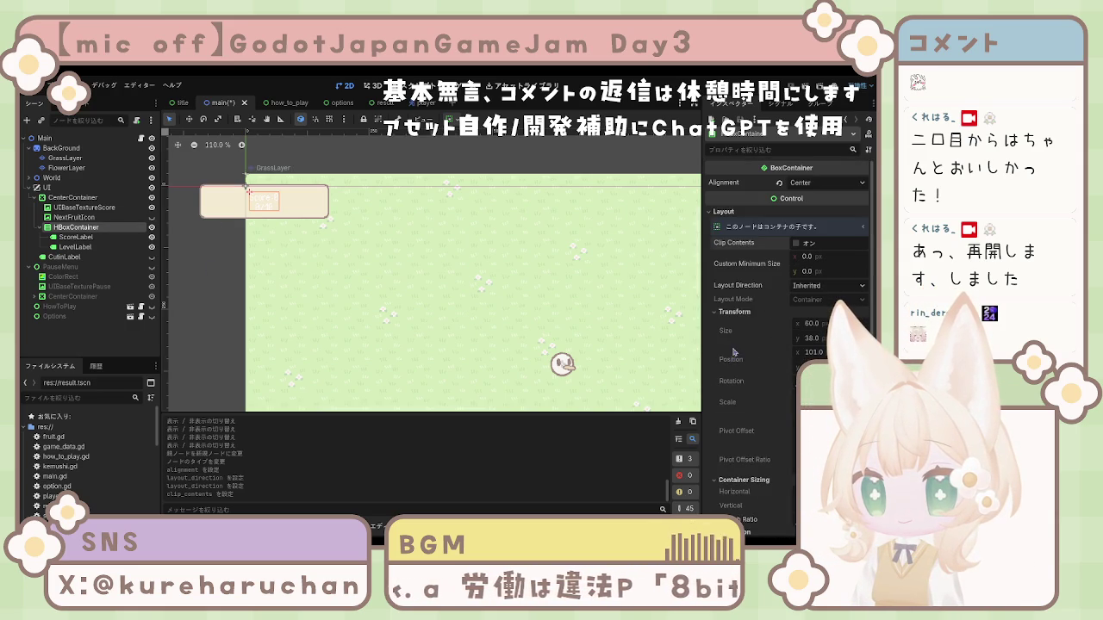
scroll(731, 319, "down", 3)
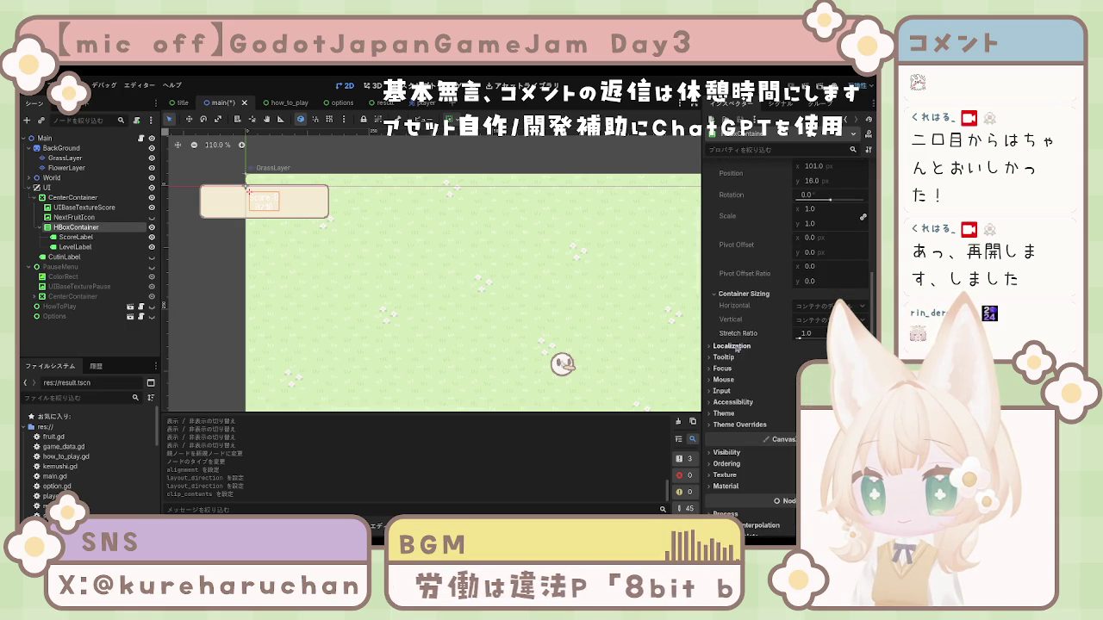
Check the Separation constant, then set alignment to End and back to Begin
left_click(739, 424)
scroll(738, 424, "down", 1)
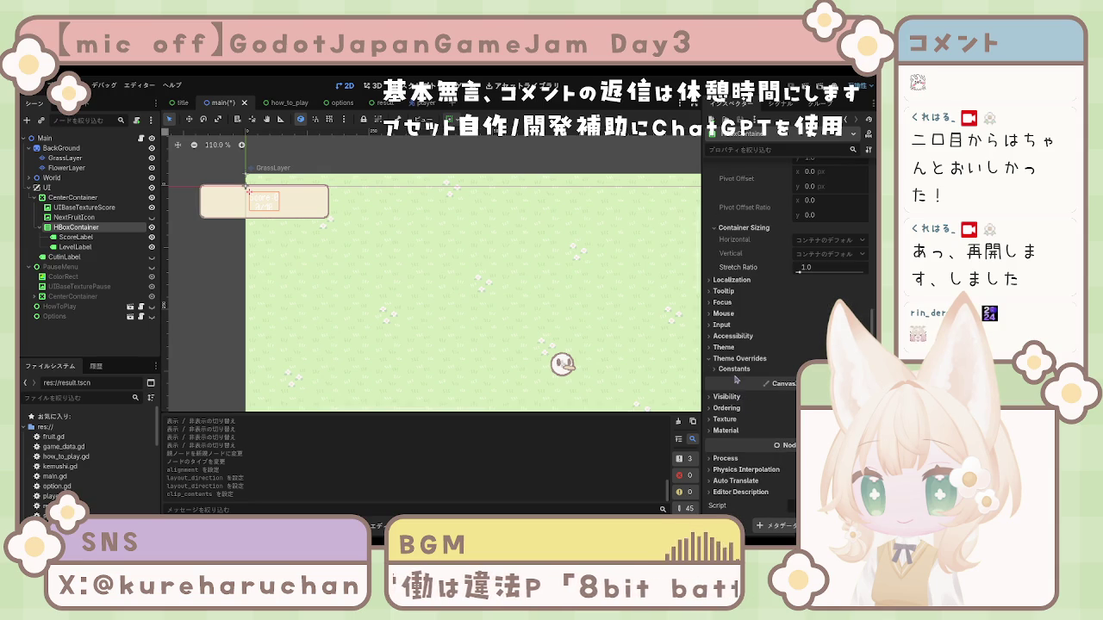
left_click(738, 370)
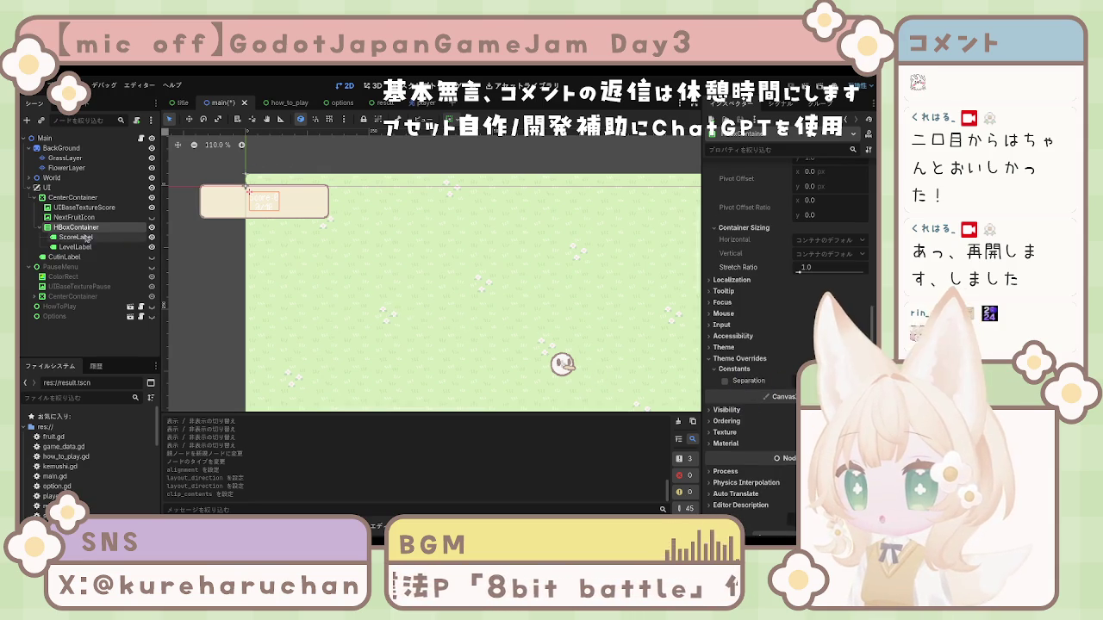
scroll(811, 195, "up", 5)
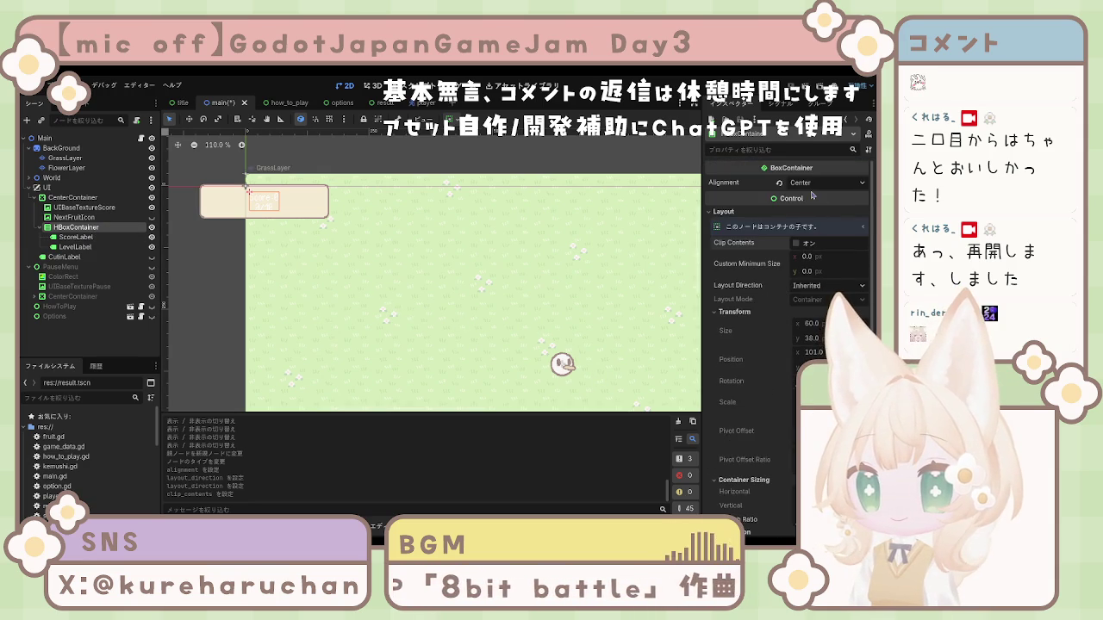
left_click(815, 222)
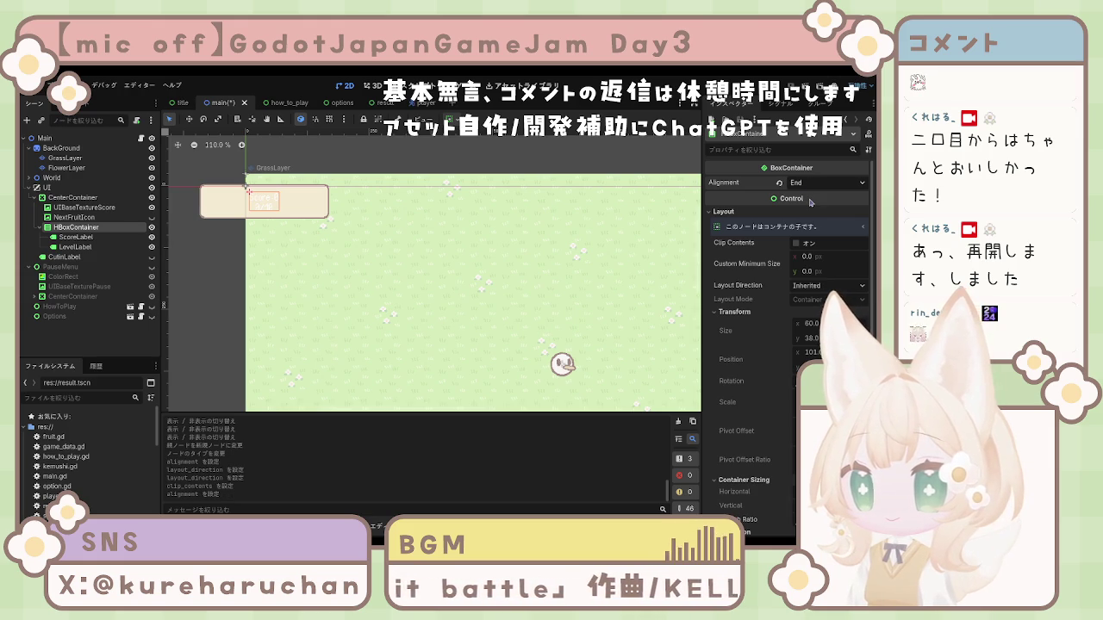
left_click(810, 202)
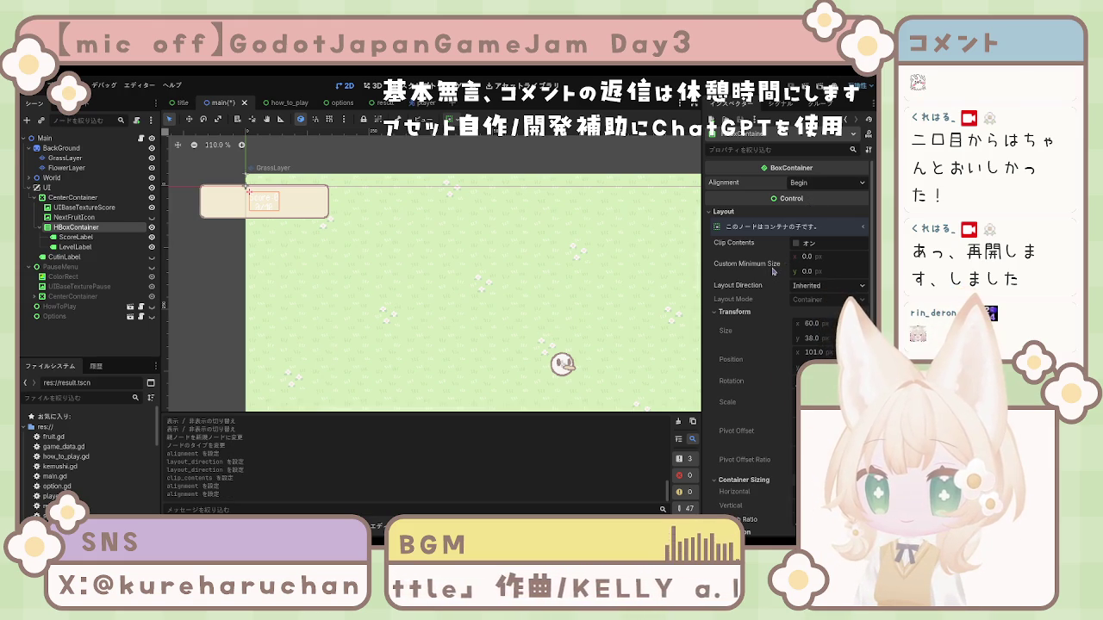
scroll(773, 270, "down", 3)
left_click(67, 239)
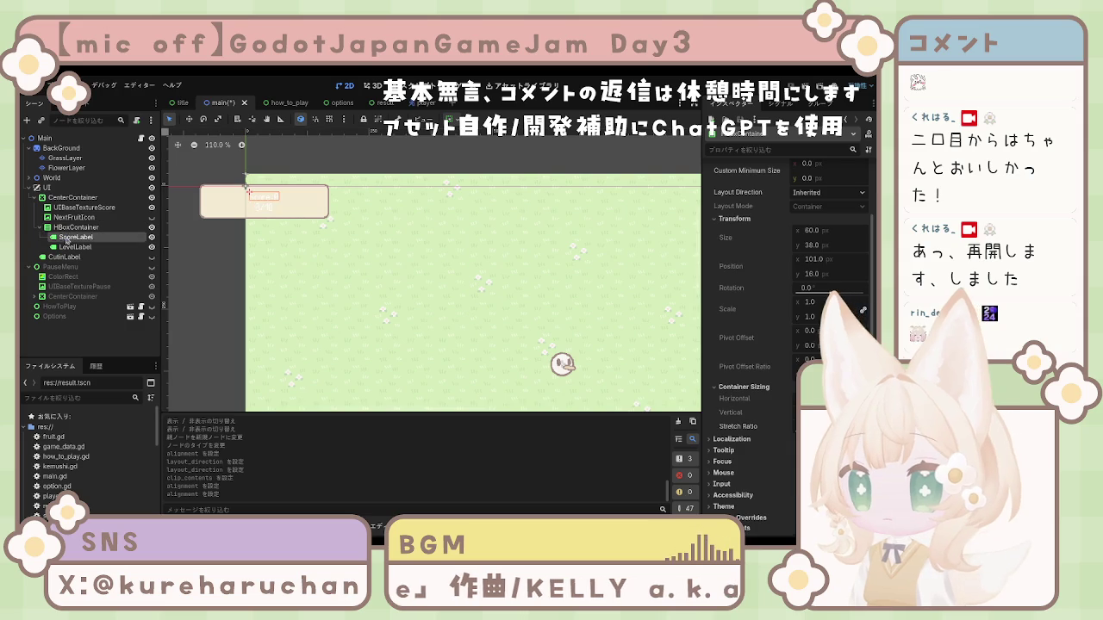
Left-align the text of both ScoreLabel and LevelLabel
left_click(75, 247, "shift")
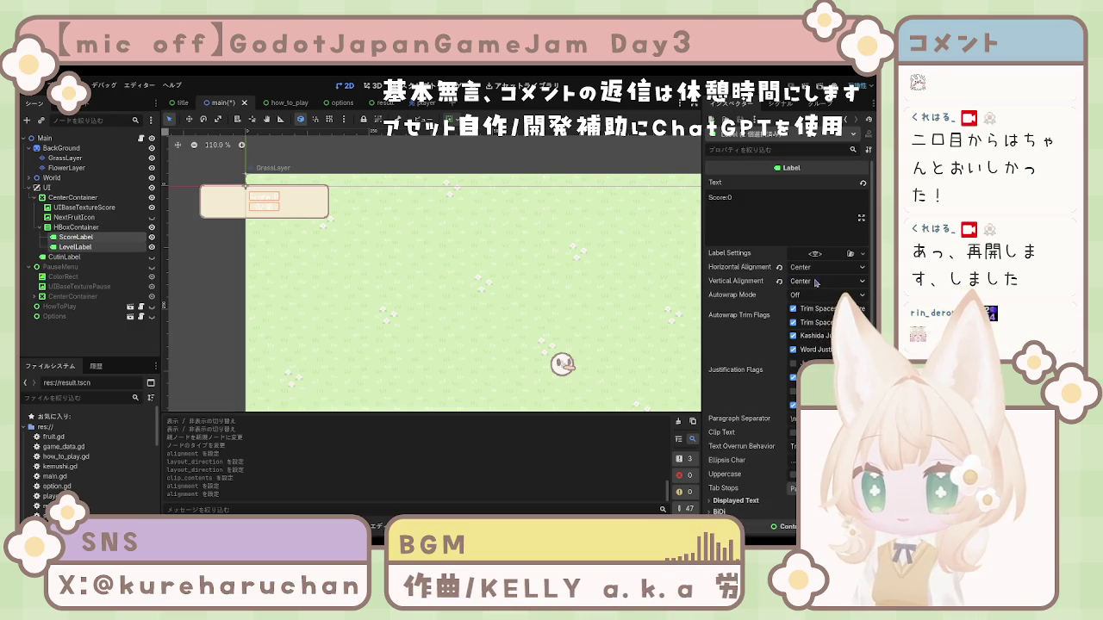
left_click(814, 285)
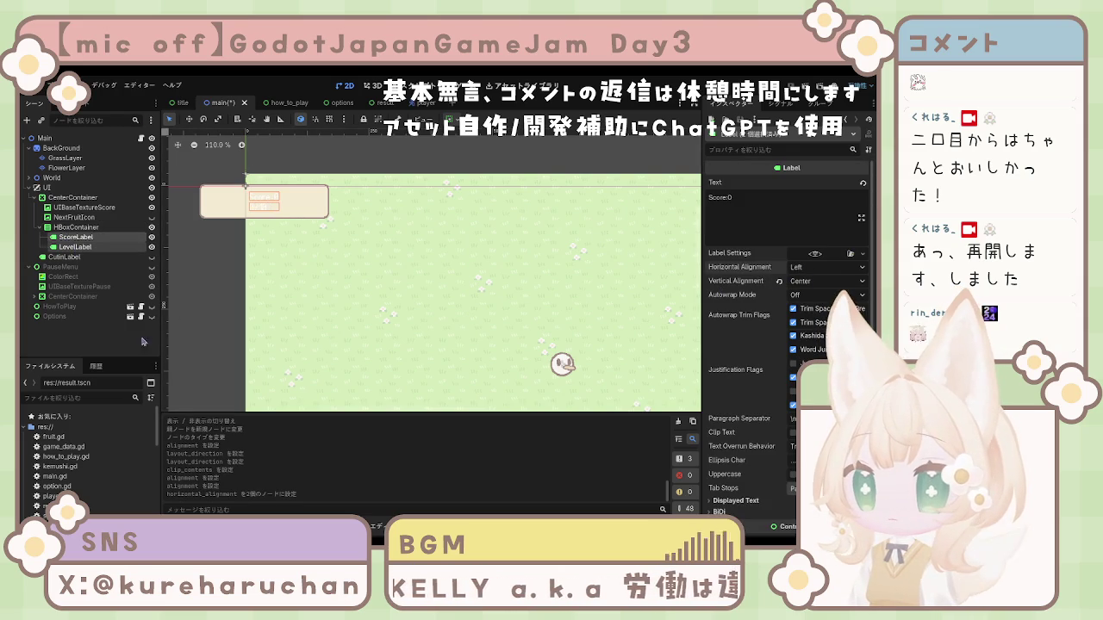
left_click(109, 342)
Set the label HBoxContainer's alignment to Center
left_click(85, 228)
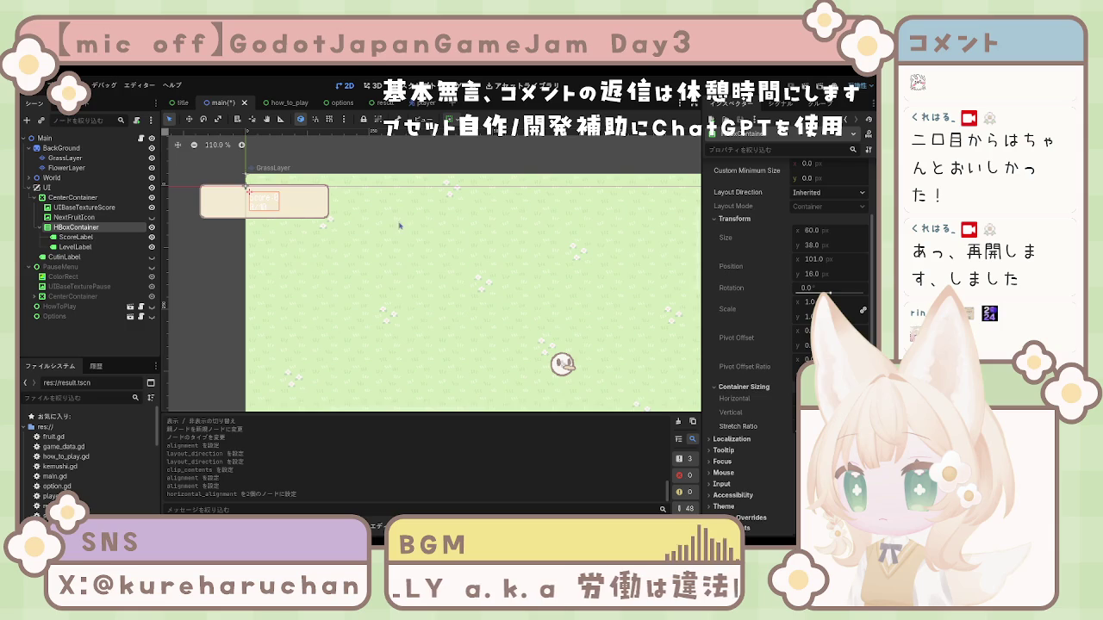
scroll(804, 207, "up", 3)
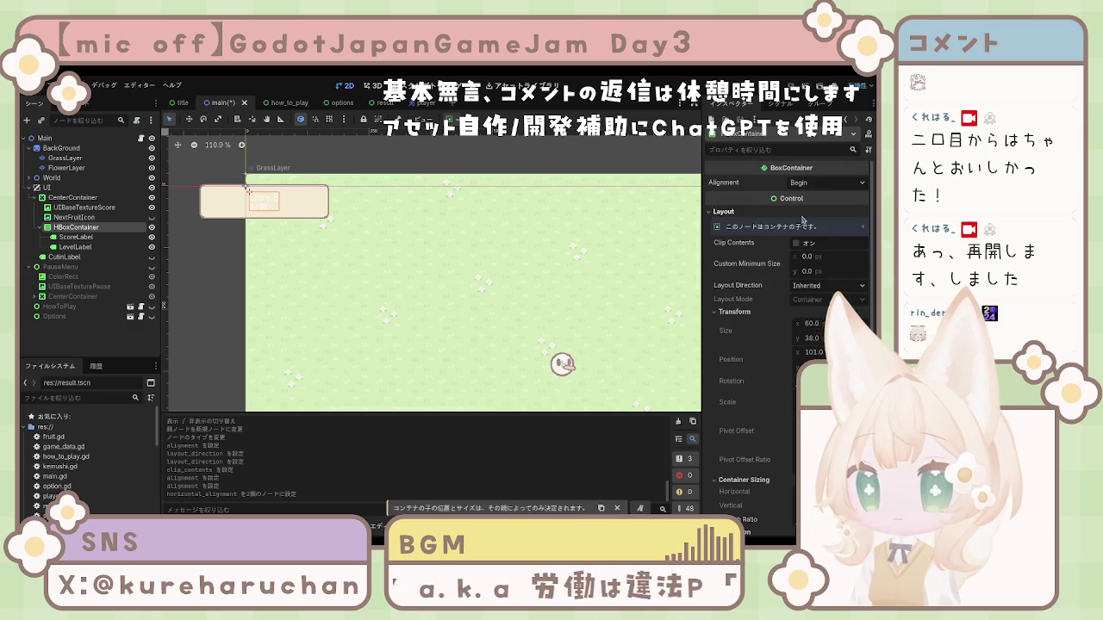
left_click(827, 181)
left_click(819, 211)
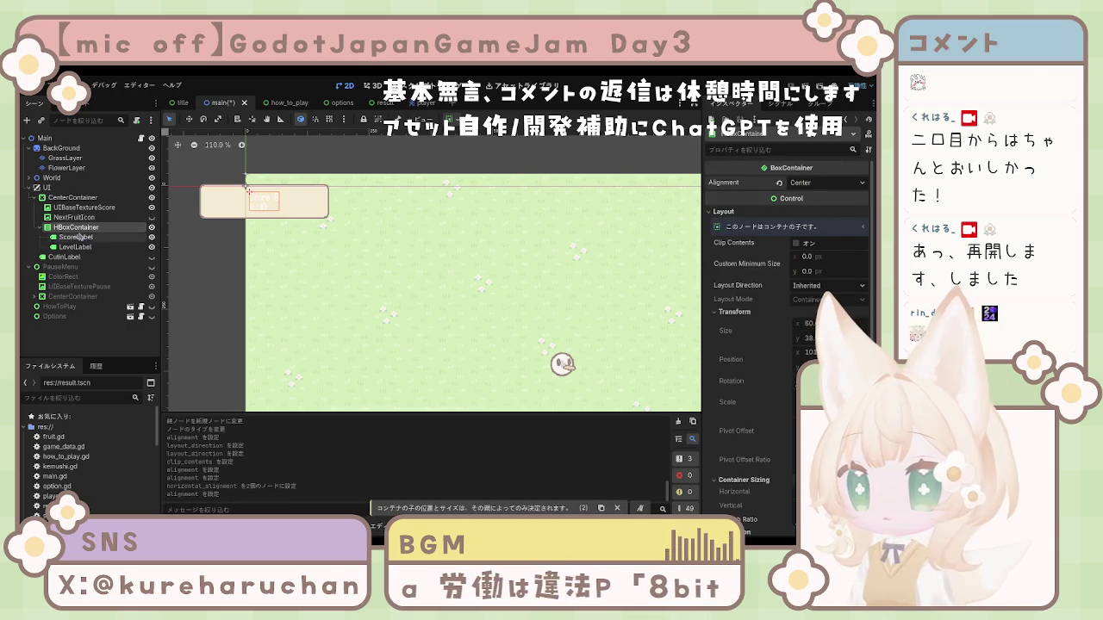
left_click(75, 247)
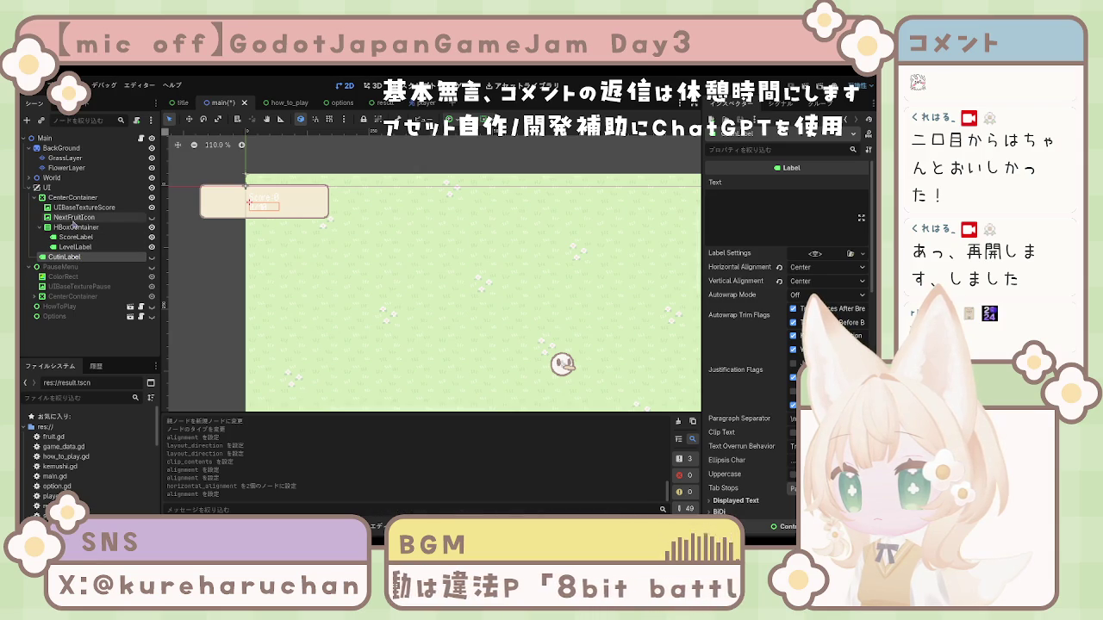
Multi-select NextFruitIcon and the label HBoxContainer and wrap them in a new HBoxContainer
left_click(74, 219)
left_click(66, 257, "shift")
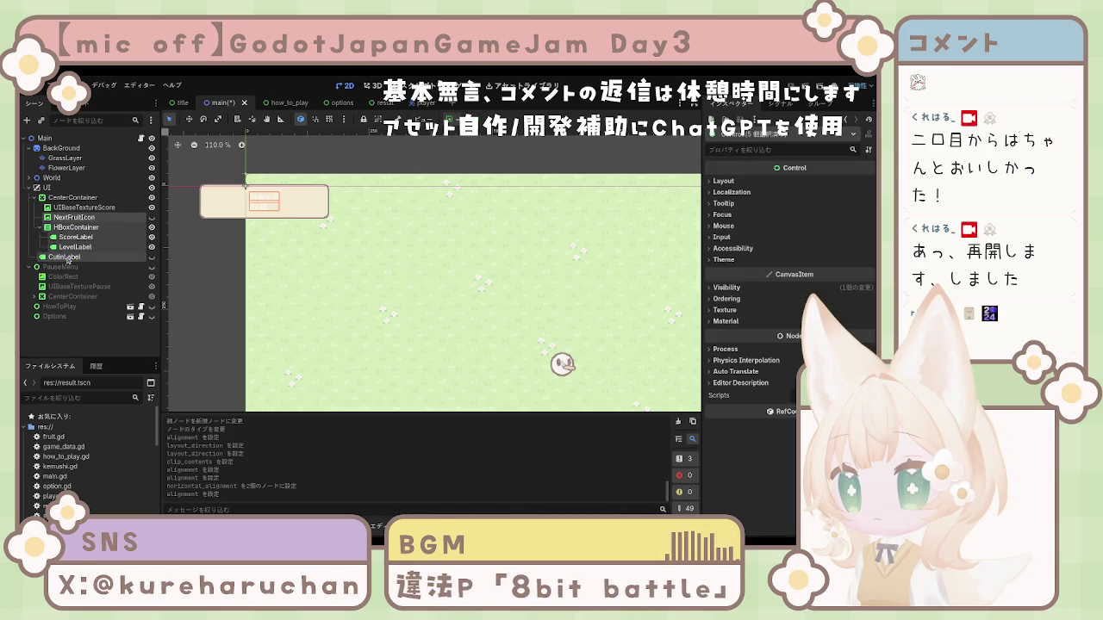
left_click(69, 247)
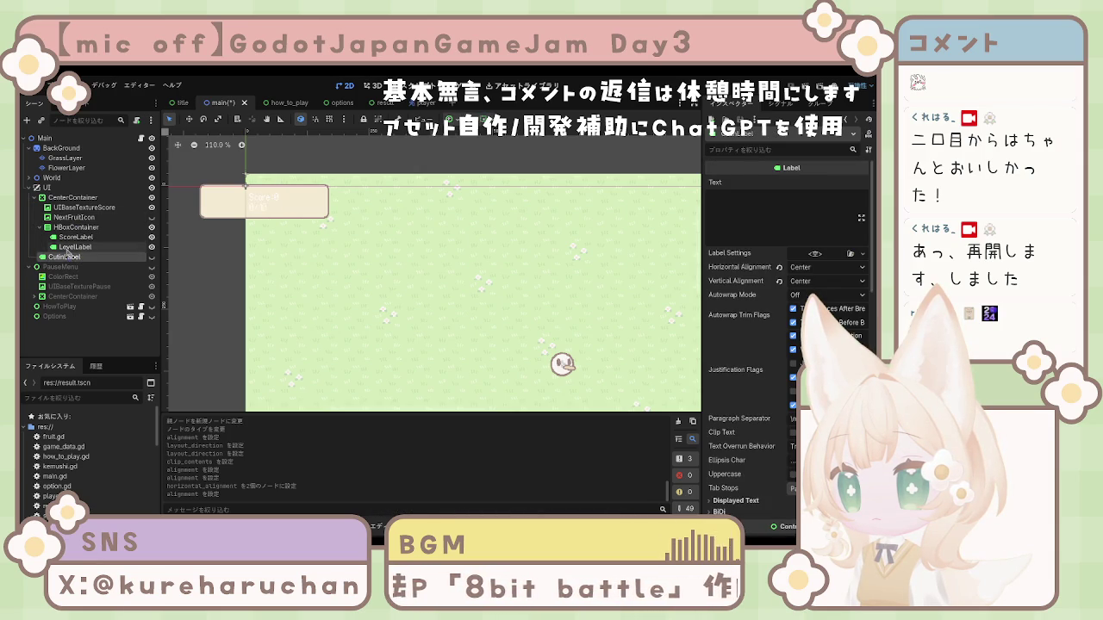
left_click(65, 219, "shift")
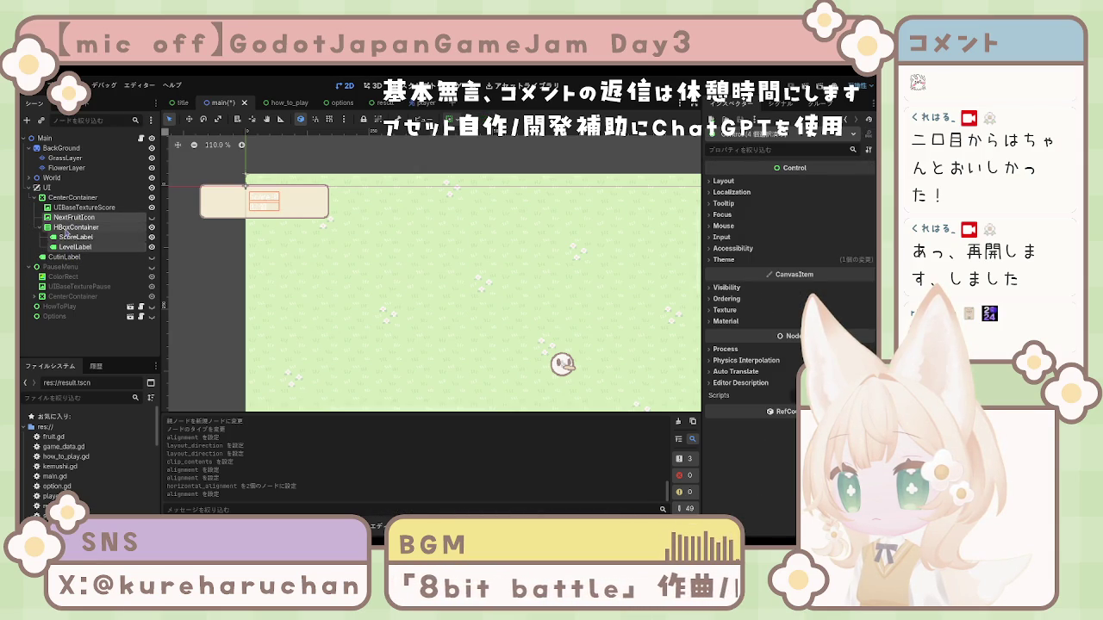
left_click(66, 229)
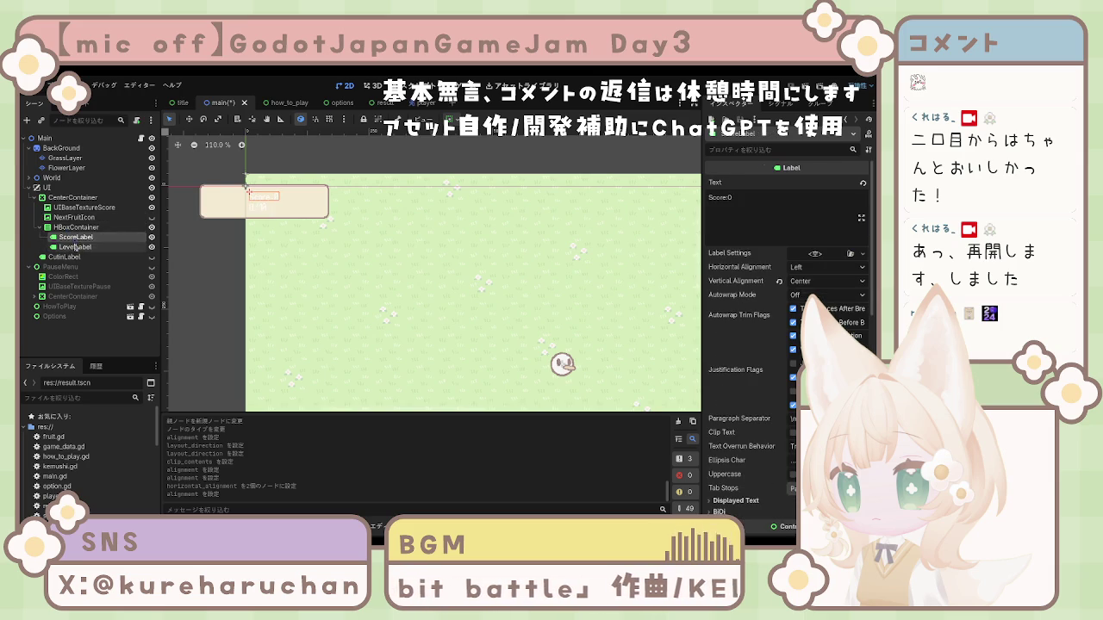
left_click(69, 222, "shift")
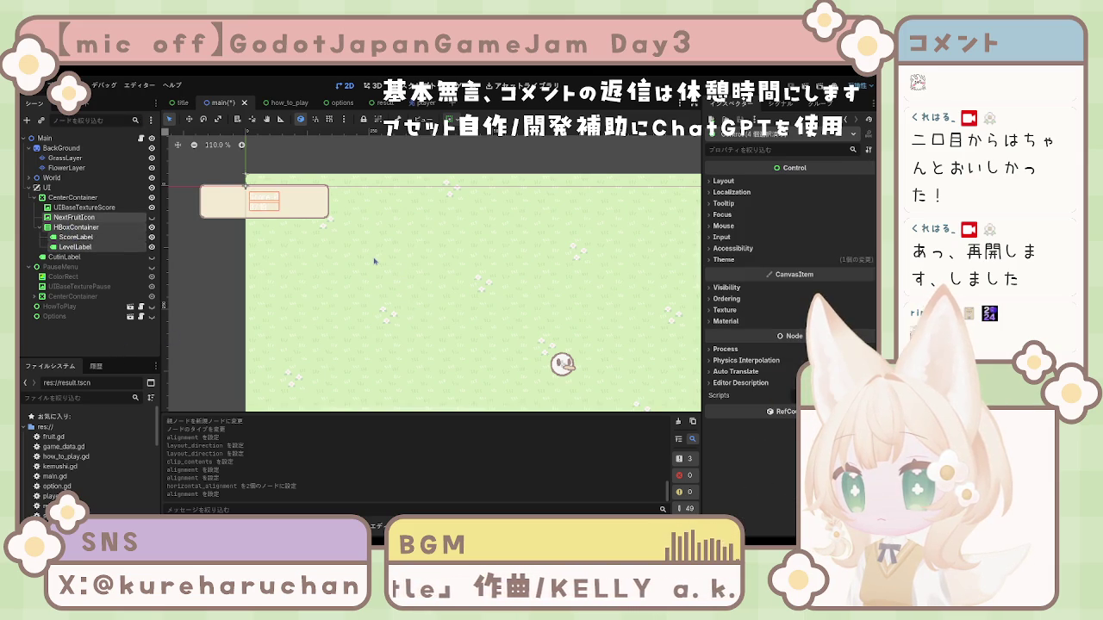
key("ctrl+shift+a")
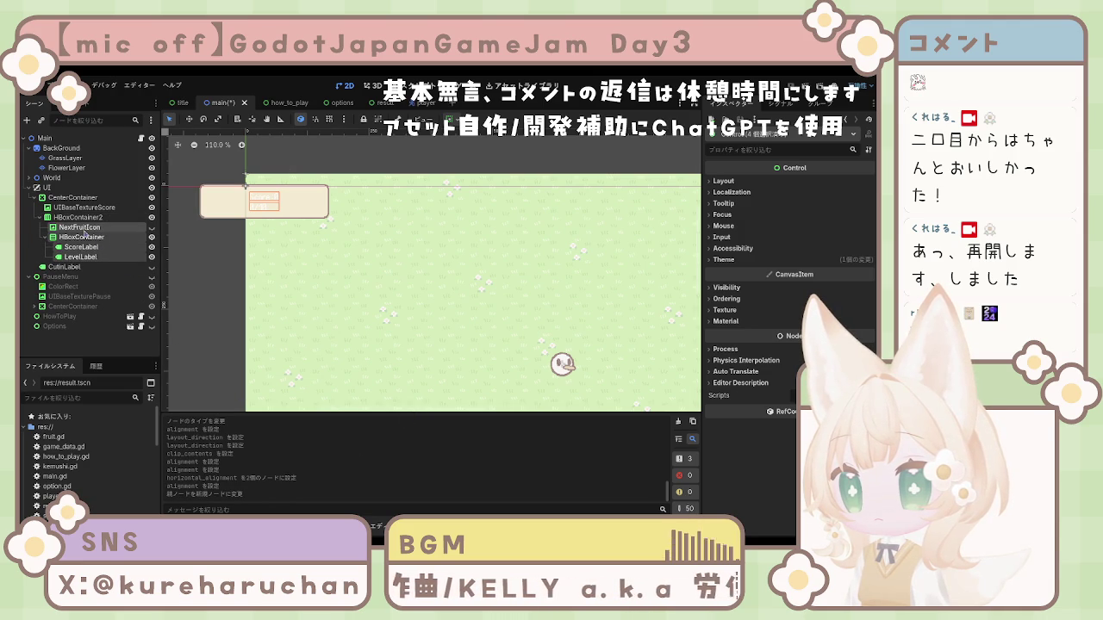
Set NextFruitIcon's horizontal and vertical container sizing to Shrink Center
left_click(79, 227)
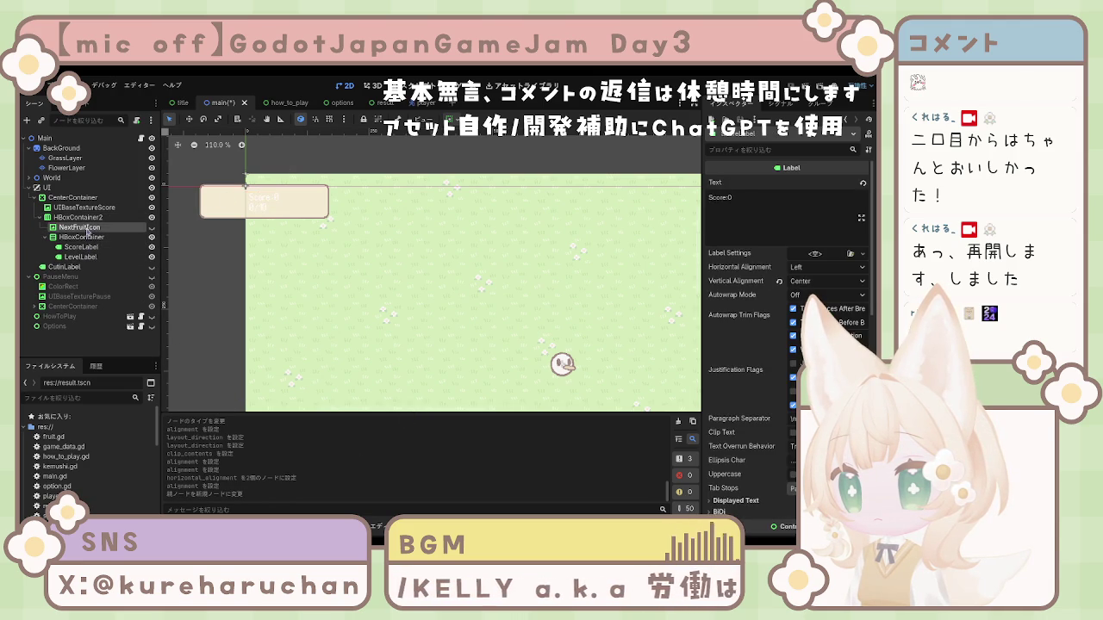
scroll(422, 247, "down", 2)
scroll(423, 248, "down", 5)
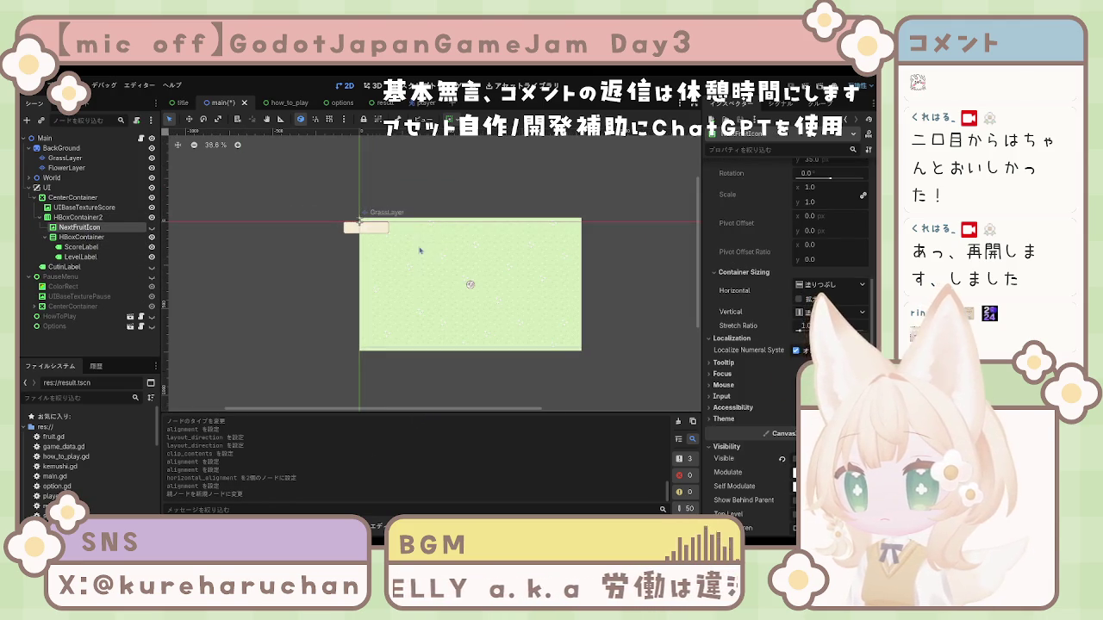
left_click(825, 329)
left_click(818, 353)
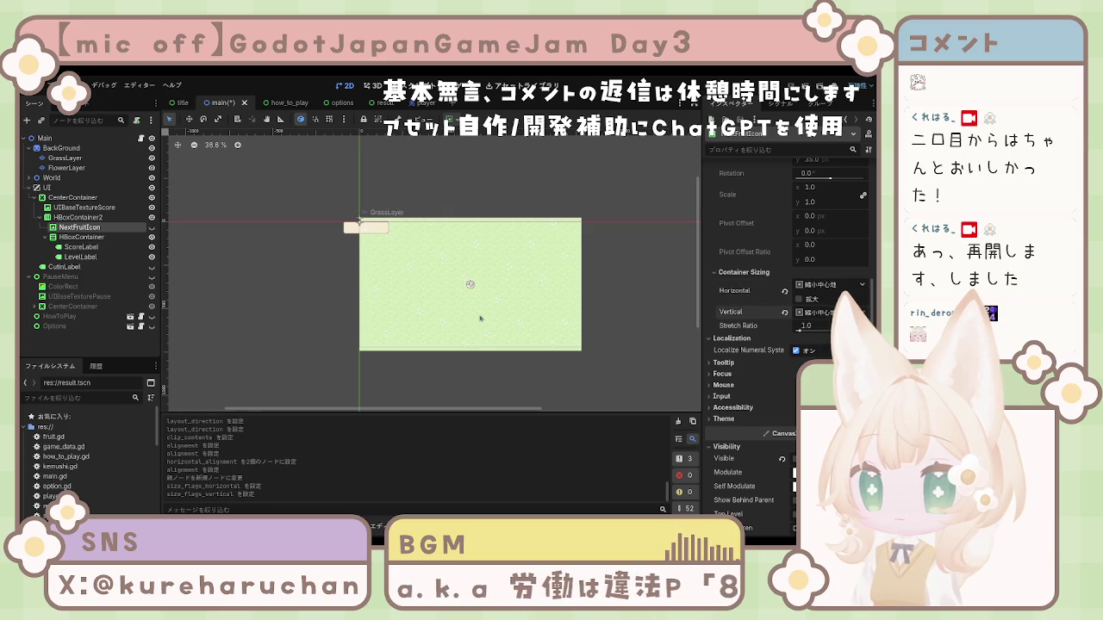
scroll(395, 267, "up", 5)
scroll(395, 266, "down", 3)
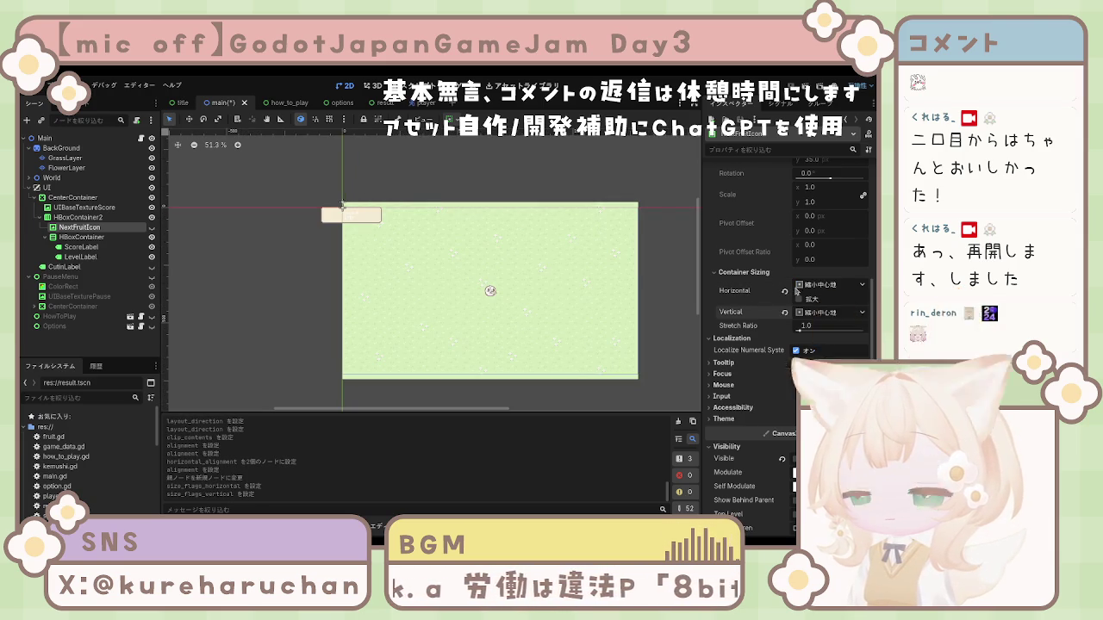
scroll(800, 294, "up", 5)
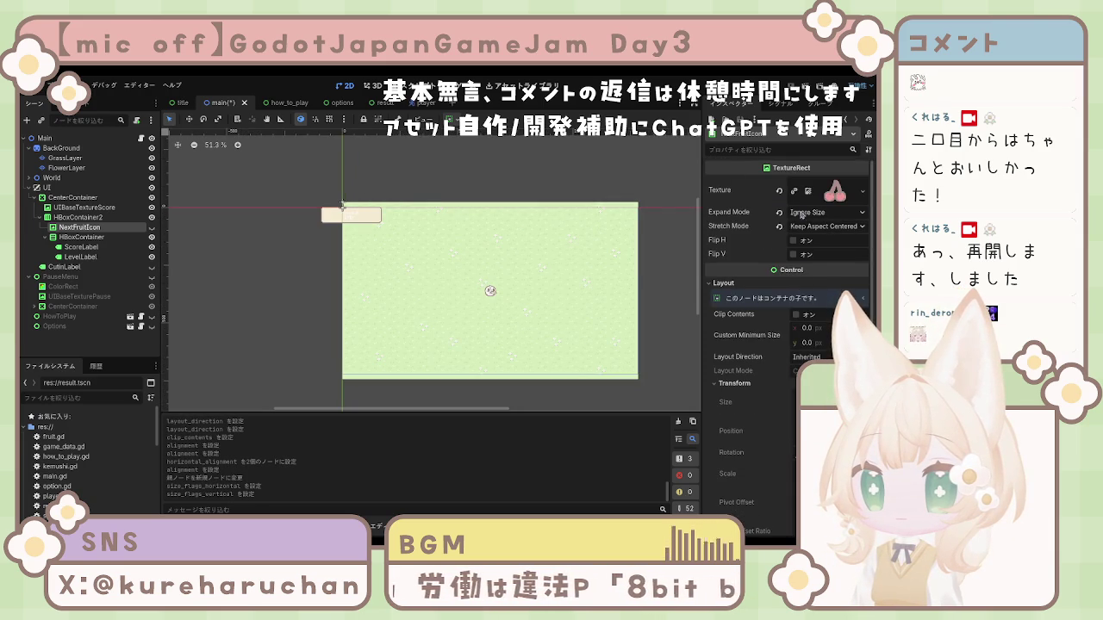
Clear the icon's texture, toggle its visibility, and set expand mode to Keep Size
left_click(779, 191)
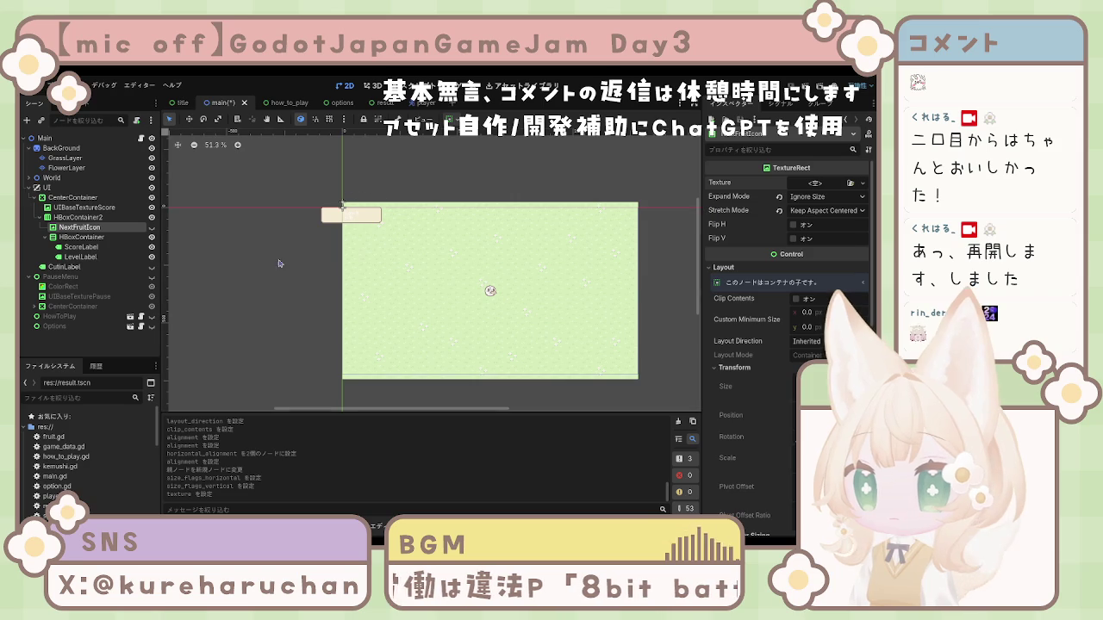
left_click(151, 227)
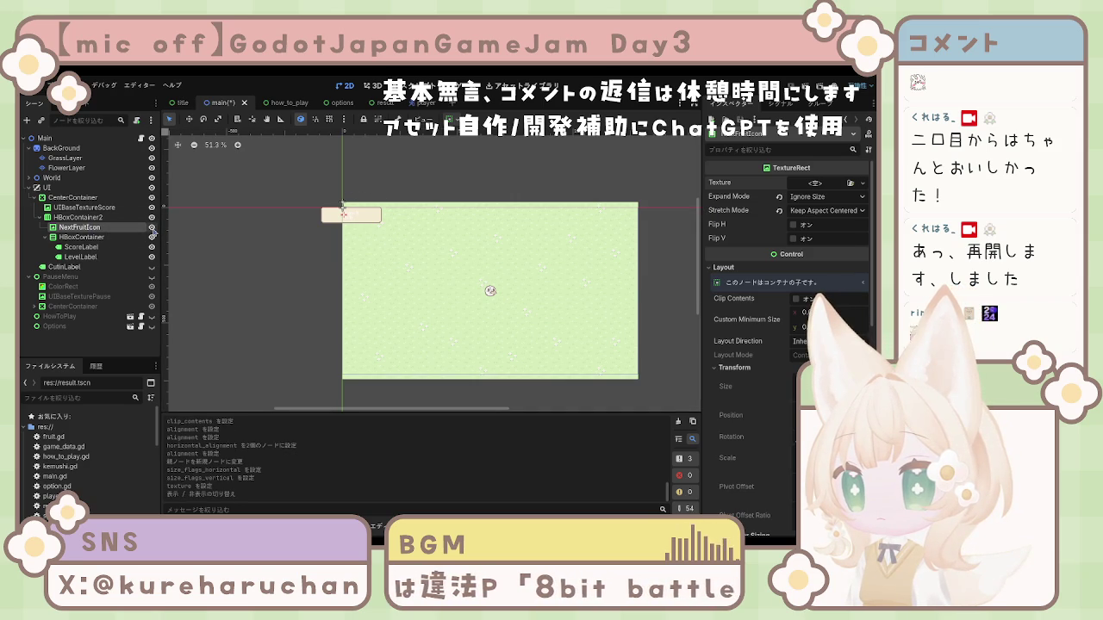
left_click(152, 226)
left_click(151, 227)
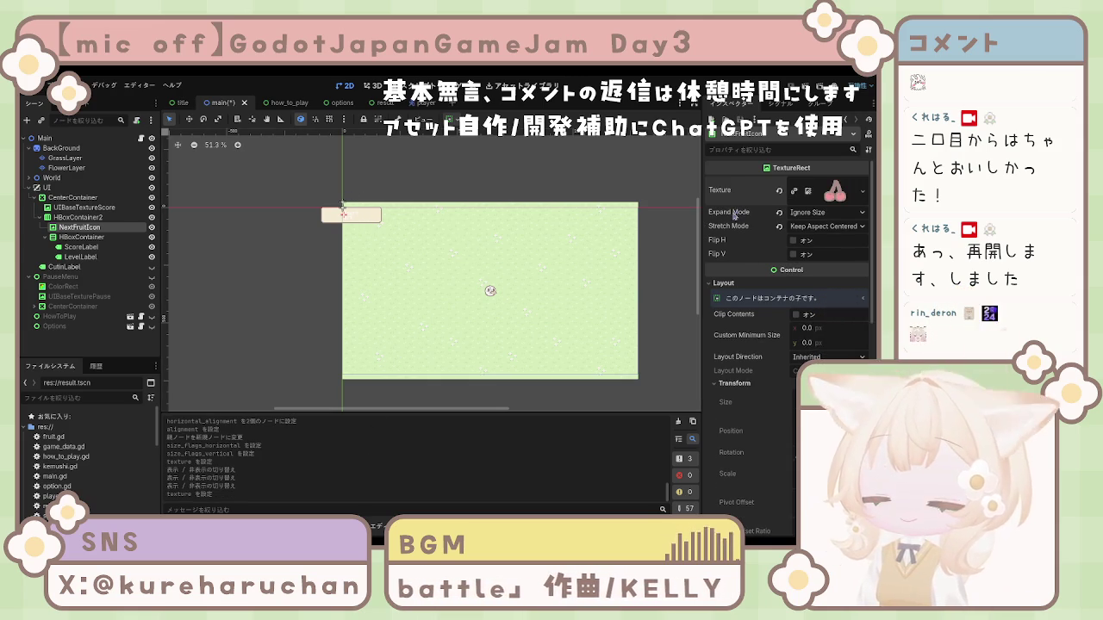
left_click(779, 212)
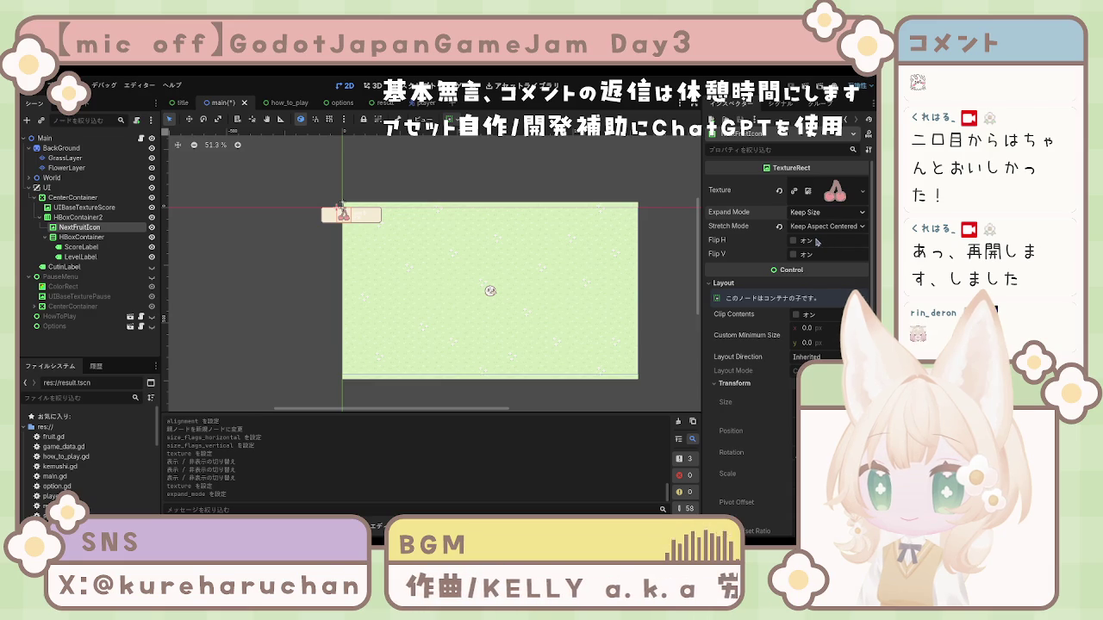
Set the icon's Custom Minimum Size to 50×50 after first trying 64
left_click(813, 330)
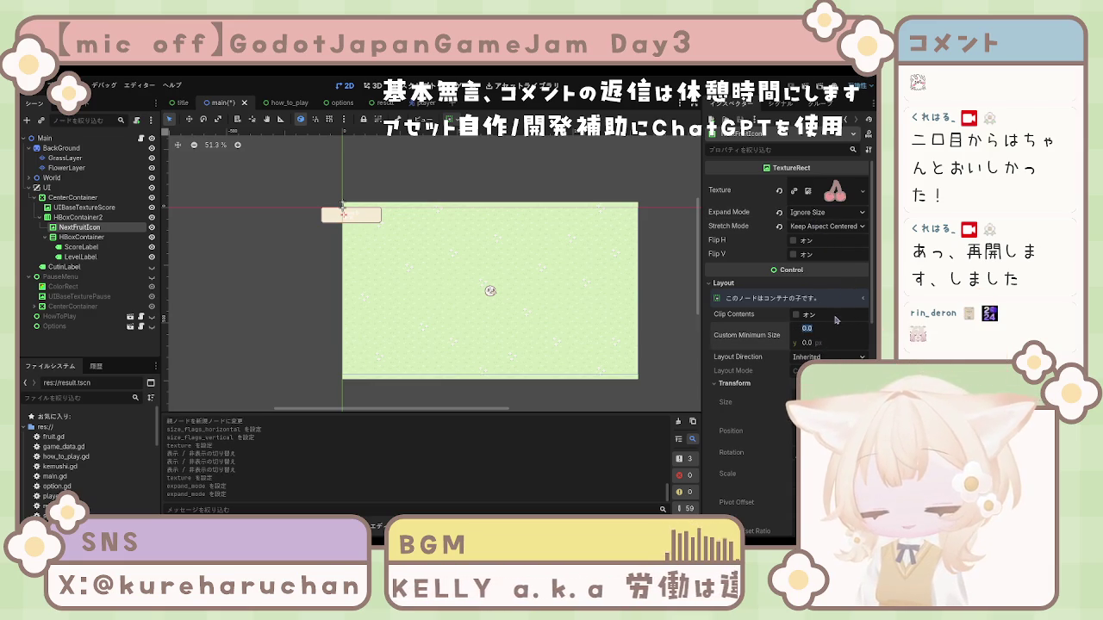
type("64")
left_click(808, 344)
key("Return")
scroll(362, 236, "up", 4)
left_click_drag(341, 233, 402, 259)
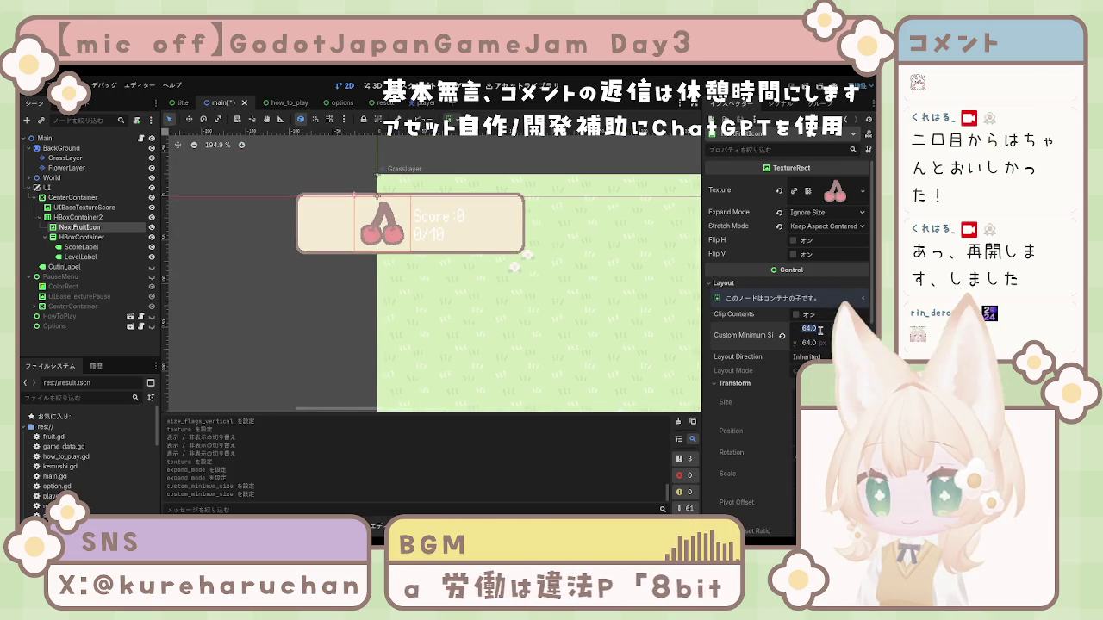
type("50")
key("Return")
left_click(804, 343)
type("50")
key("Return")
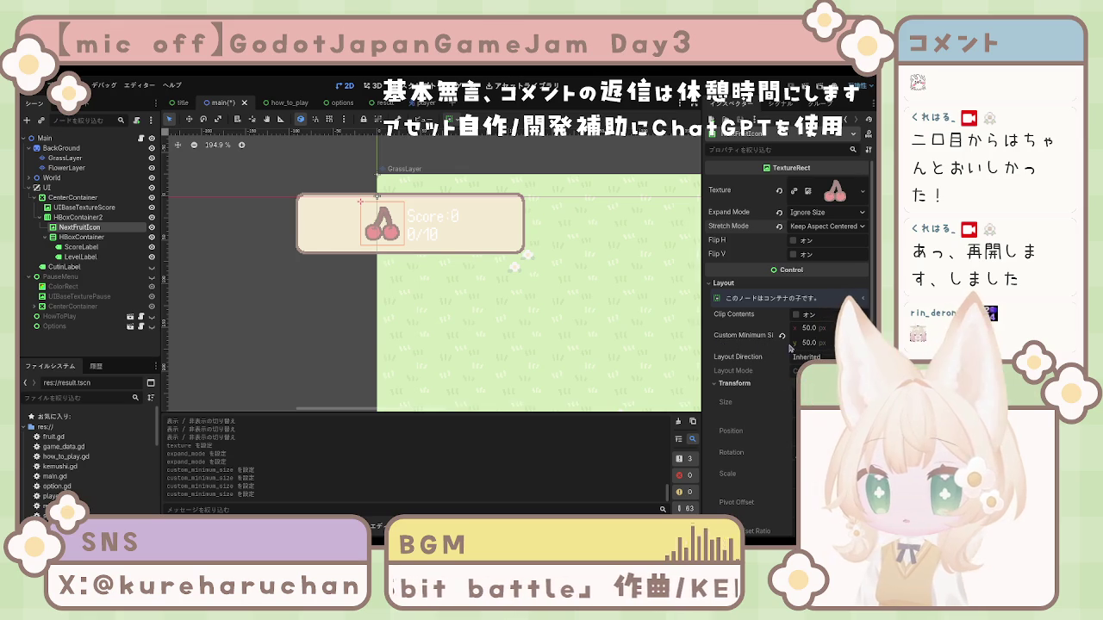
Select ScoreLabel and LevelLabel together
scroll(797, 328, "down", 3)
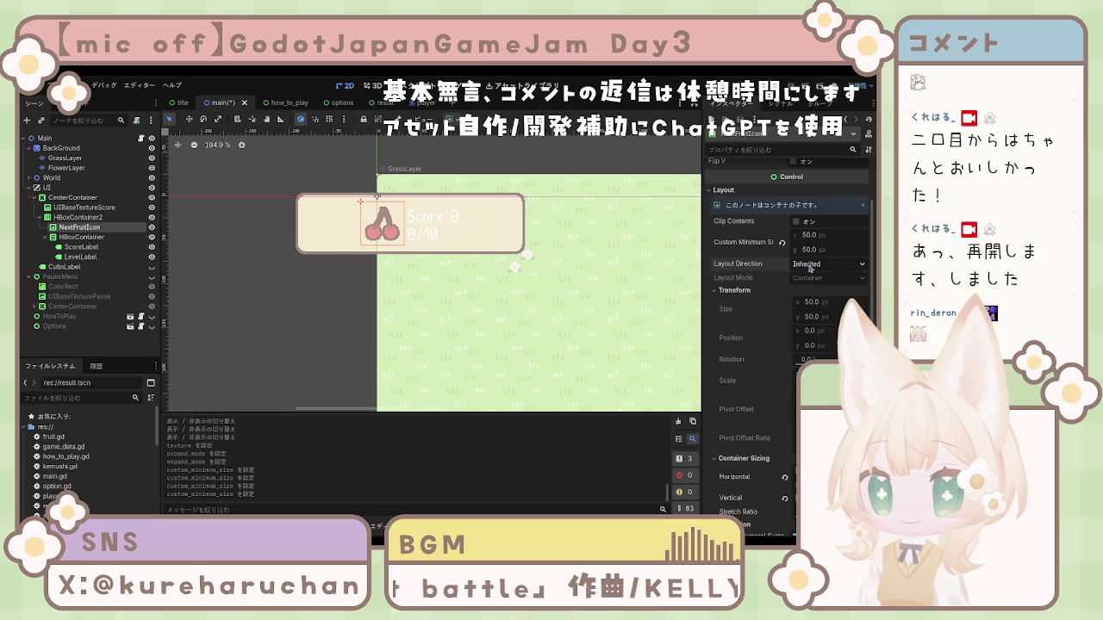
scroll(778, 349, "down", 3)
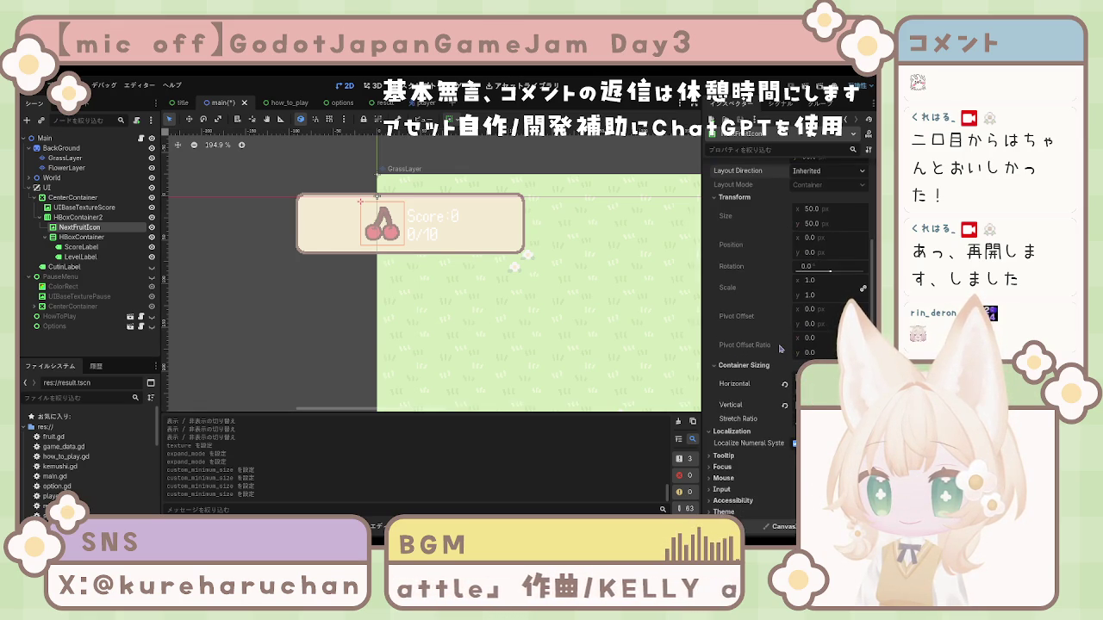
scroll(779, 359, "down", 6)
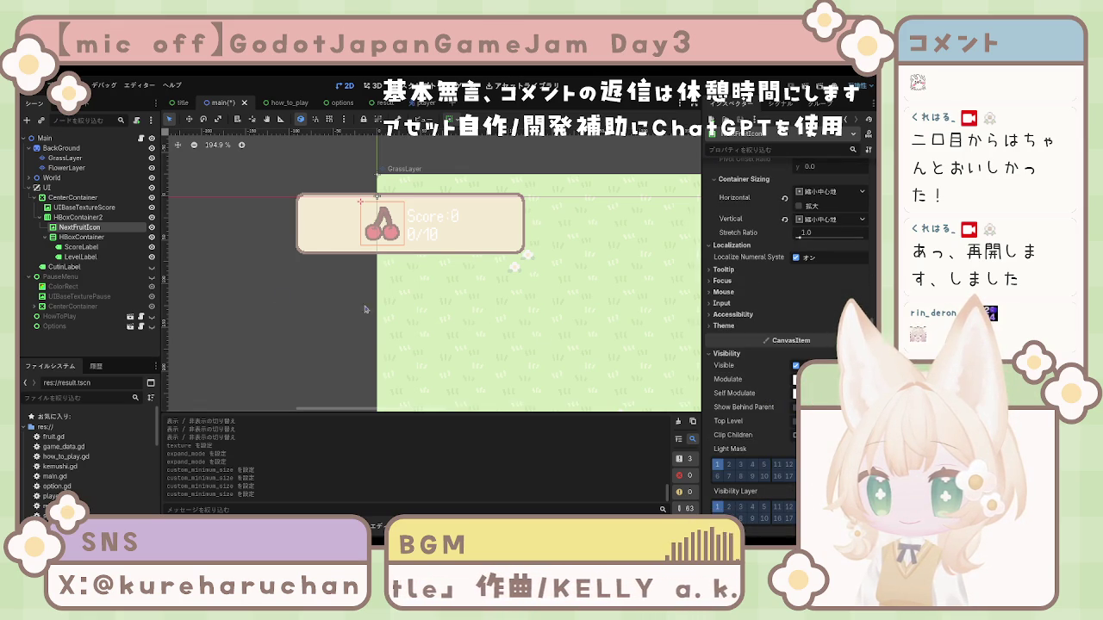
left_click(81, 247)
left_click(80, 257, "shift")
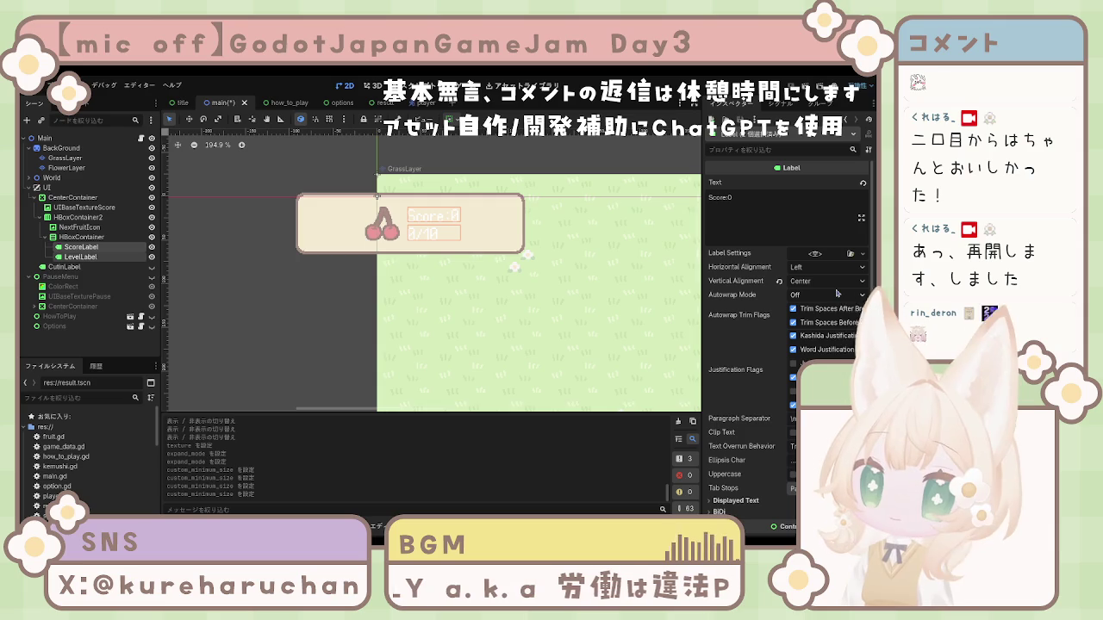
Inspect the HUD CenterContainer, the 0/10 label, and the UIBaseTextureScore background
left_click(68, 199)
left_click(405, 239)
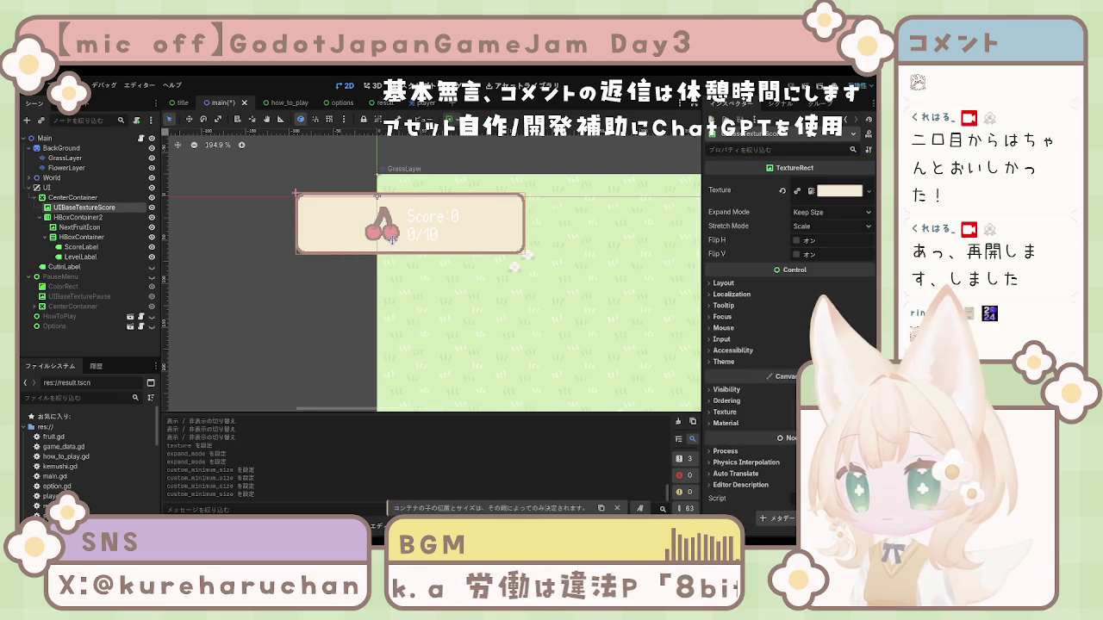
left_click(349, 255)
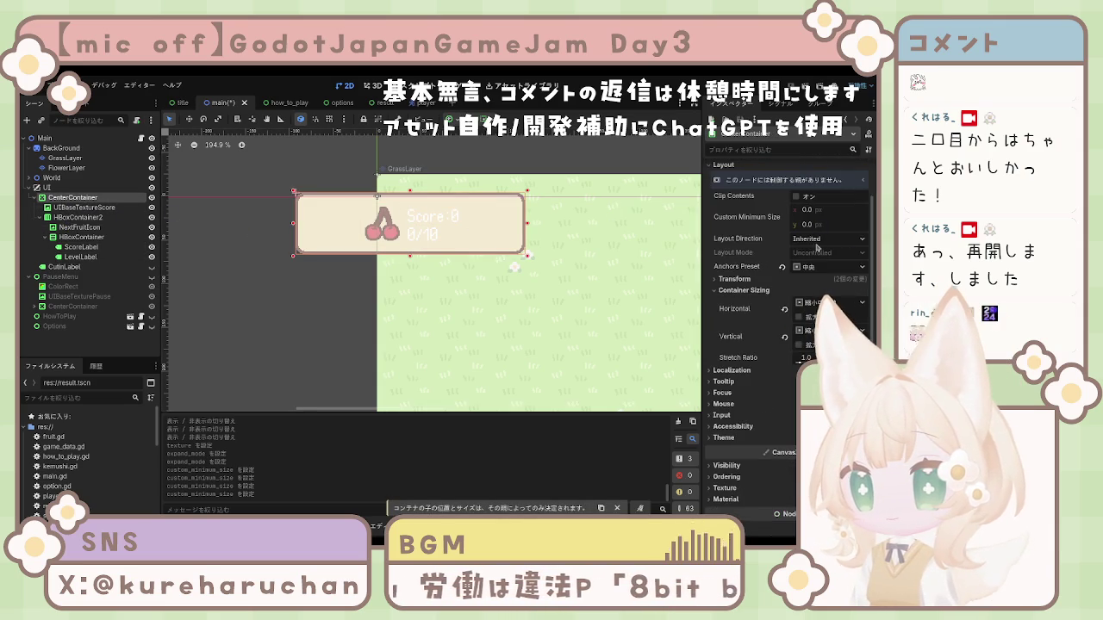
left_click(302, 259)
left_click(309, 258)
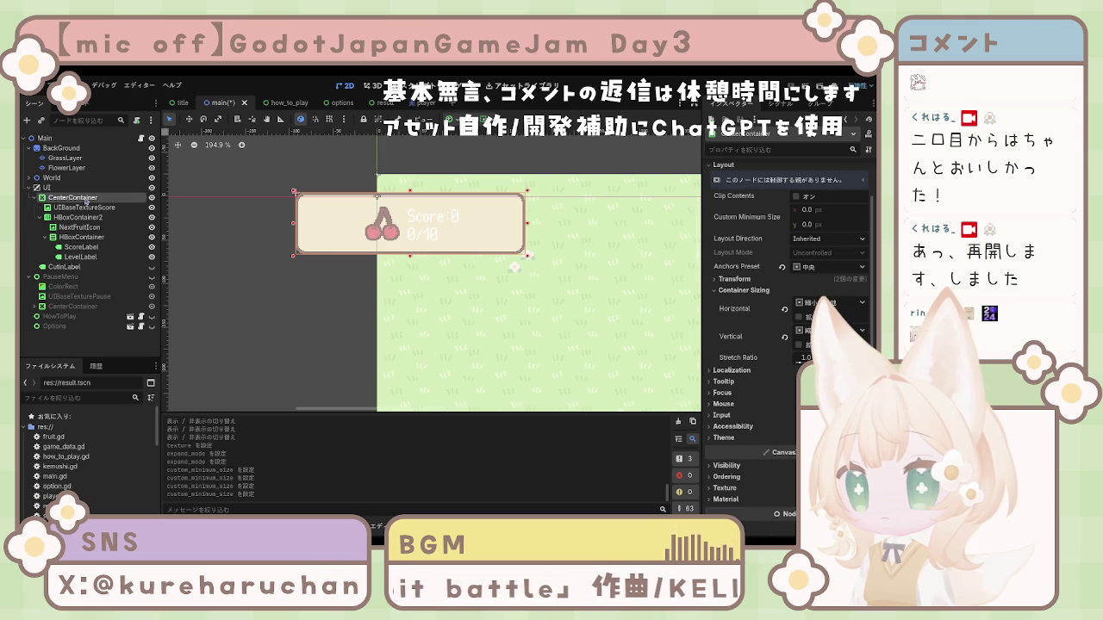
left_click(35, 198)
left_click(35, 198)
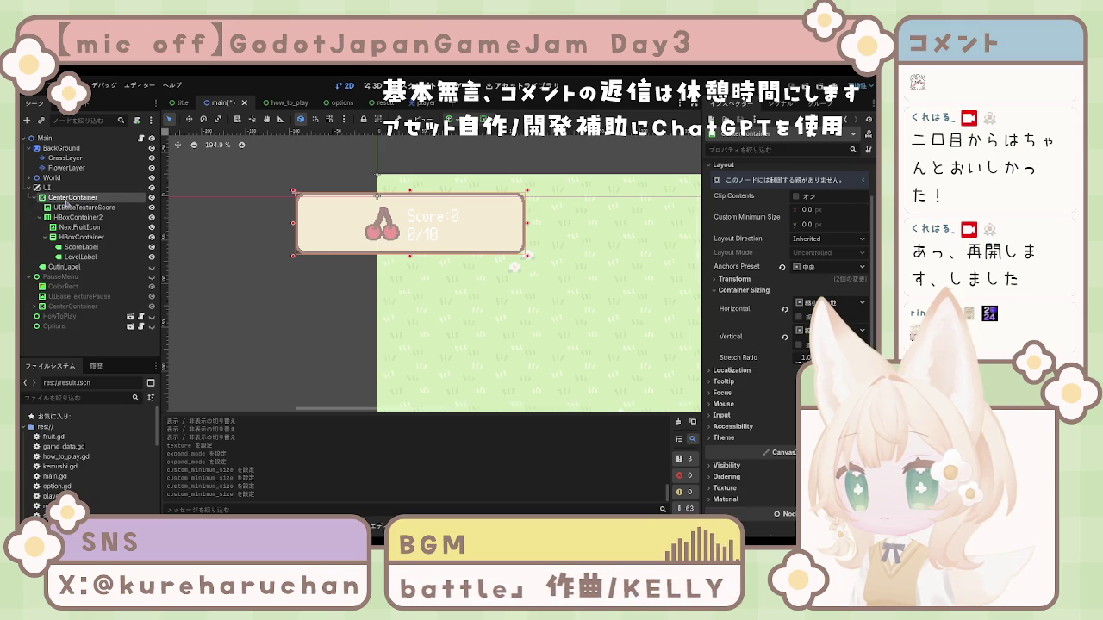
scroll(327, 243, "down", 1)
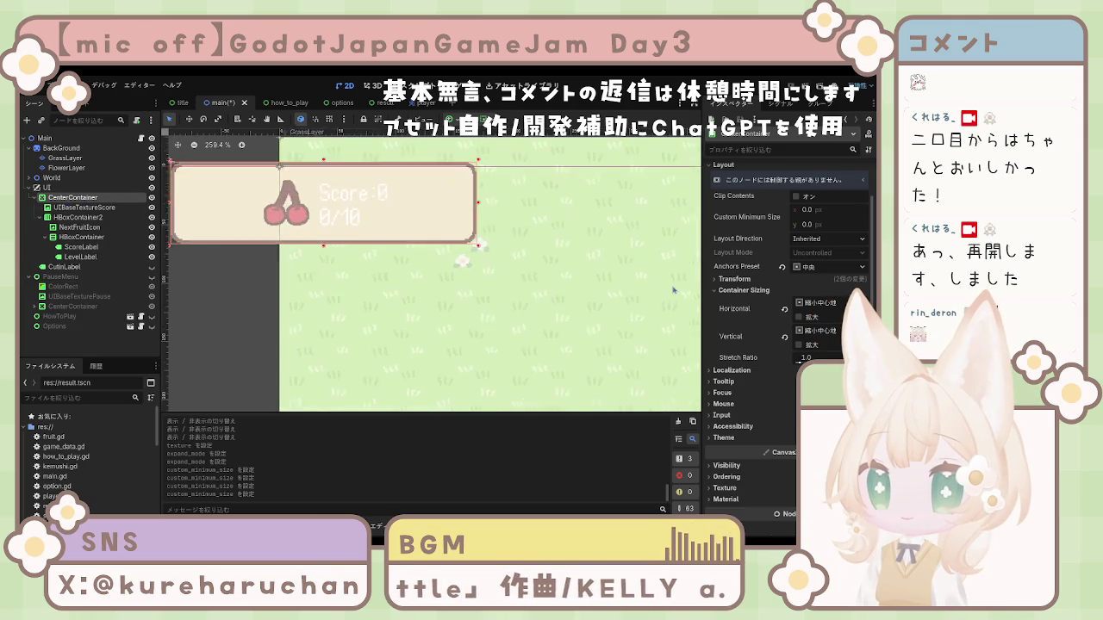
scroll(758, 292, "up", 2)
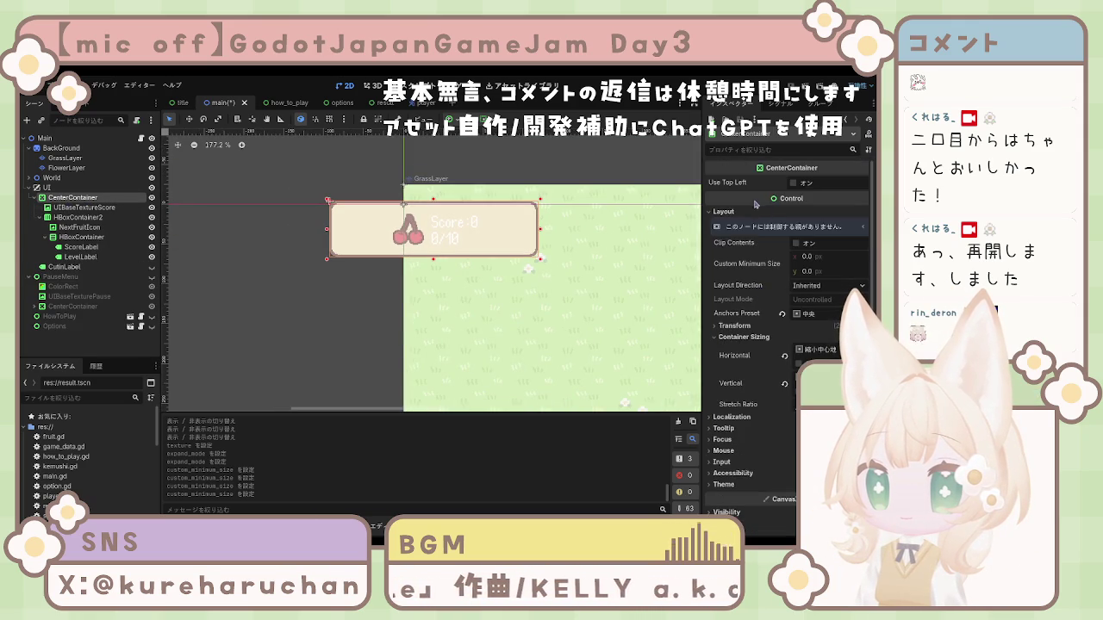
Toggle the CenterContainer's top-left placement on and off, leaving it off
left_click(794, 183)
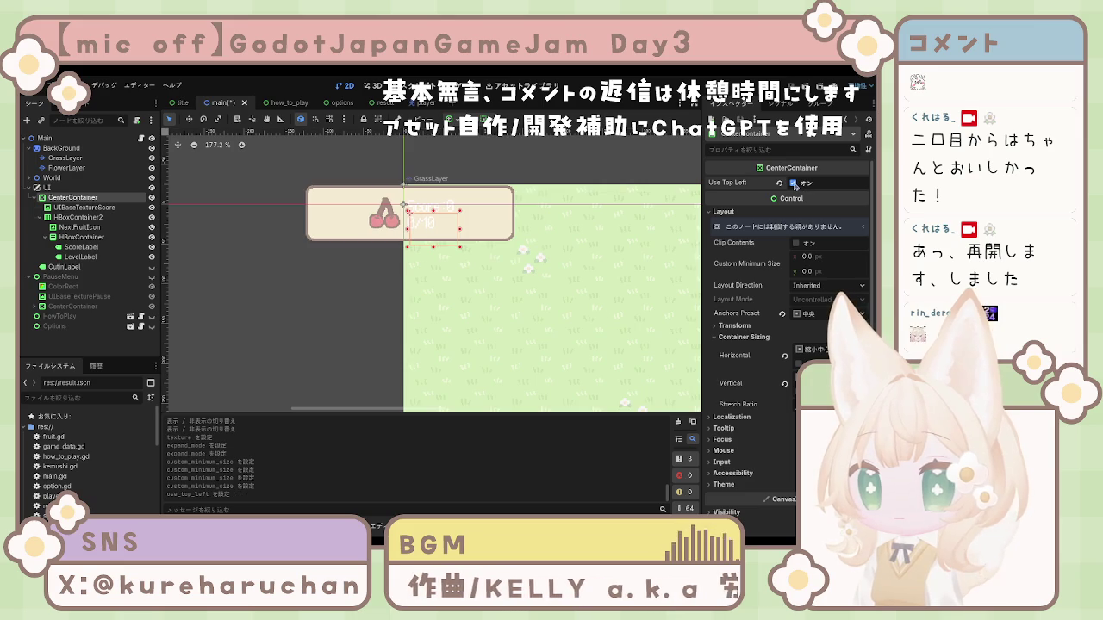
left_click(793, 183)
left_click(793, 183)
left_click(794, 182)
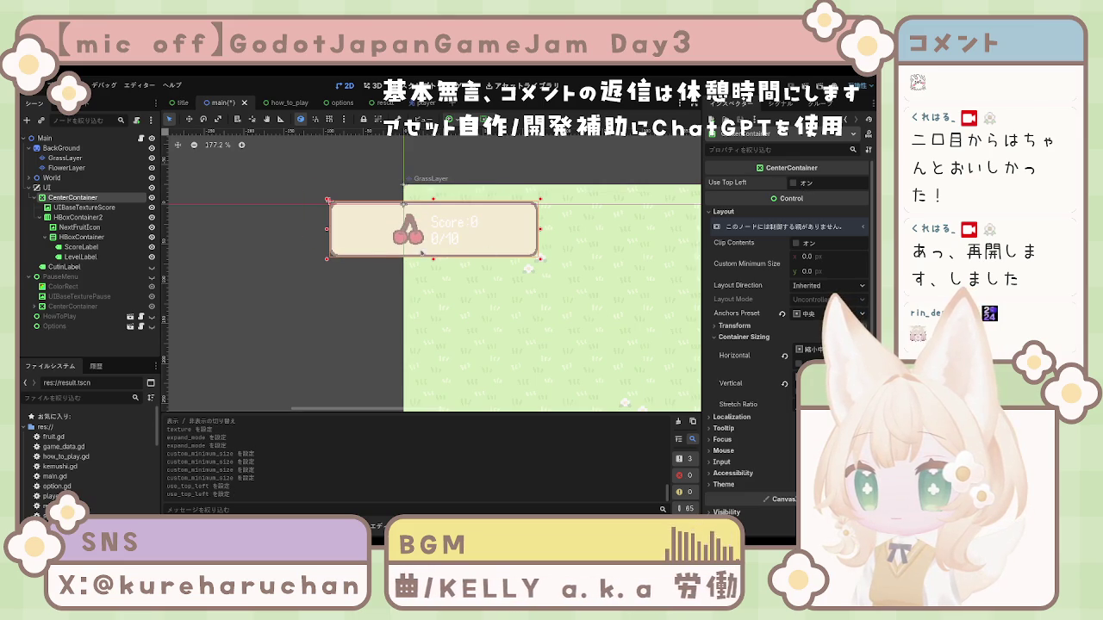
left_click(366, 252)
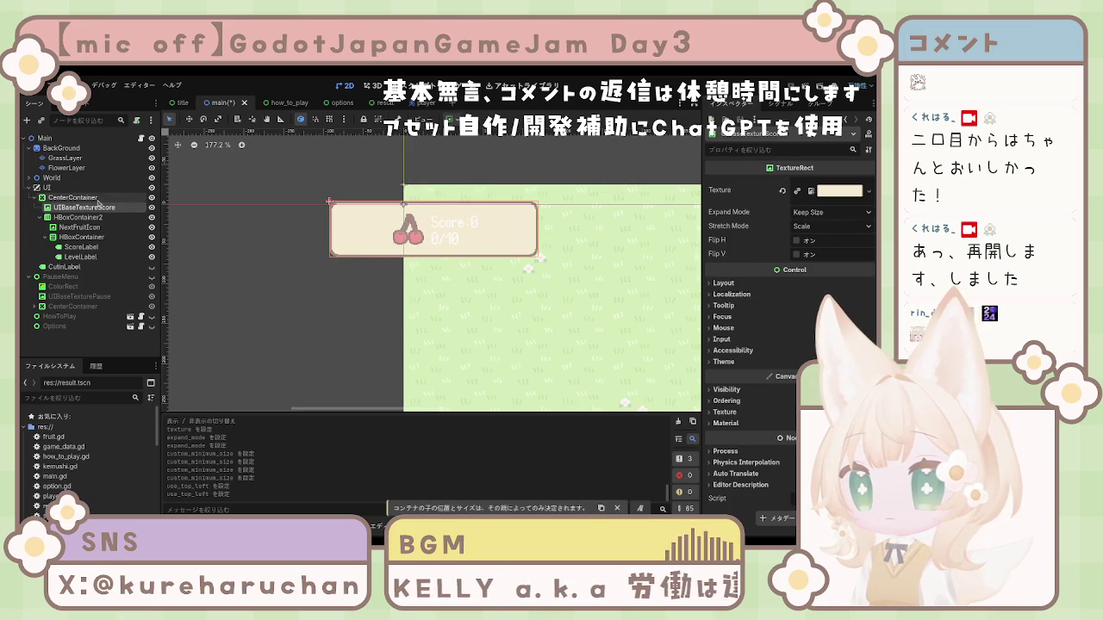
left_click(82, 197)
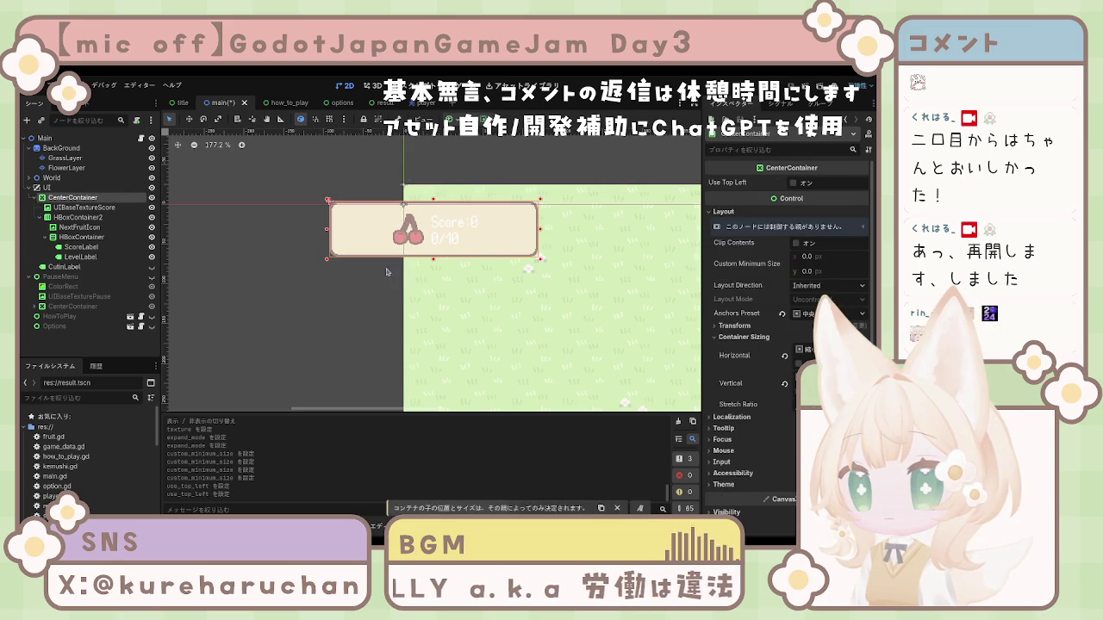
left_click(82, 197)
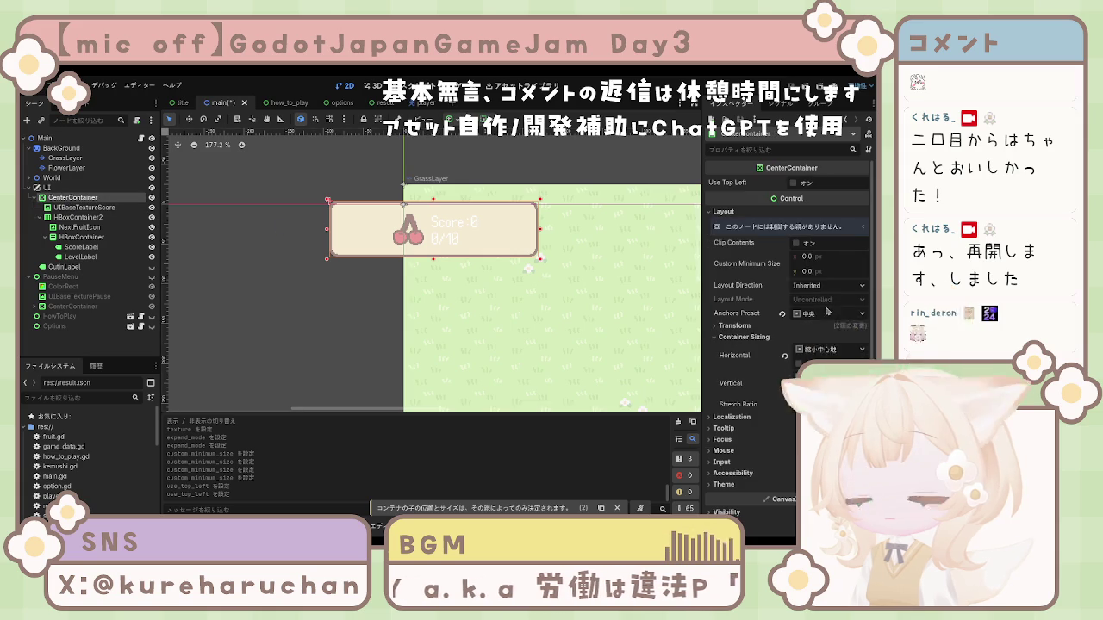
Reset the CenterContainer's minimum size to zero and apply the Full Rect anchor preset
left_click(807, 257)
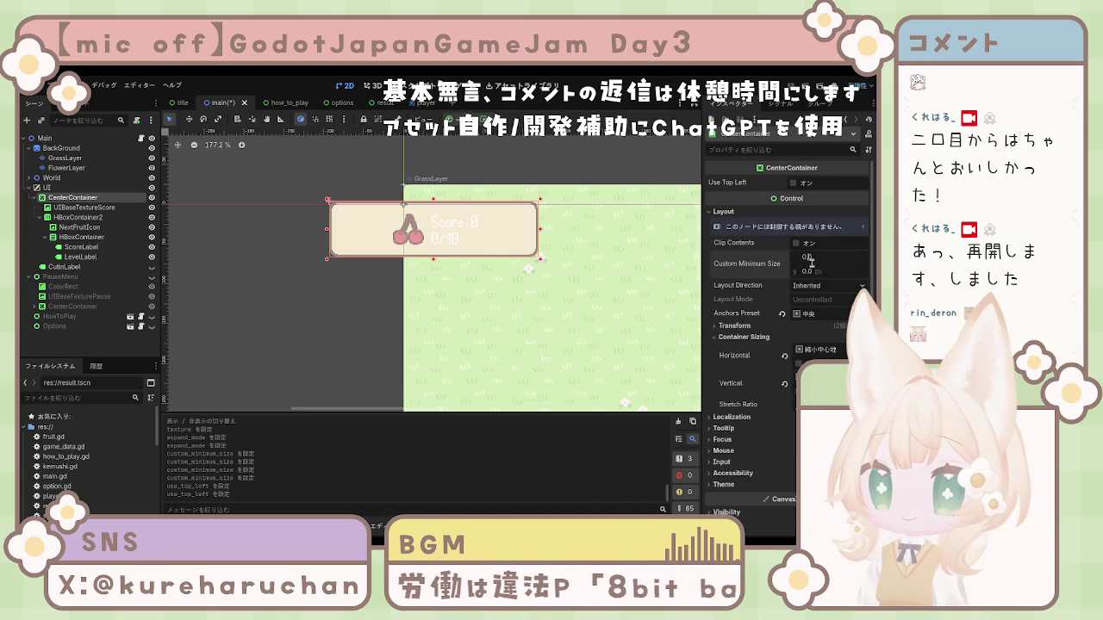
type("256")
key("Return")
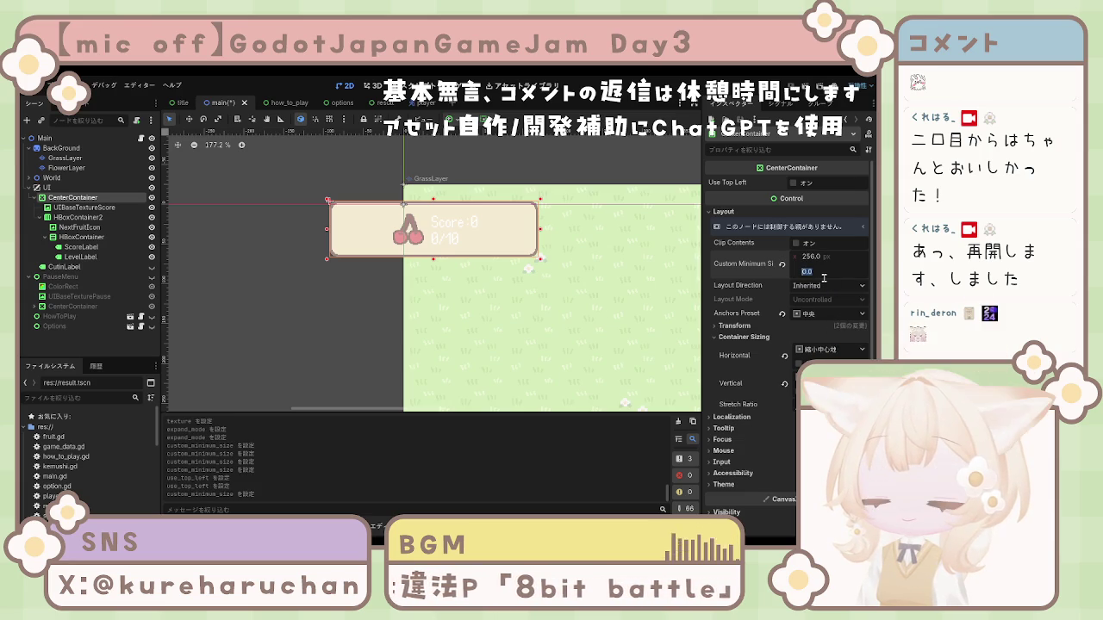
type("64")
key("Return")
left_click(783, 264)
scroll(796, 282, "down", 3)
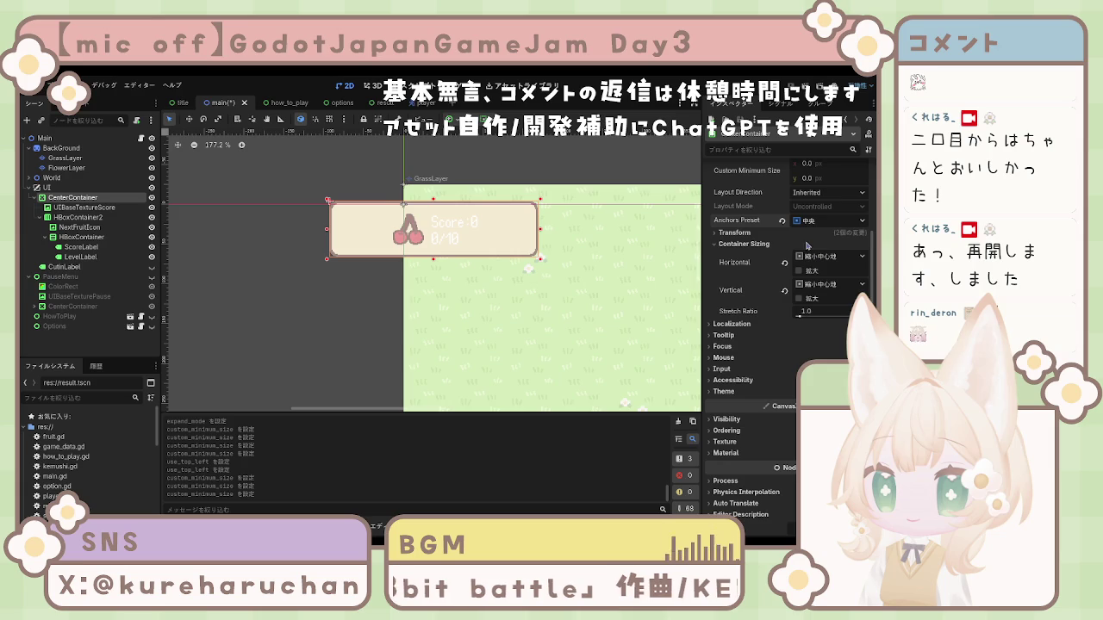
left_click(801, 256)
key("shift+f")
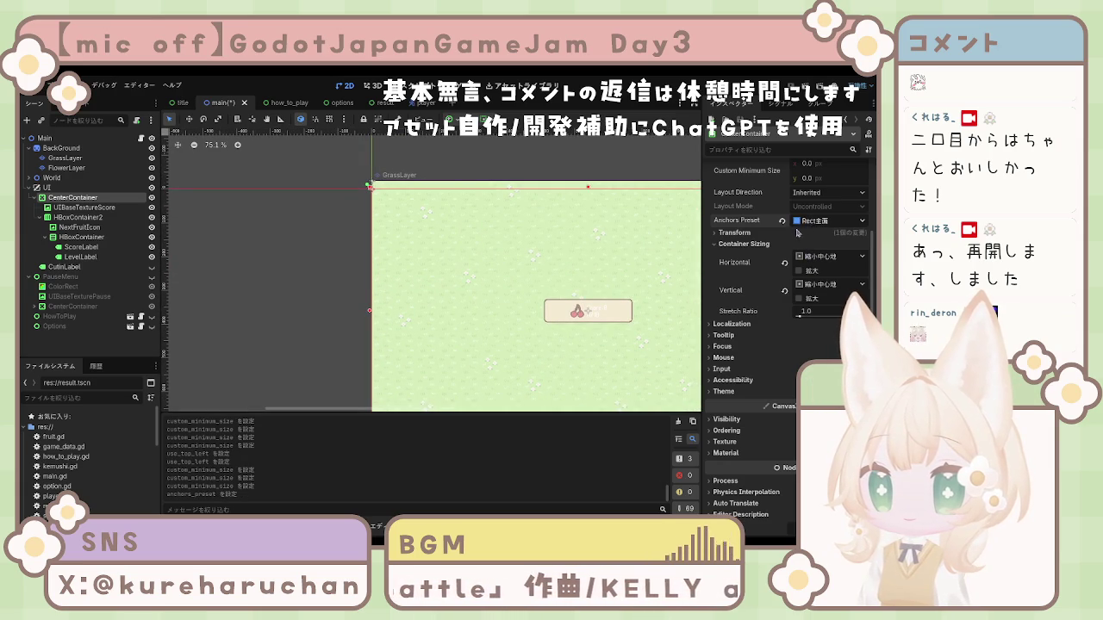
Switch the score CenterContainer's anchors to Top Left, then Custom, spreading them to its corners
left_click(782, 221)
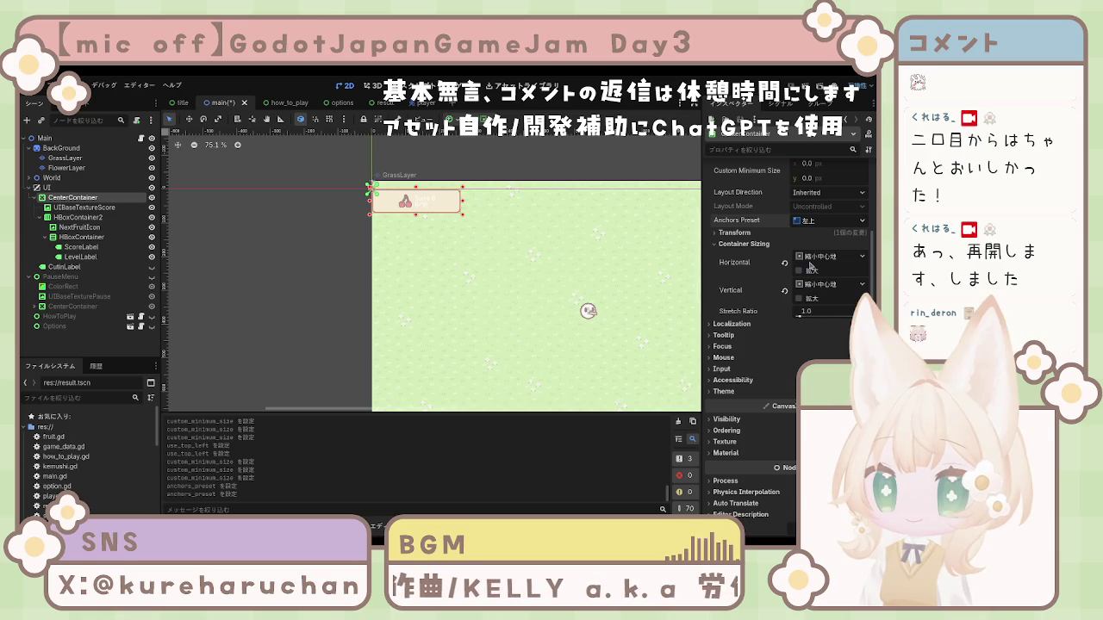
left_click(814, 221)
left_click(810, 238)
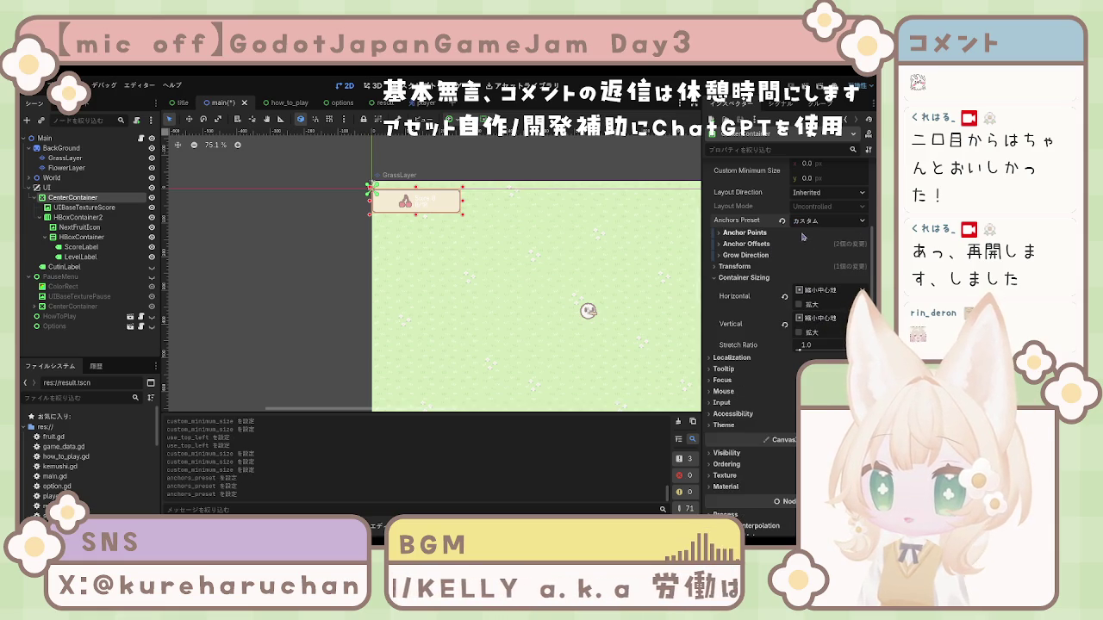
left_click(450, 211)
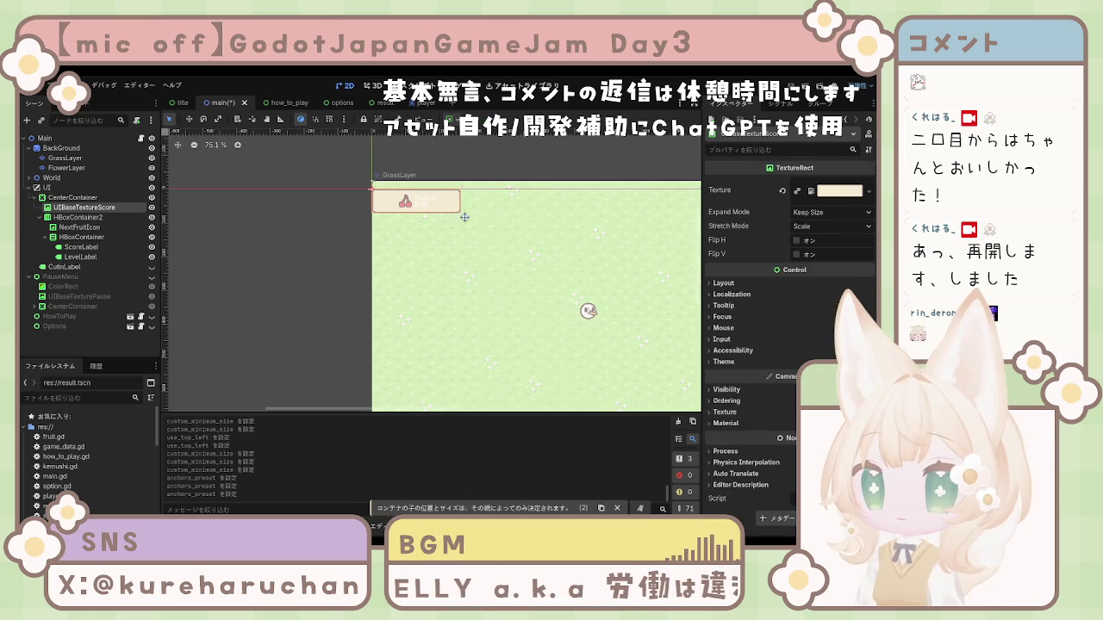
left_click(73, 198)
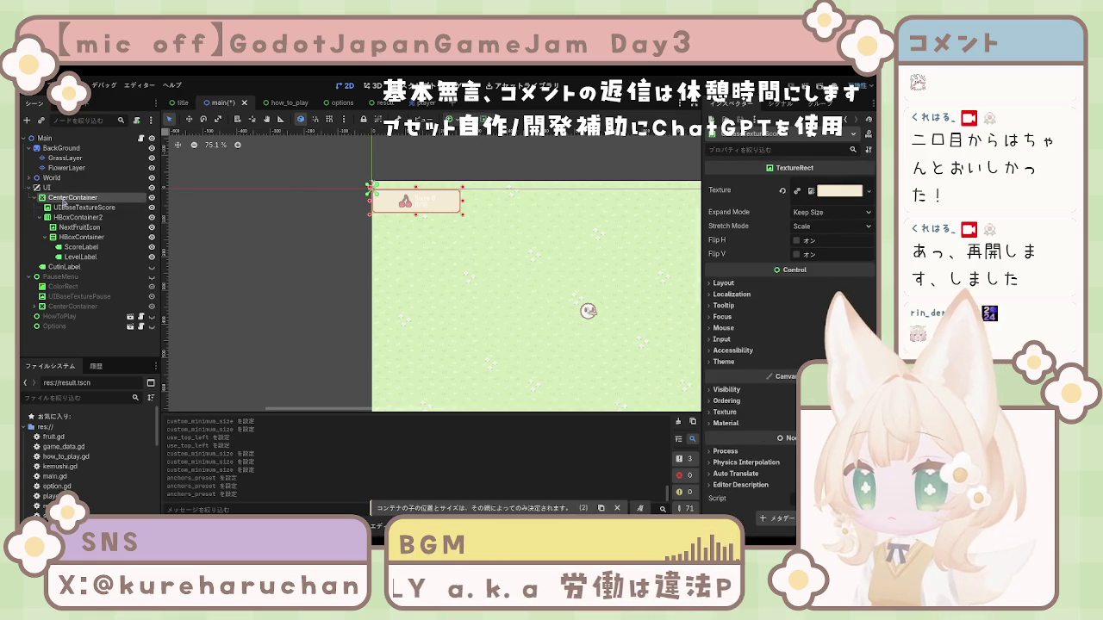
left_click_drag(379, 198, 464, 219)
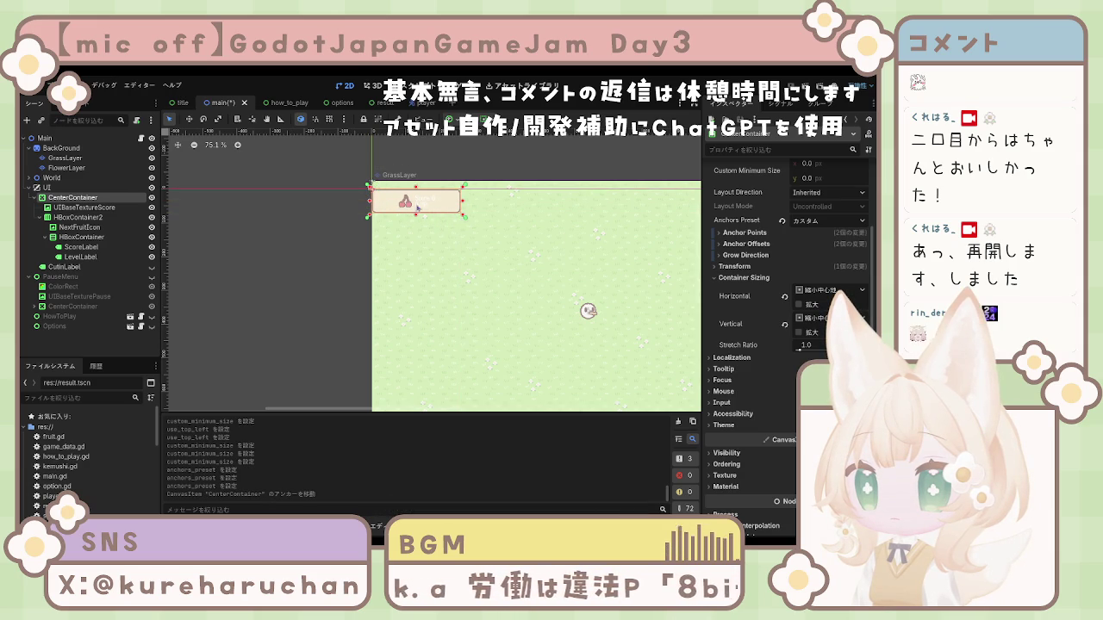
Review anchor points, offsets and grow direction, then reset the container's size
left_click(750, 234)
left_click(749, 234)
left_click(746, 243)
left_click(747, 244)
left_click(750, 256)
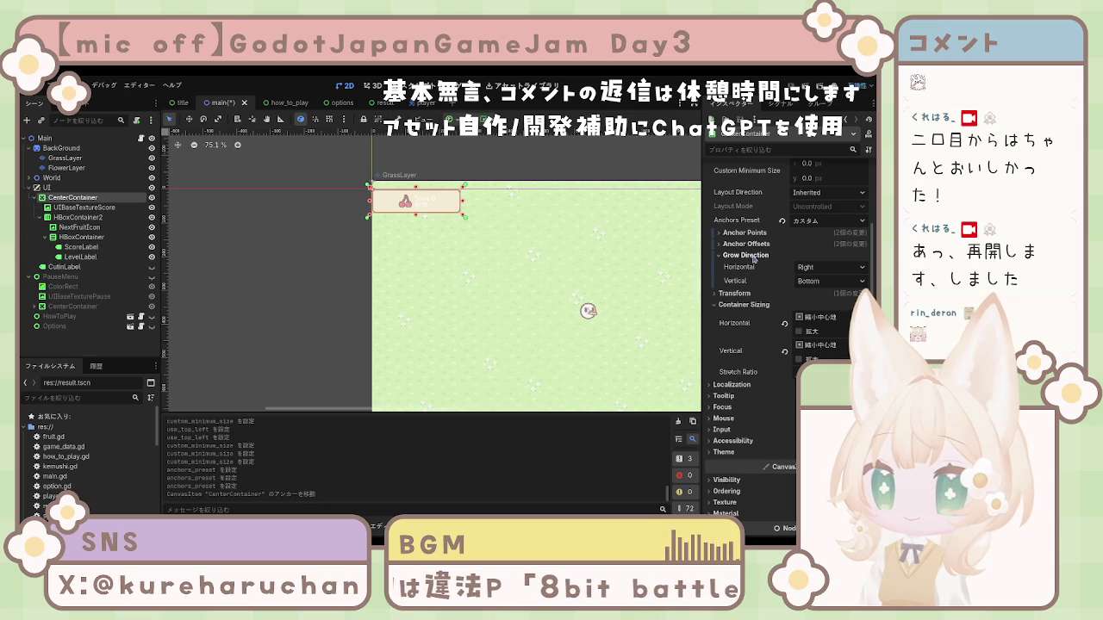
left_click(750, 256)
left_click(737, 266)
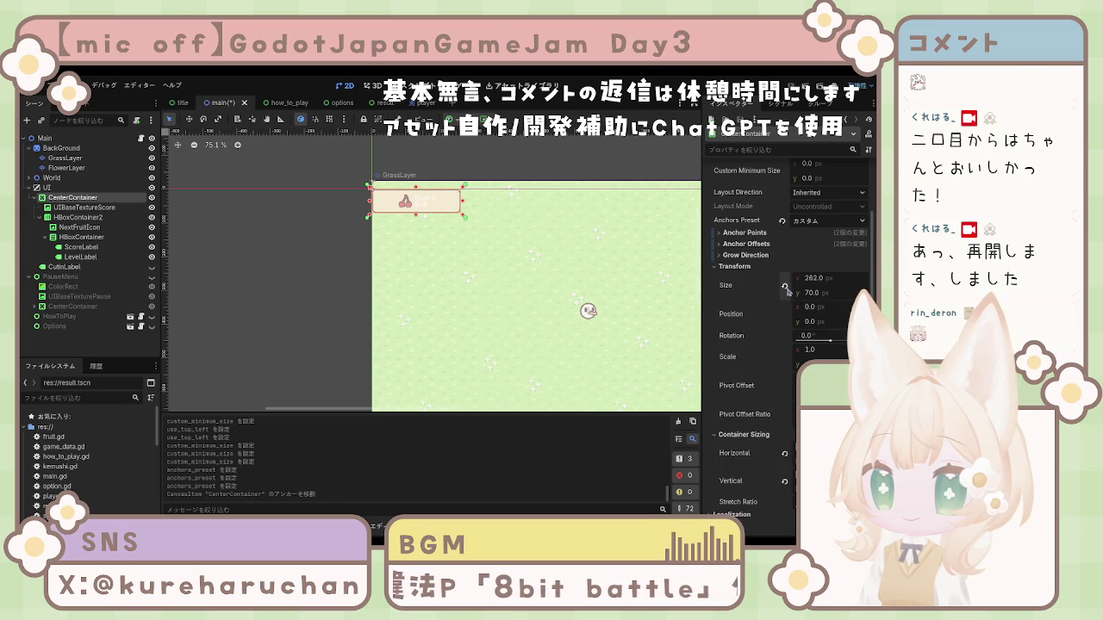
left_click(785, 287)
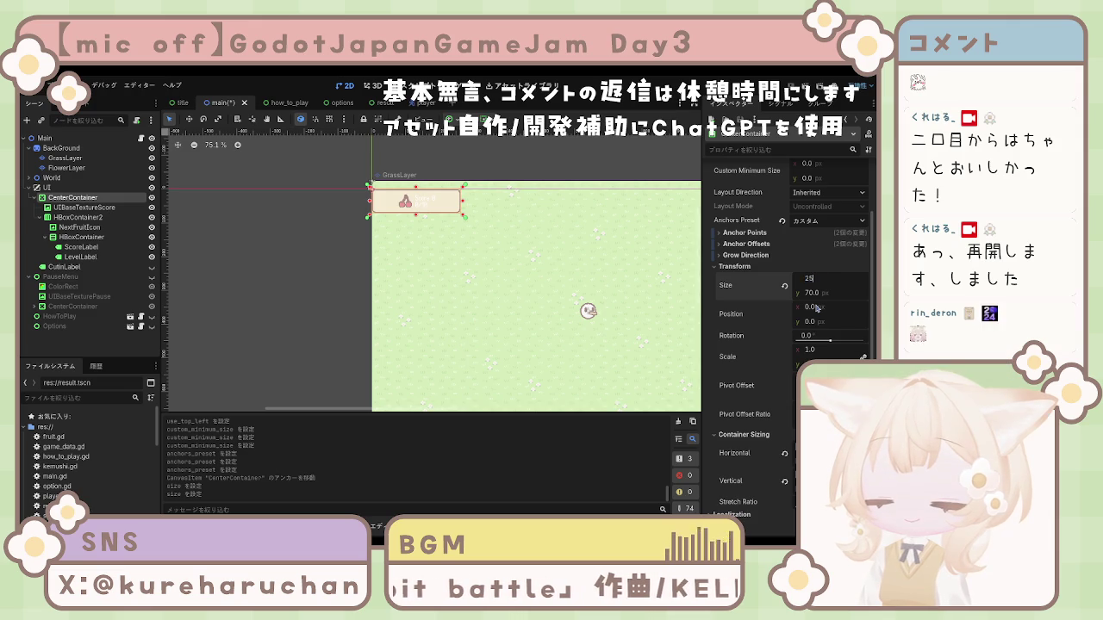
Set the container's width to 262 and its position to (20, 20)
key("BackSpace")
type("62")
key("Return")
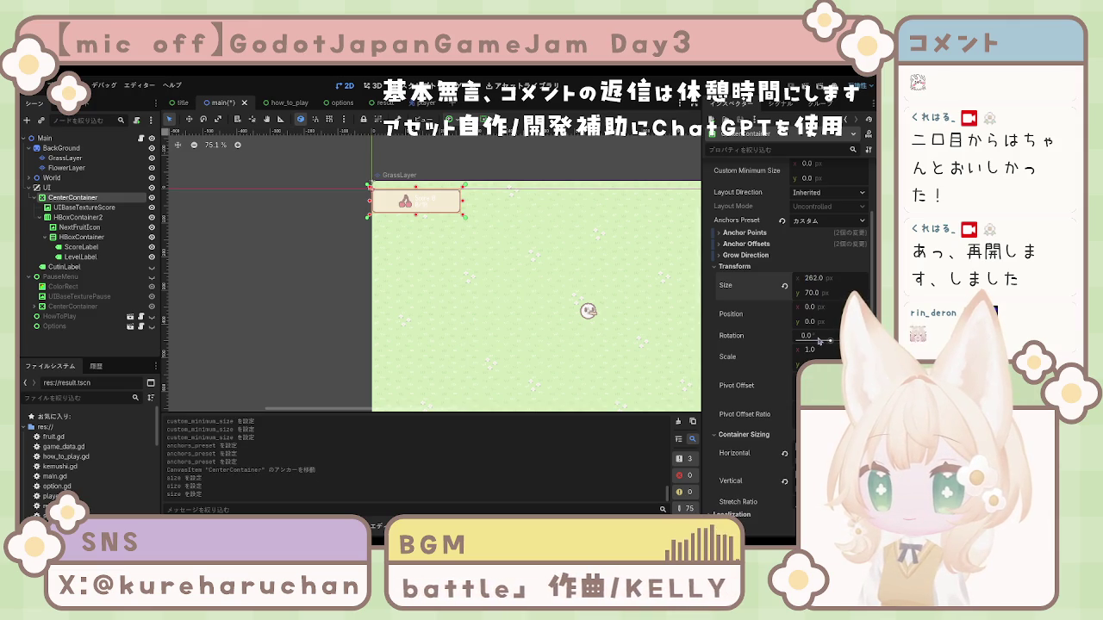
left_click_drag(813, 324, 810, 324)
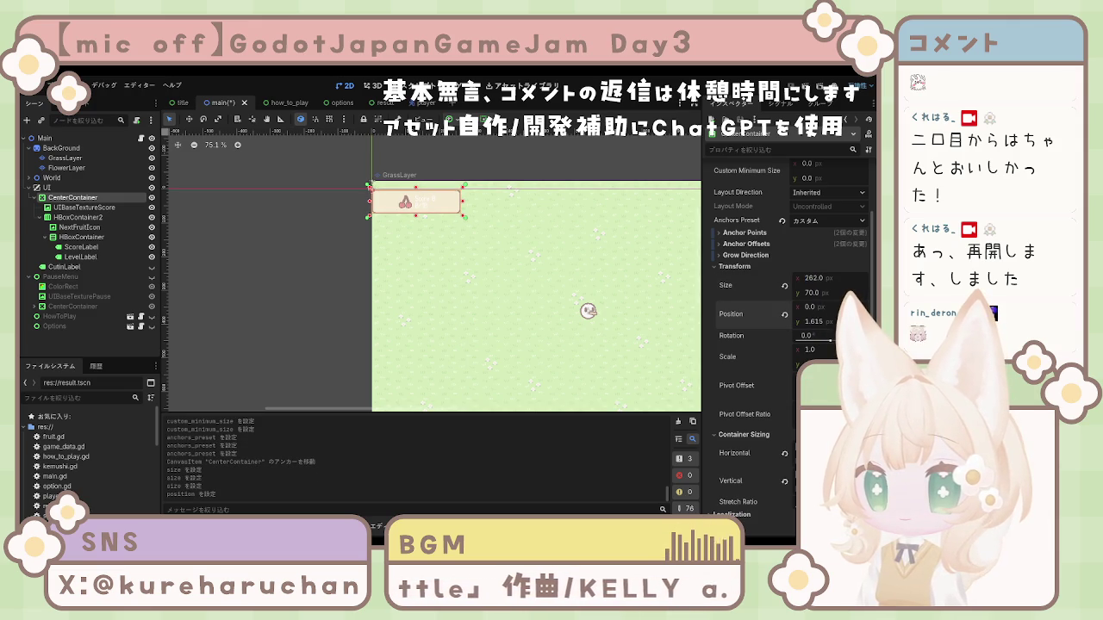
type("20")
key("Return")
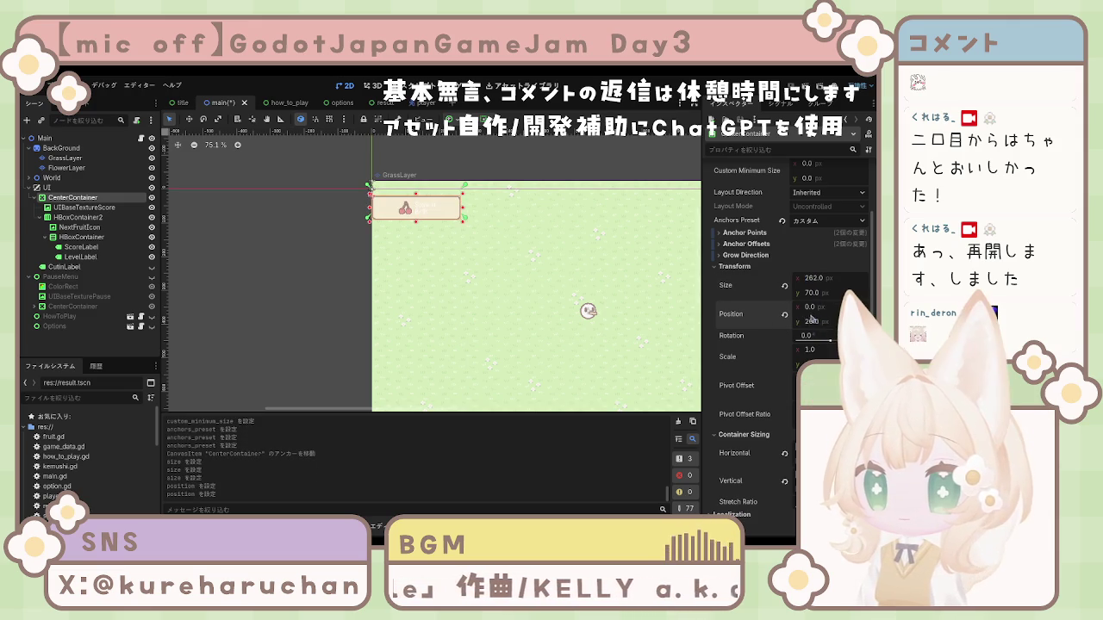
left_click(818, 308)
type("20")
key("Return")
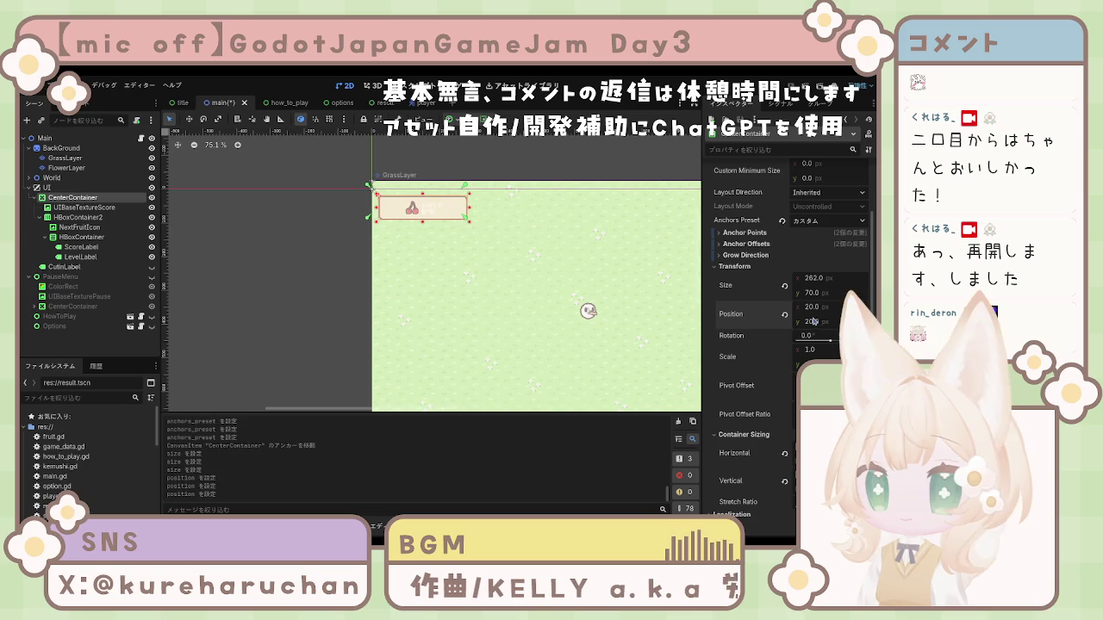
left_click(270, 292)
scroll(272, 285, "down", 1)
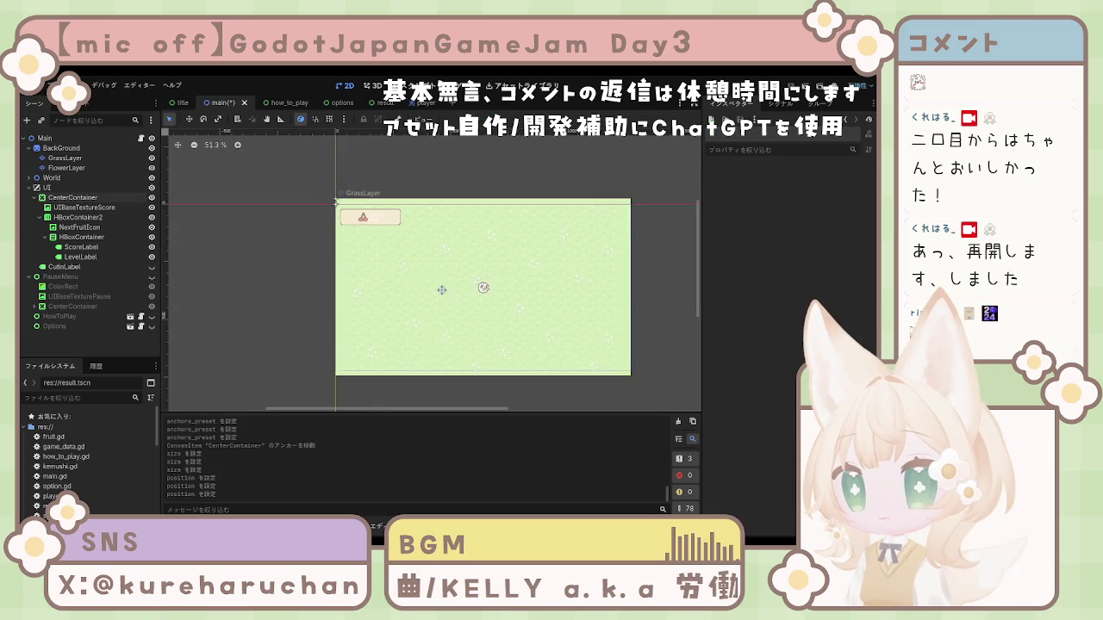
Select HBoxContainer2 and expand its Theme Overrides Constants section
scroll(323, 259, "up", 4)
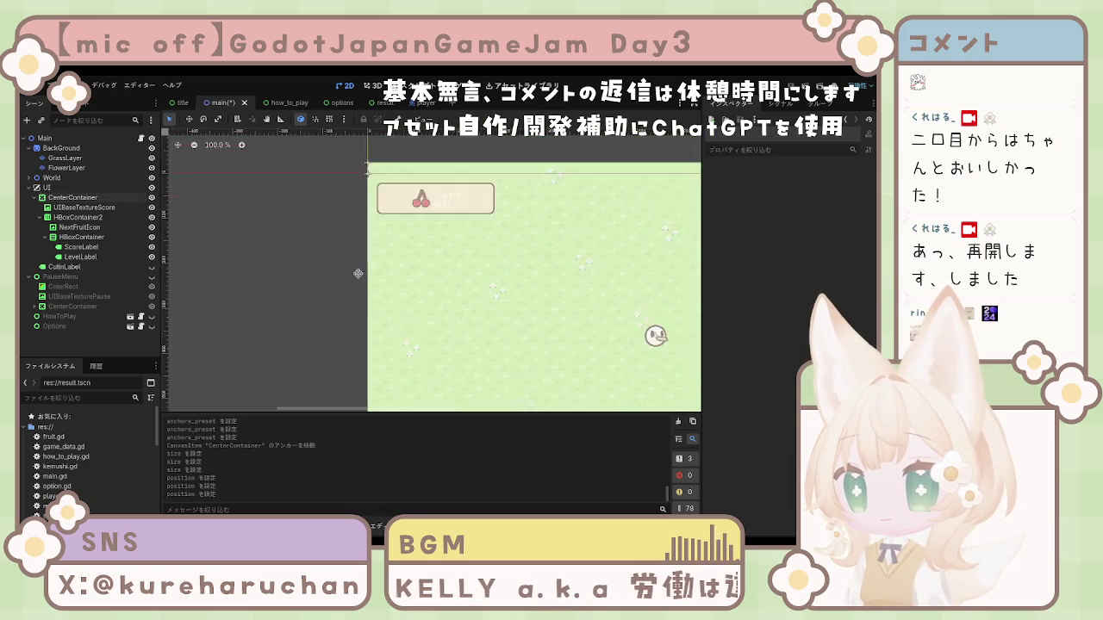
left_click(387, 252)
left_click(79, 227)
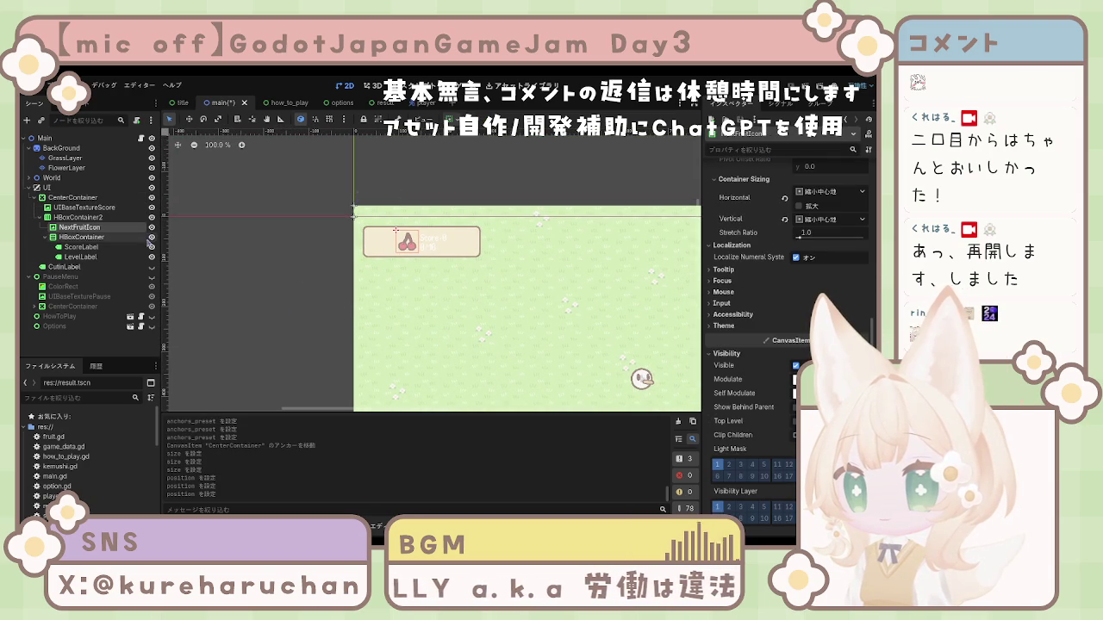
left_click(78, 217)
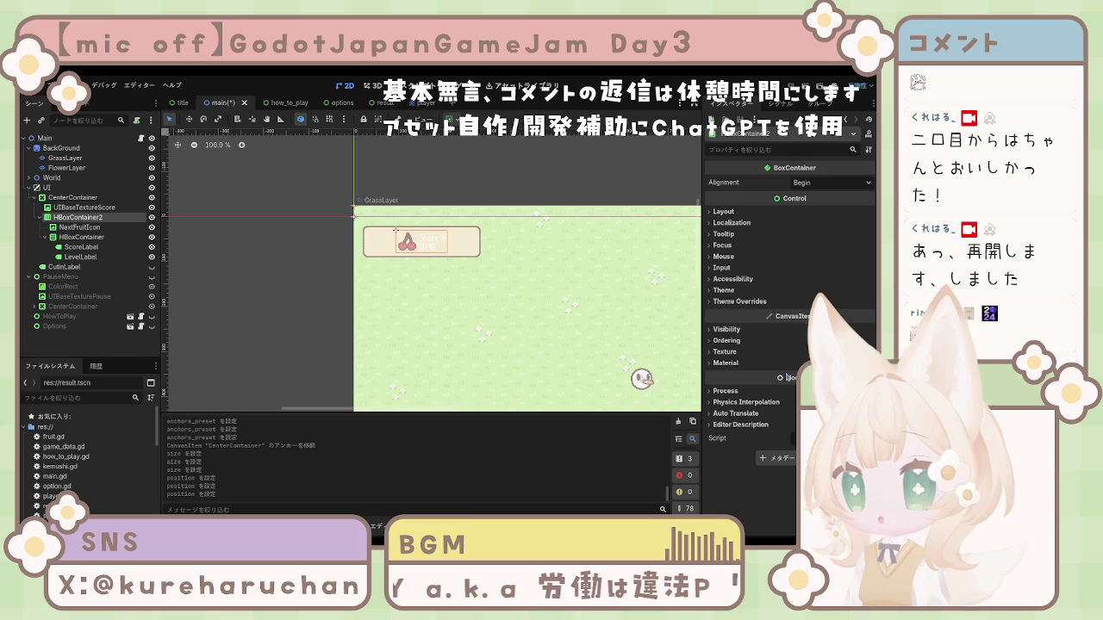
left_click(728, 302)
left_click(733, 312)
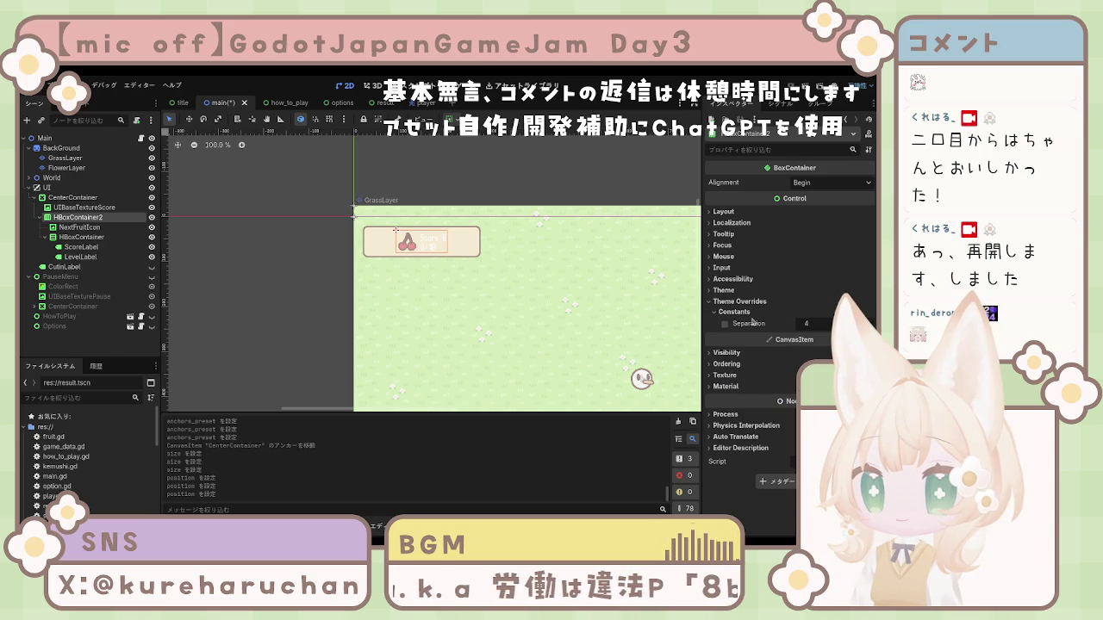
Enable the Separation override and set it to 40, after first trying 20
left_click(724, 324)
left_click(810, 324)
type("20")
key("Return")
left_click(808, 324)
type("40")
key("Return")
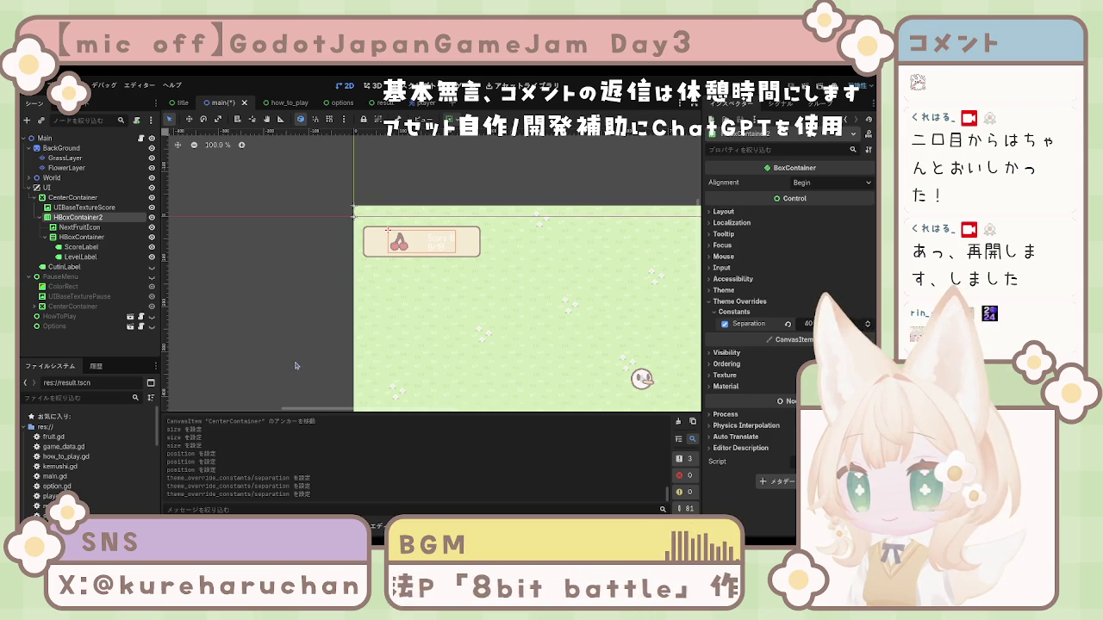
scroll(431, 348, "down", 3)
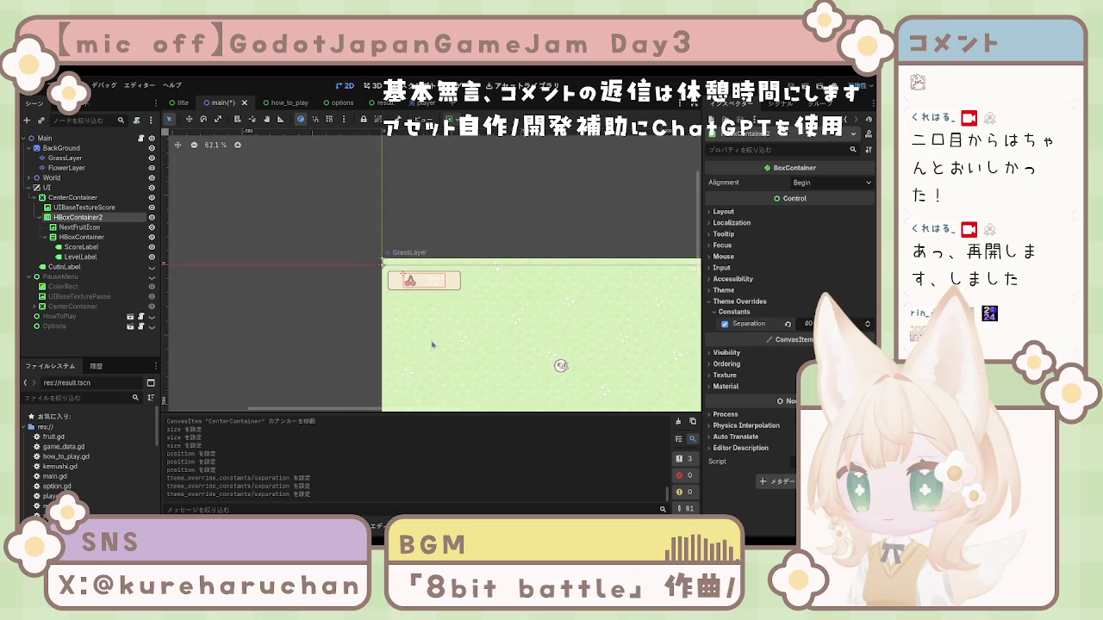
scroll(431, 348, "up", 5)
scroll(431, 348, "down", 5)
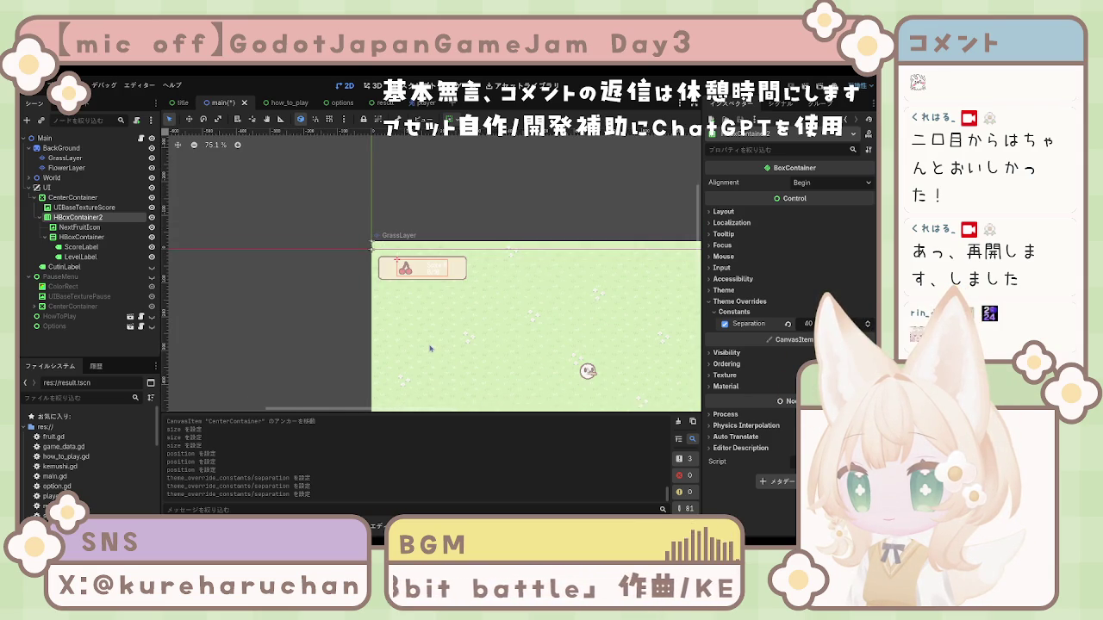
scroll(431, 348, "up", 4)
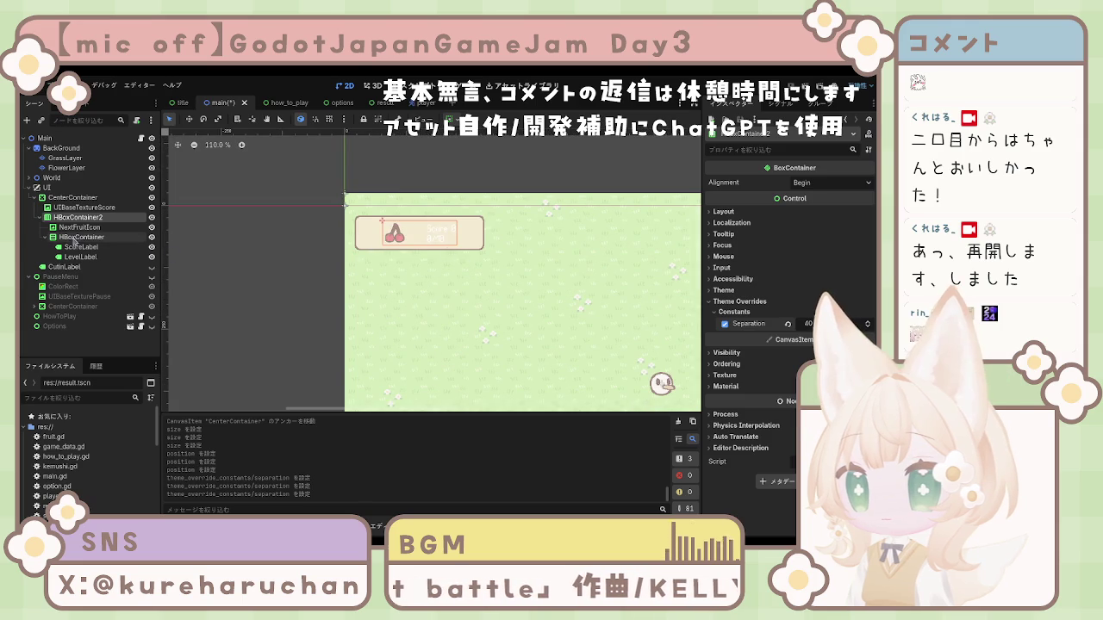
Move ScoreLabel and LevelLabel into HBoxContainer2, delete the empty HBoxContainer, and put LevelLabel first
left_click(79, 247)
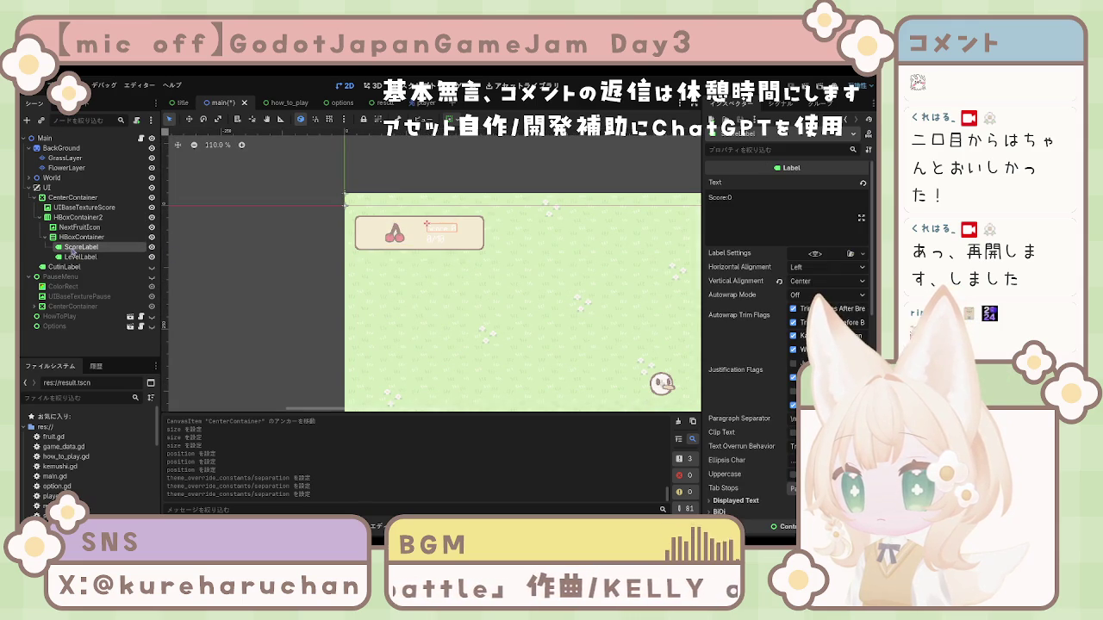
left_click(75, 237)
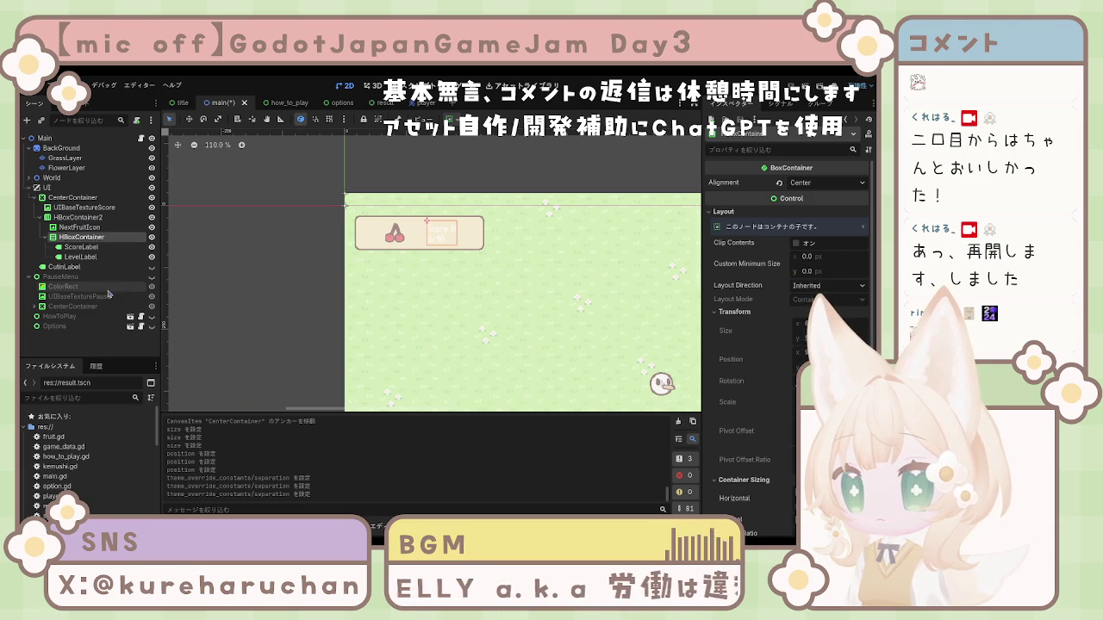
mouse_move(84, 249)
left_mouse_down()
mouse_move(86, 234)
mouse_move(90, 252)
left_mouse_up()
left_click(86, 257)
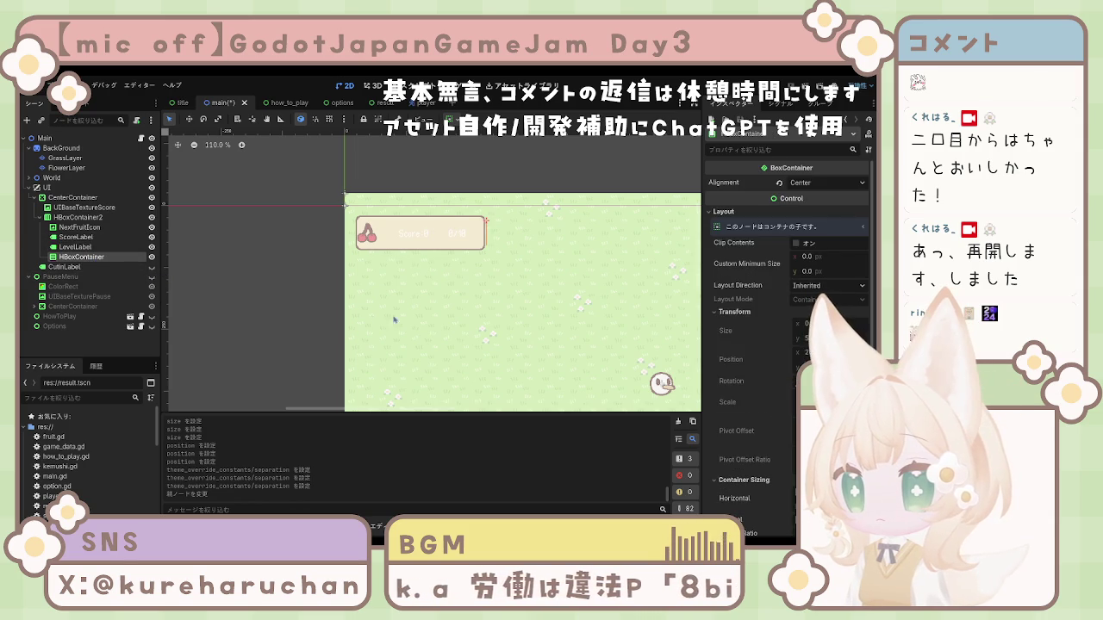
key("Delete")
left_click_drag(89, 250, 86, 233)
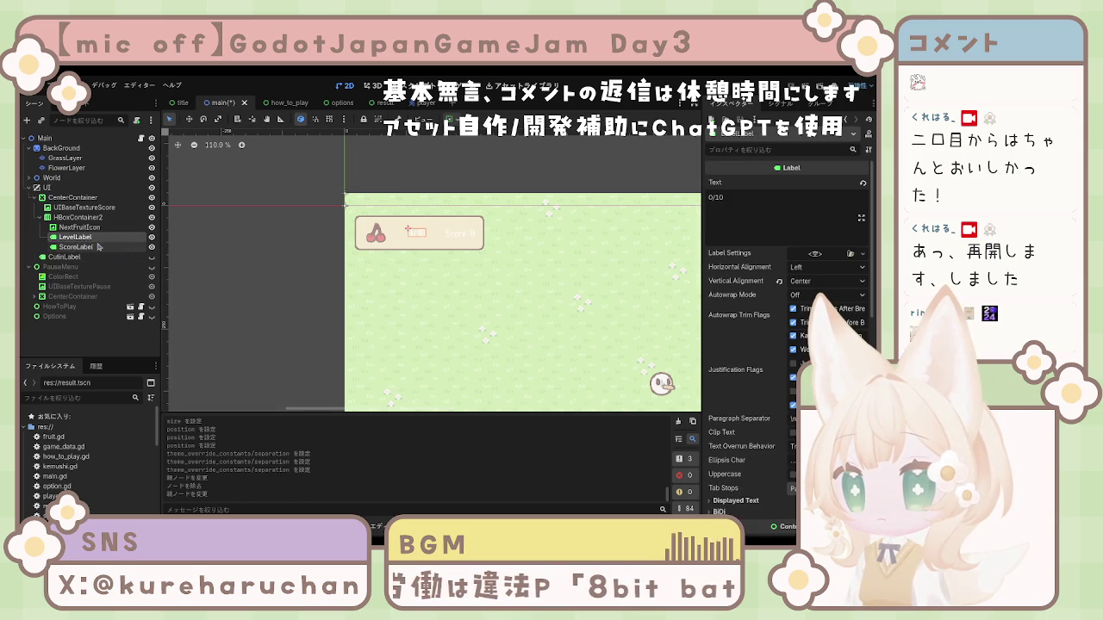
Set HBoxContainer2's separation override to 20
left_click(77, 217)
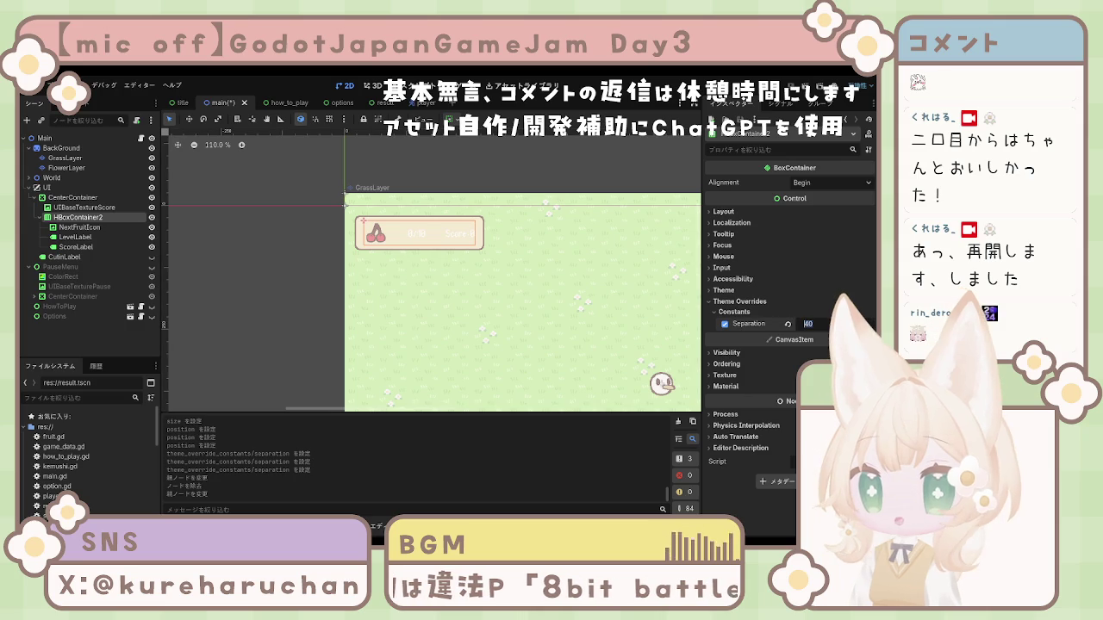
key("Return")
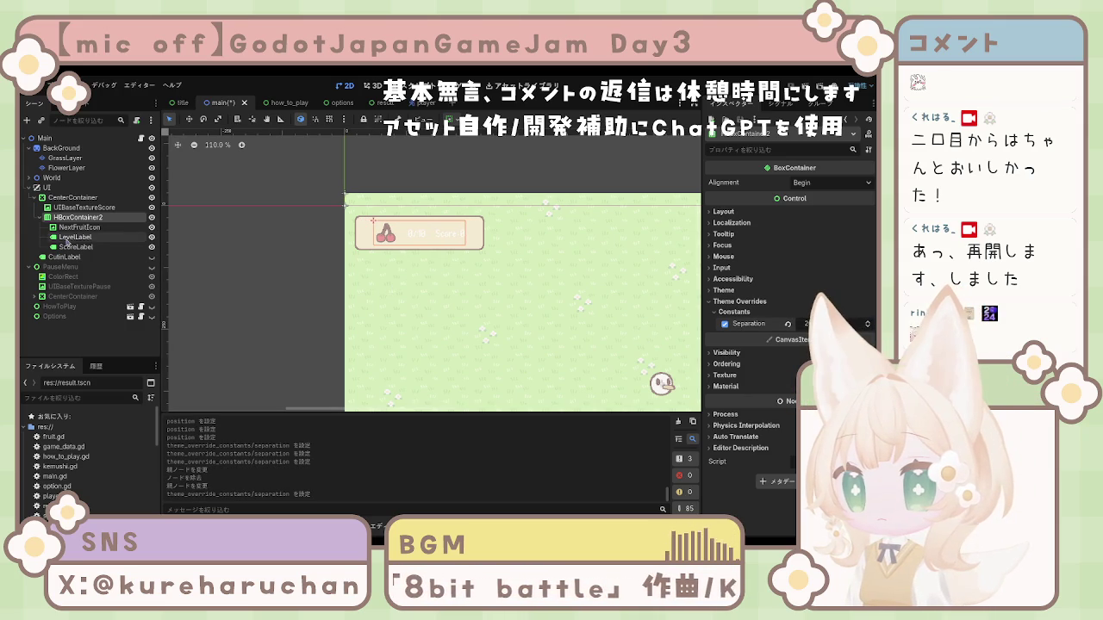
left_click(76, 237)
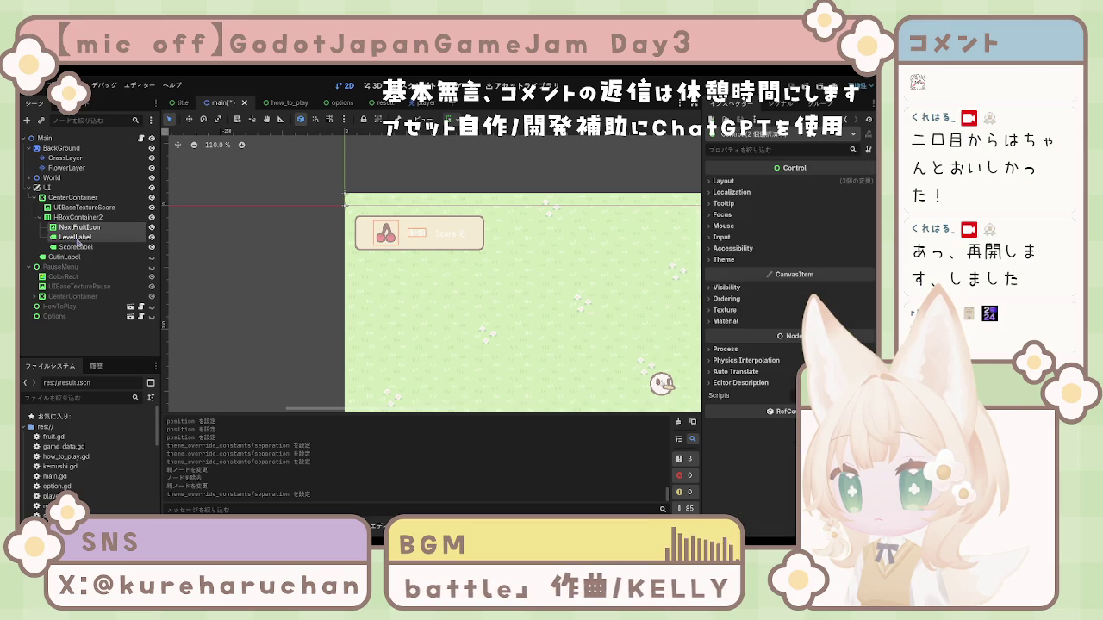
left_click(82, 217)
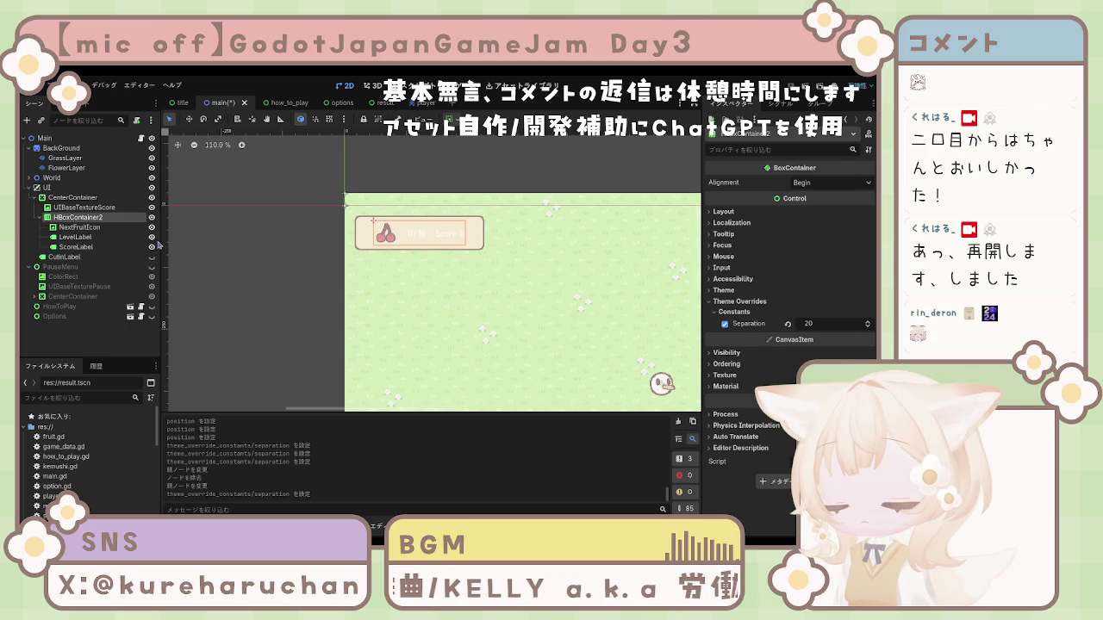
Rename HBoxContainer2 to ScoreContainer and reselect it
type("ScoreContainer")
key("Return")
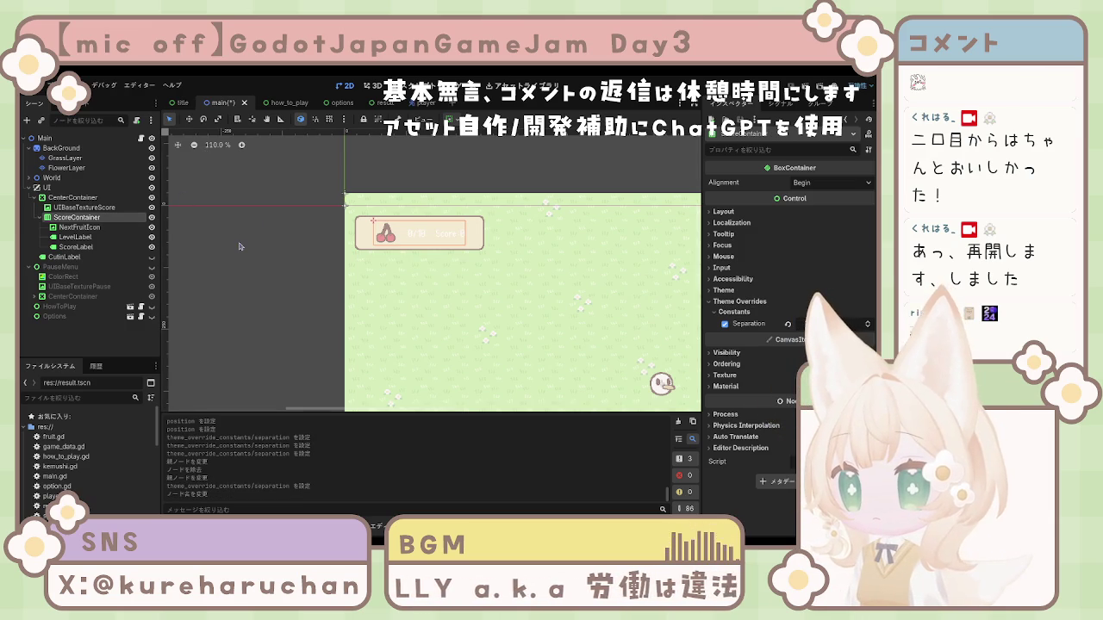
left_click(259, 223)
left_click(75, 219)
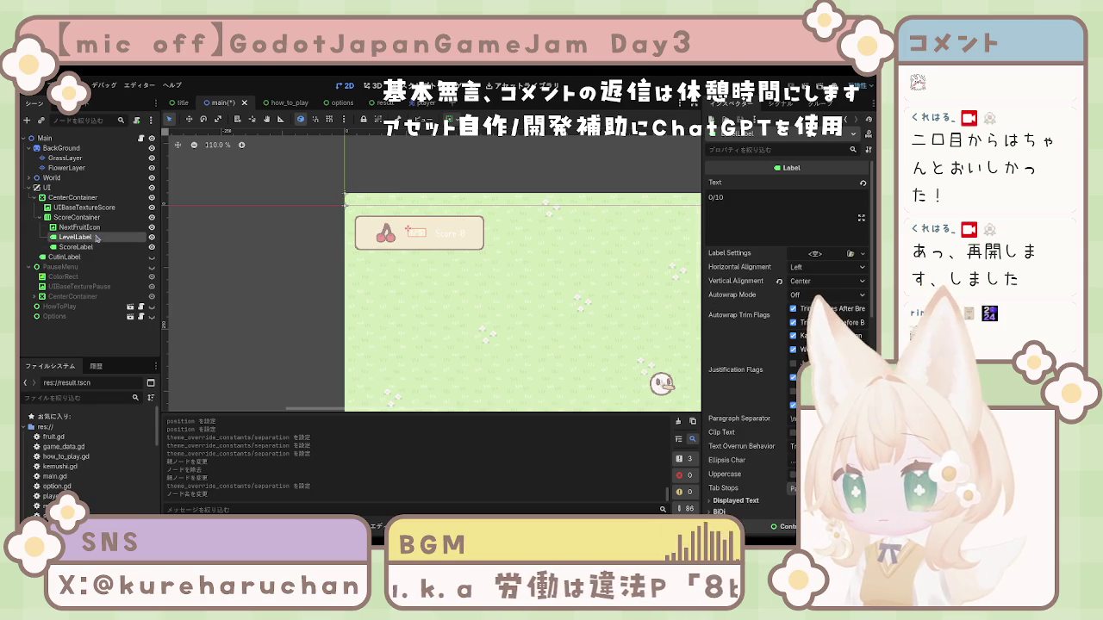
Select LevelLabel and ScoreLabel together and center them horizontally
scroll(773, 277, "down", 4)
scroll(770, 284, "up", 3)
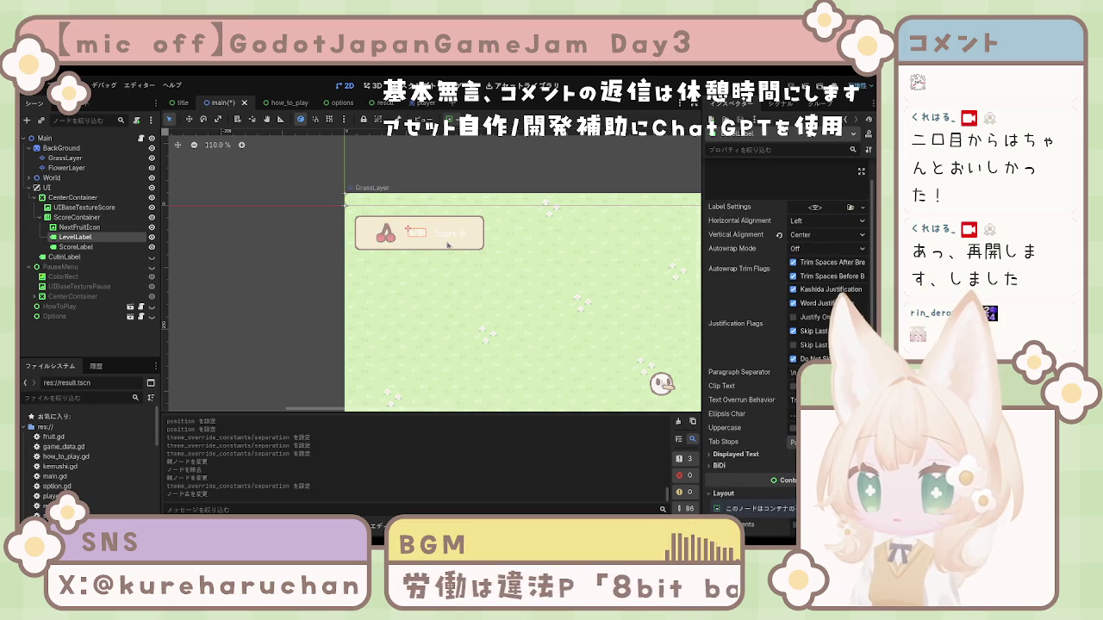
left_click(119, 246)
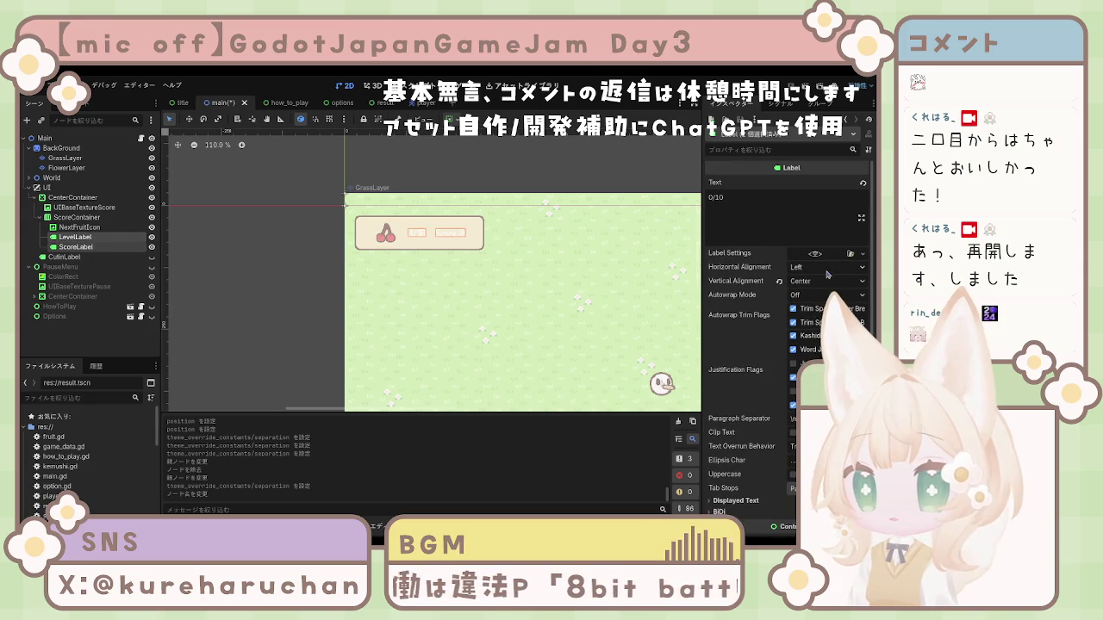
left_click(807, 297)
Enable a Font Color override for both labels under Theme Overrides > Colors
scroll(806, 297, "down", 5)
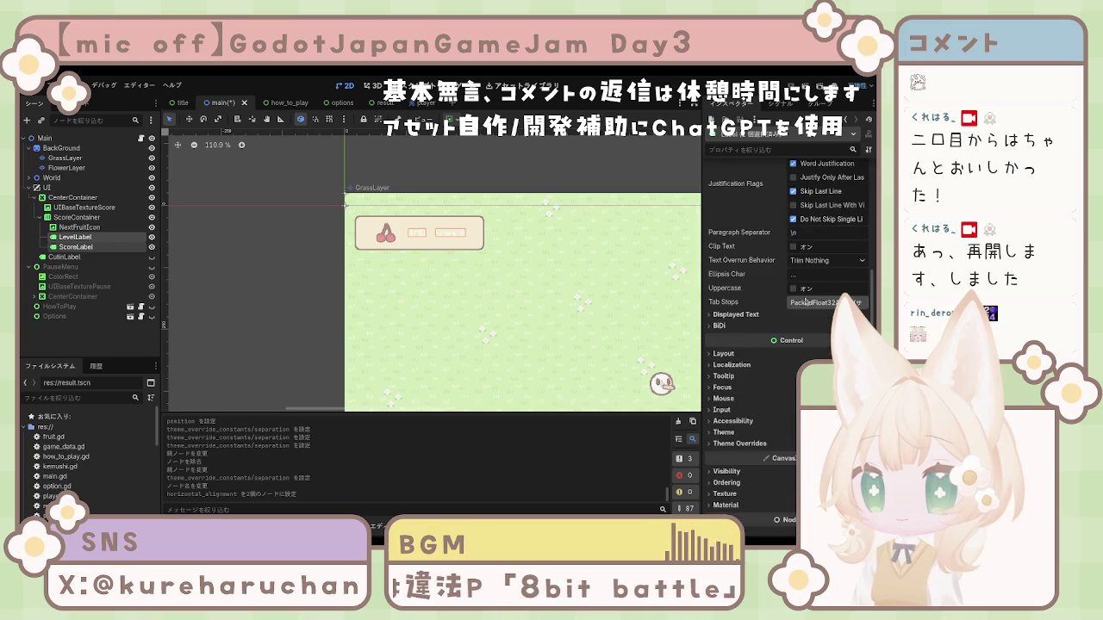
left_click(729, 365)
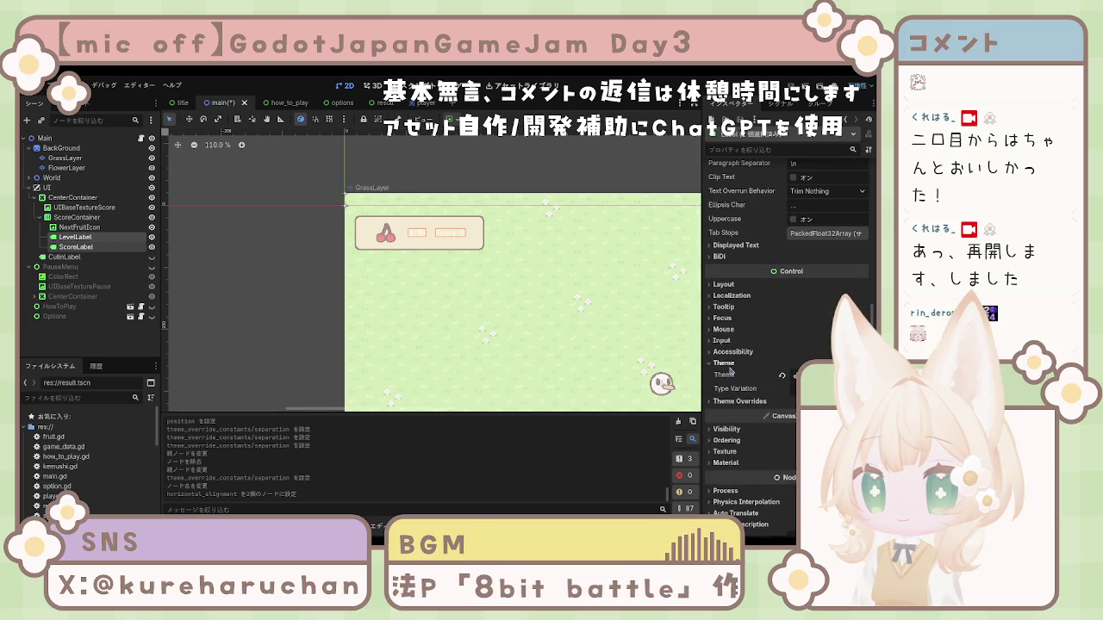
left_click(739, 401)
left_click(724, 363)
left_click(729, 385)
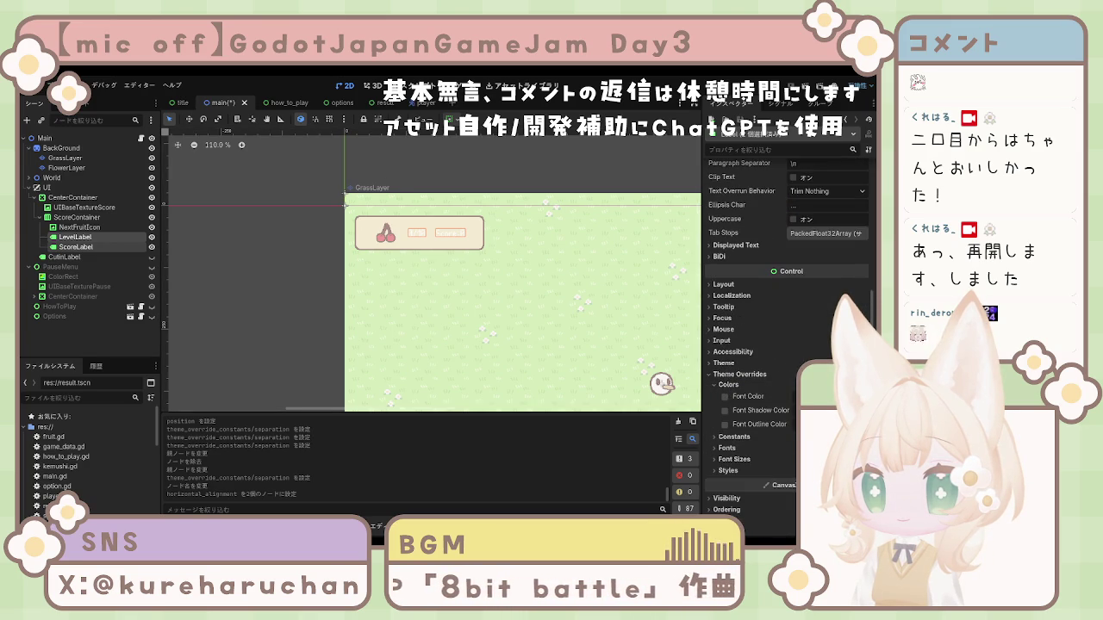
left_click(726, 397)
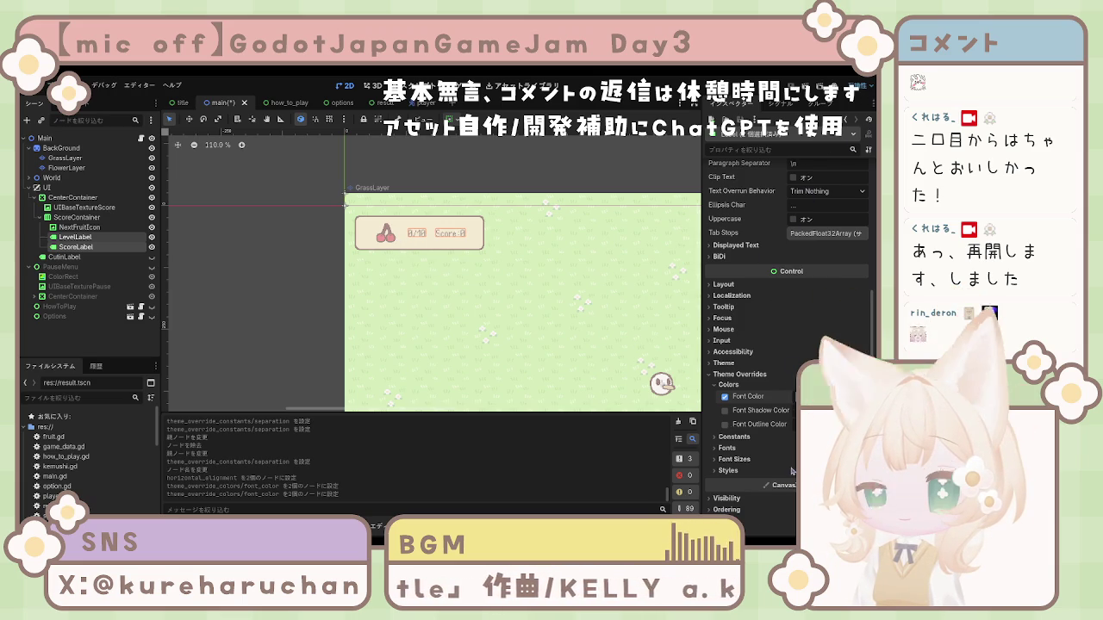
Browse the Constants, Fonts and Font Sizes override groups, then reselect ScoreLabel
left_click(732, 437)
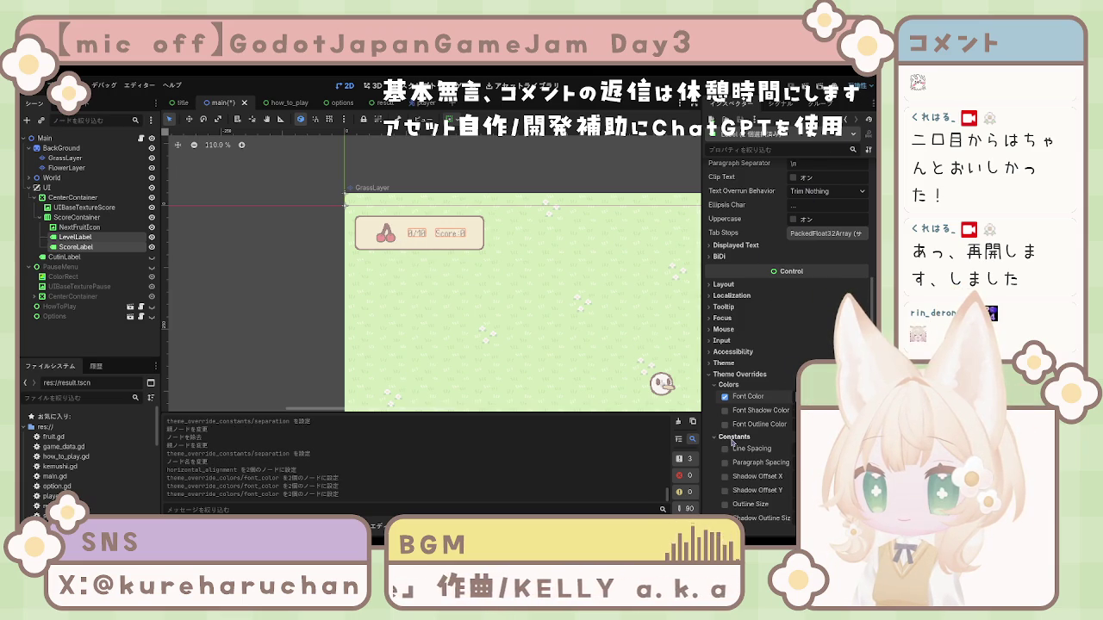
left_click(731, 439)
left_click(725, 449)
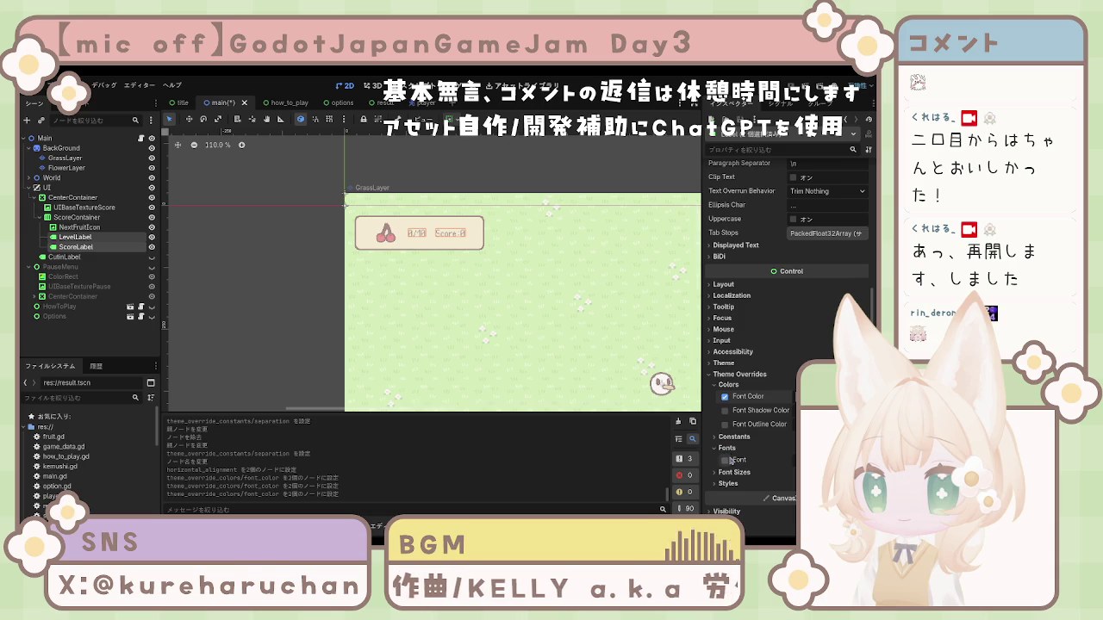
left_click(730, 450)
left_click(733, 459)
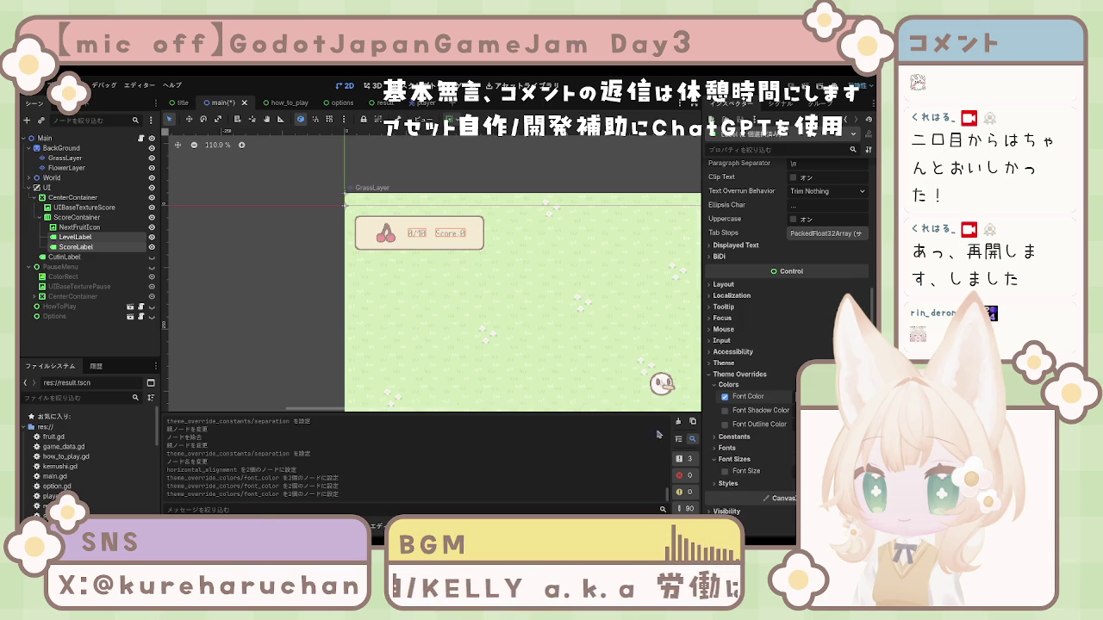
left_click(552, 327)
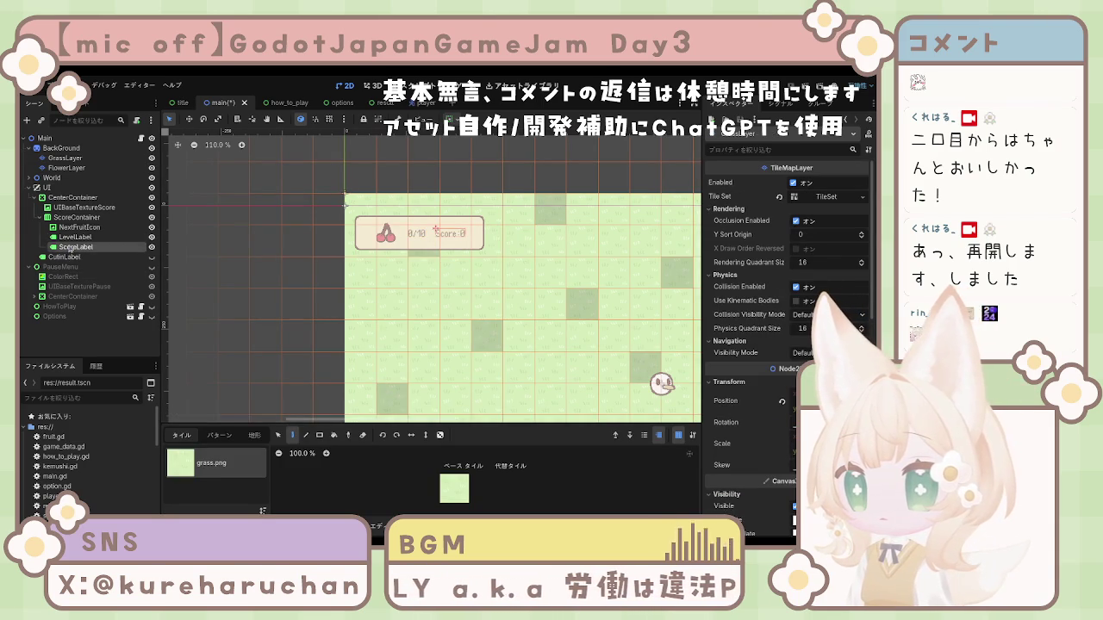
left_click(75, 245)
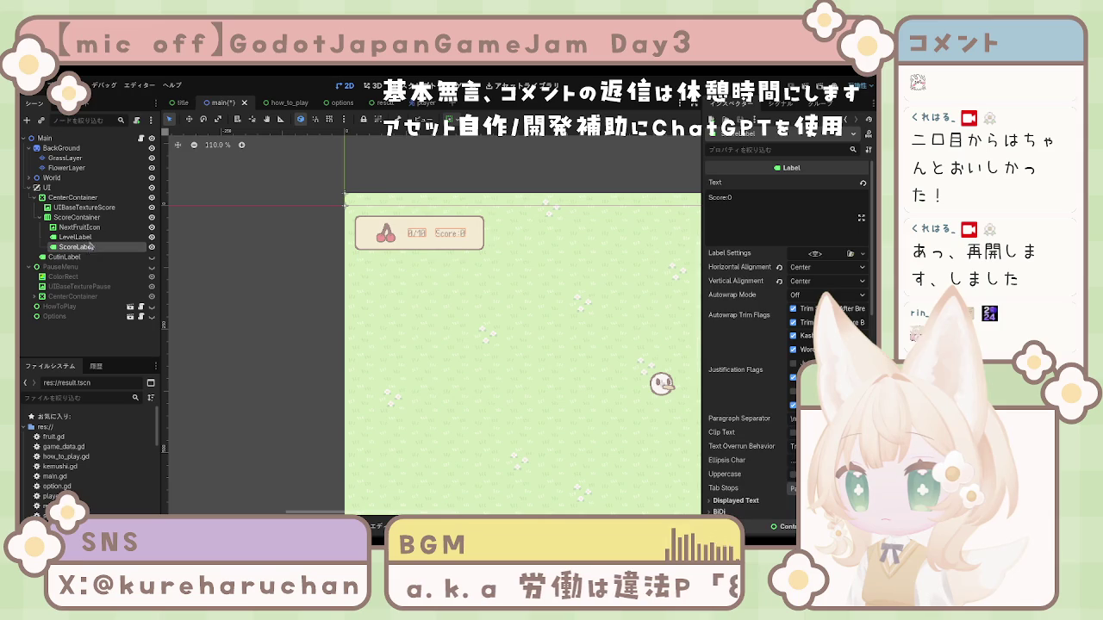
Enable a Font Size override on LevelLabel to enlarge the 0/10 text
left_click(76, 237)
scroll(788, 345, "down", 10)
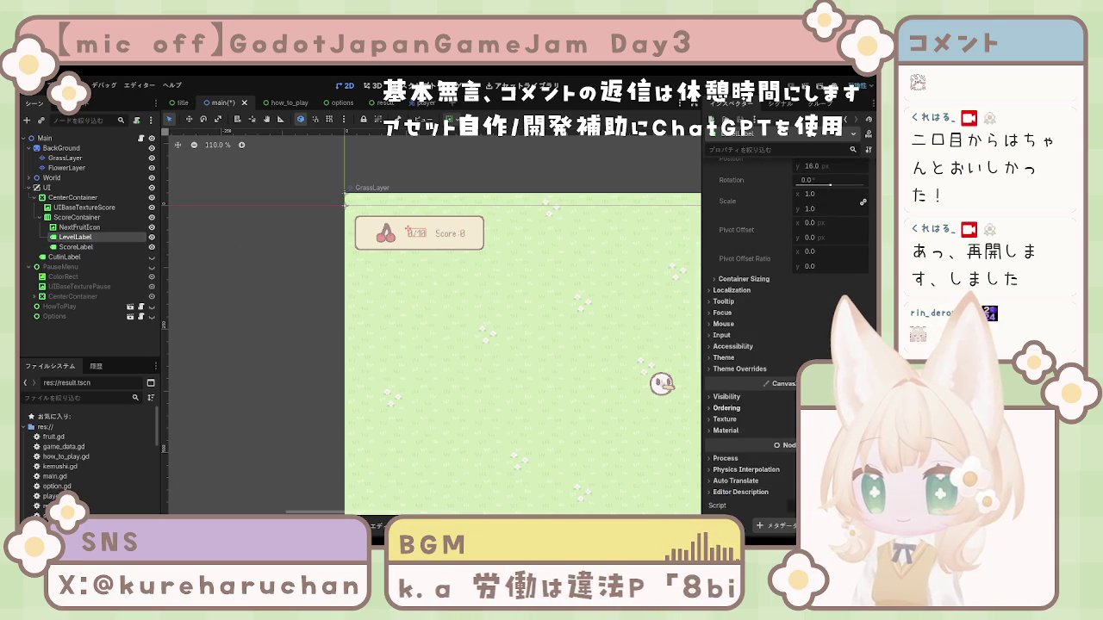
left_click(728, 369)
left_click(731, 414)
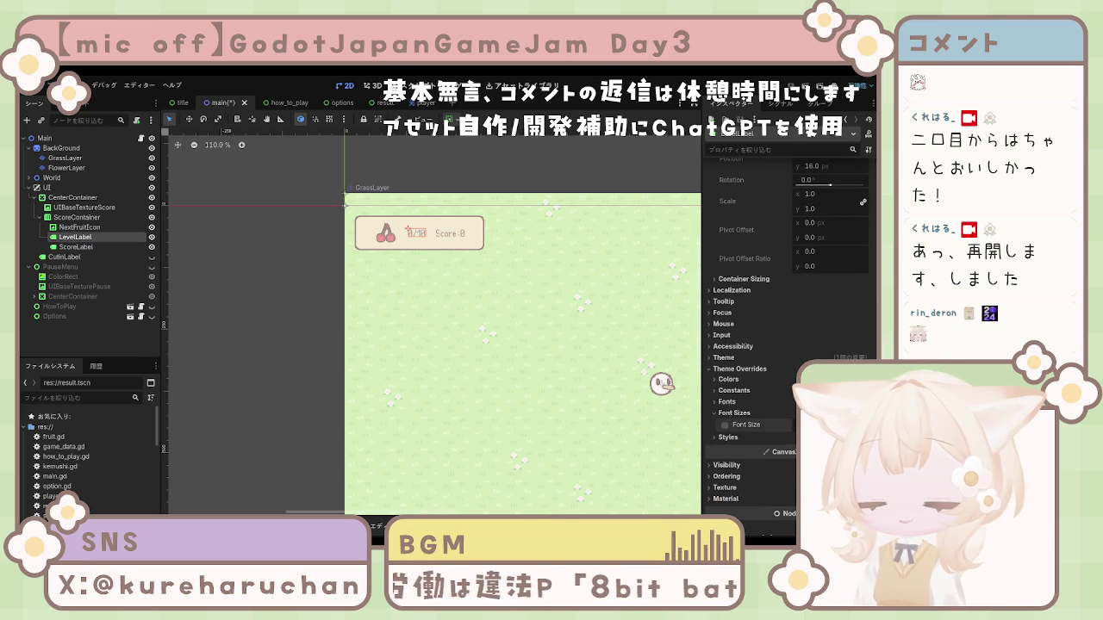
left_click(725, 425)
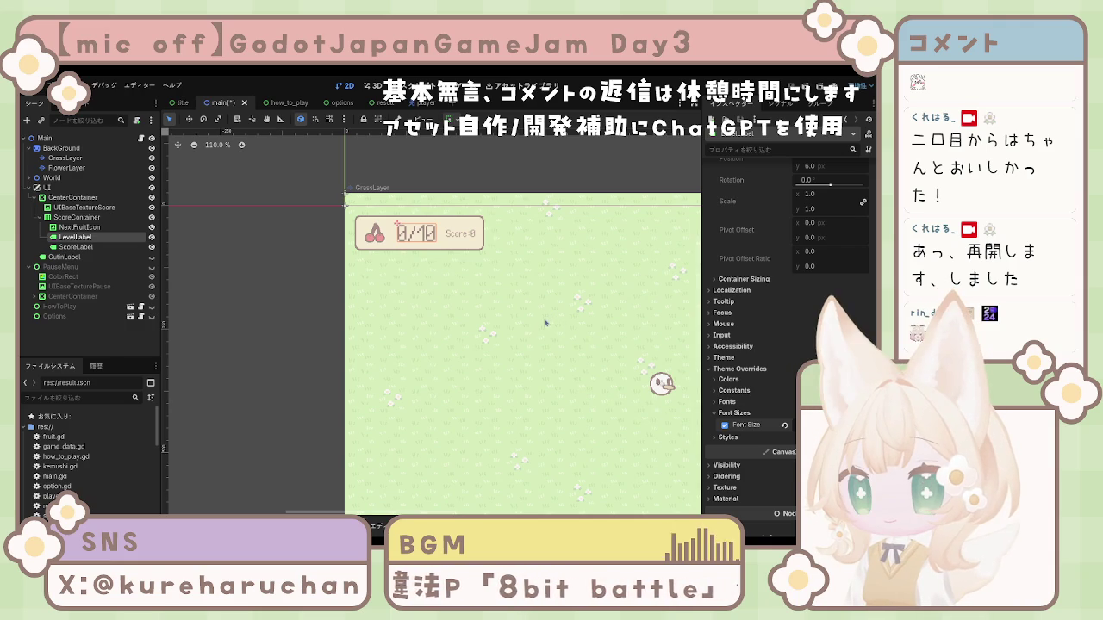
Set ScoreContainer's separation to 10, then reselect ScoreContainer
scroll(741, 316, "up", 5)
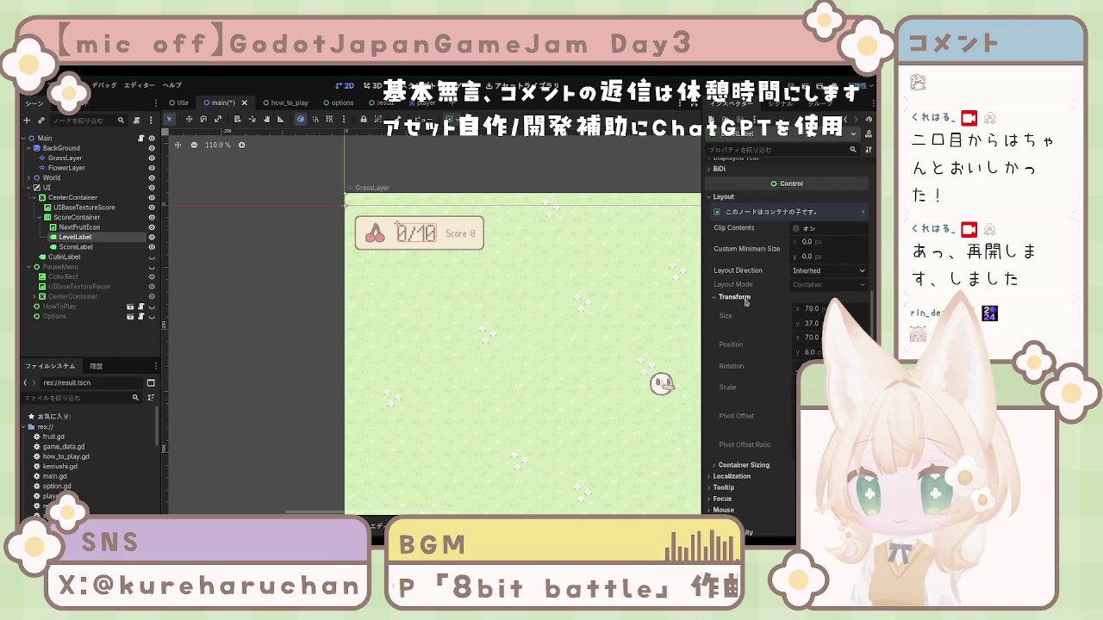
scroll(537, 349, "down", 2)
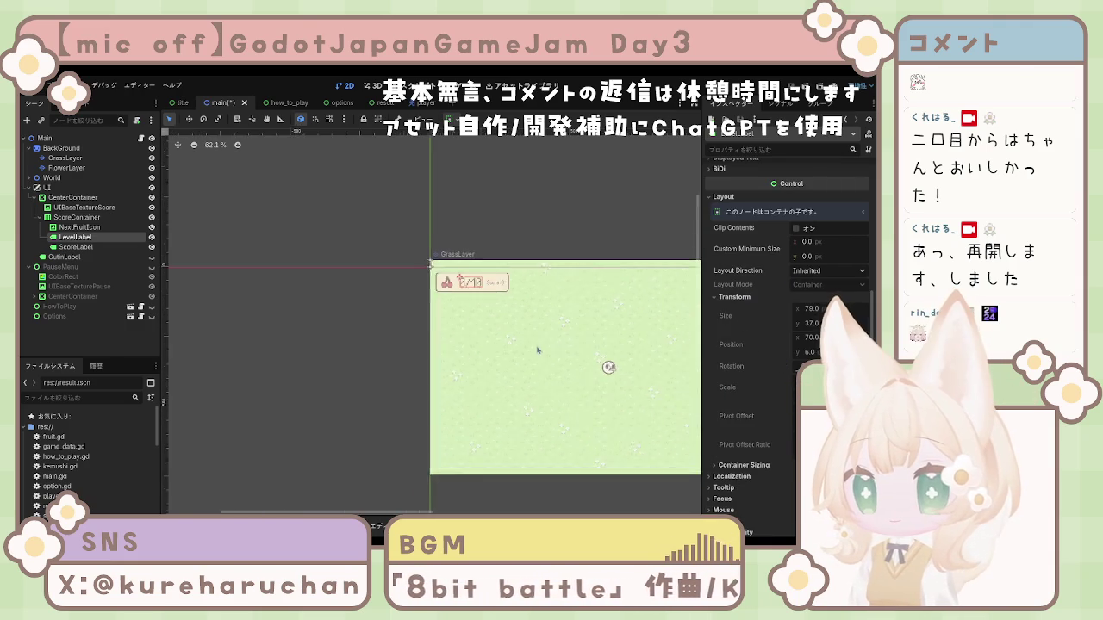
scroll(517, 345, "up", 2)
left_click_drag(505, 340, 419, 331)
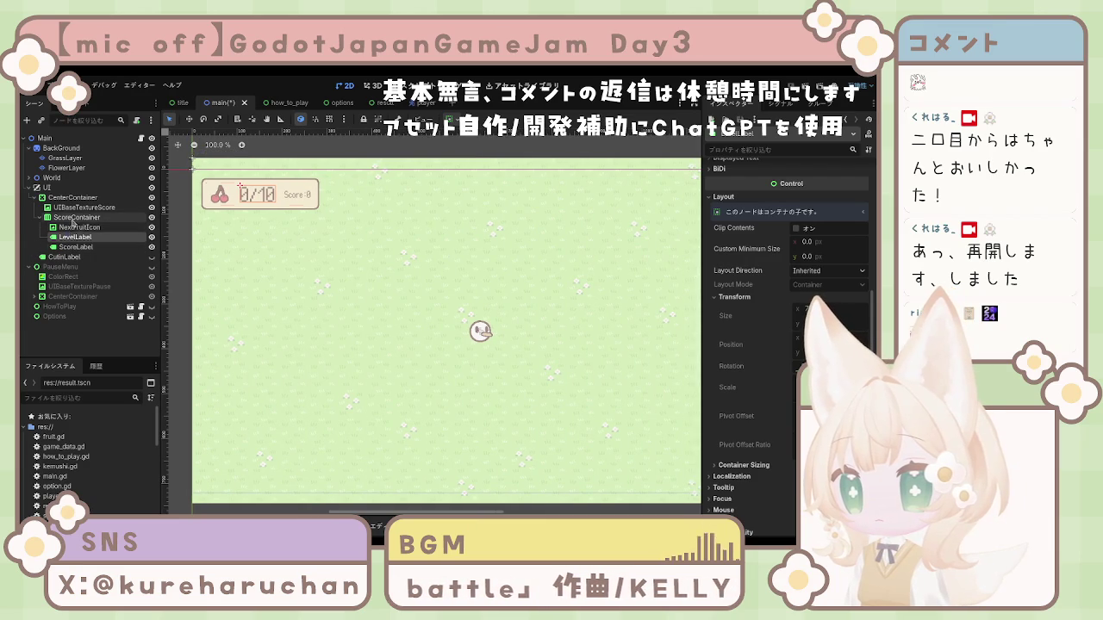
left_click(76, 217)
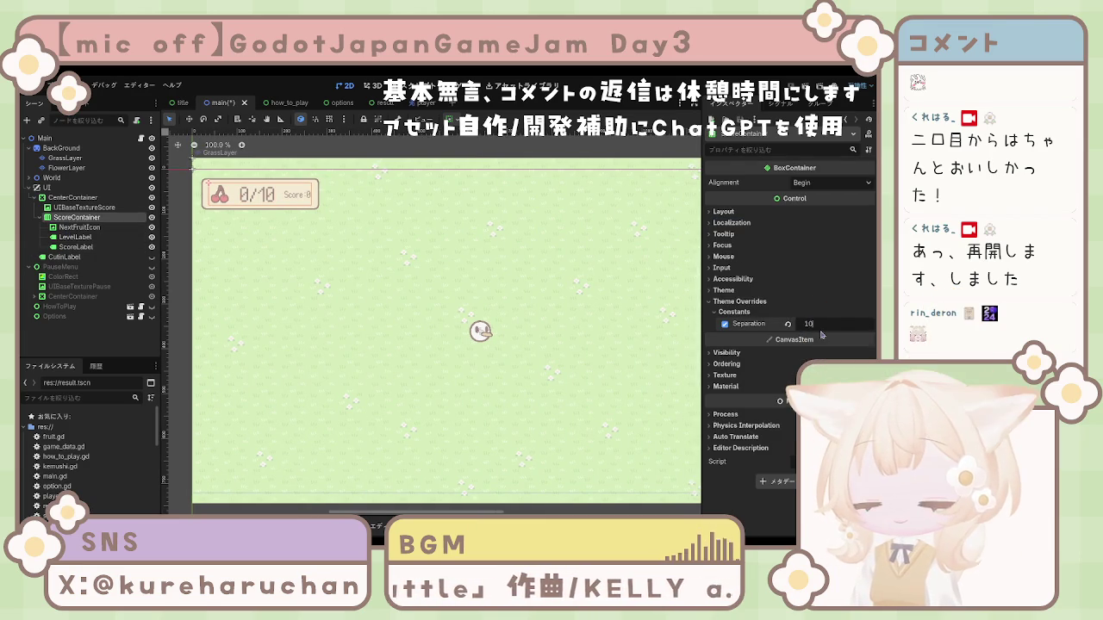
key("Return")
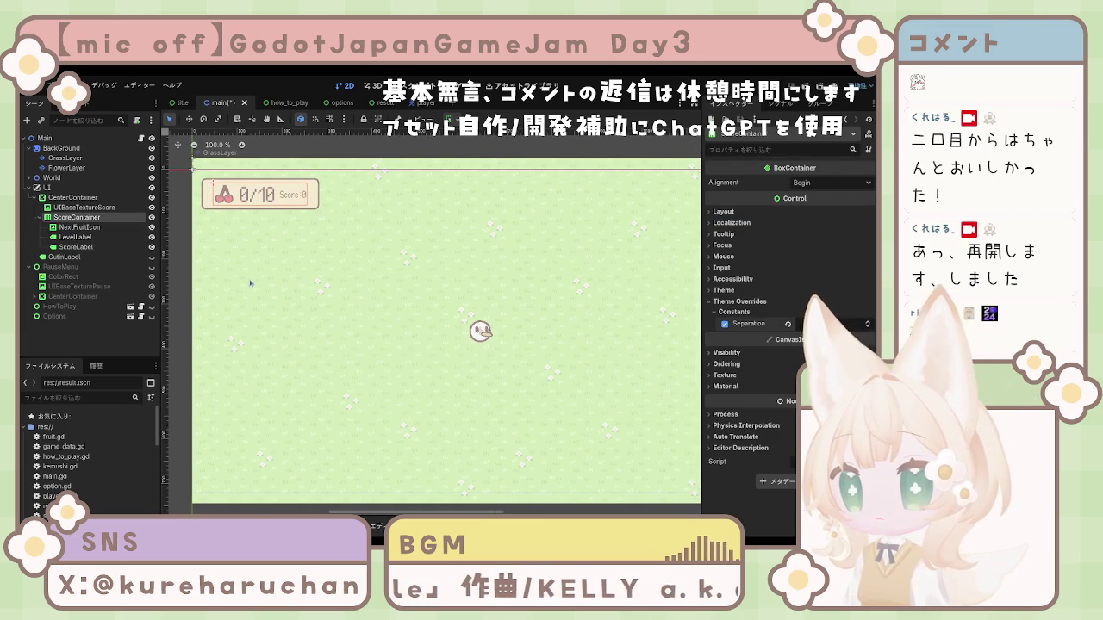
left_click(251, 285)
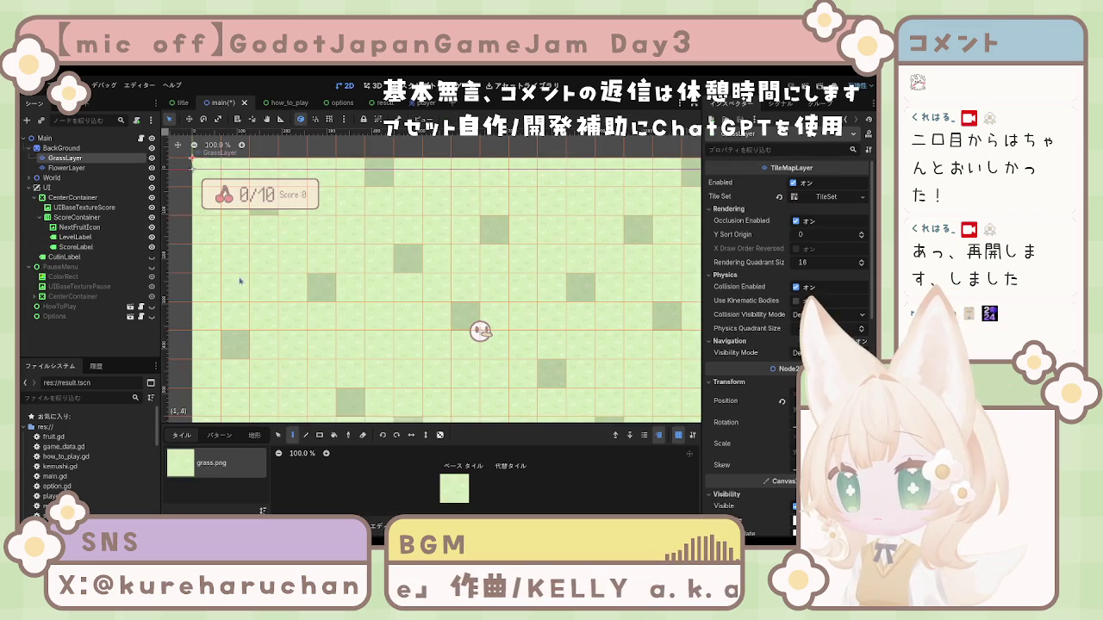
left_click(44, 137)
scroll(295, 272, "down", 5)
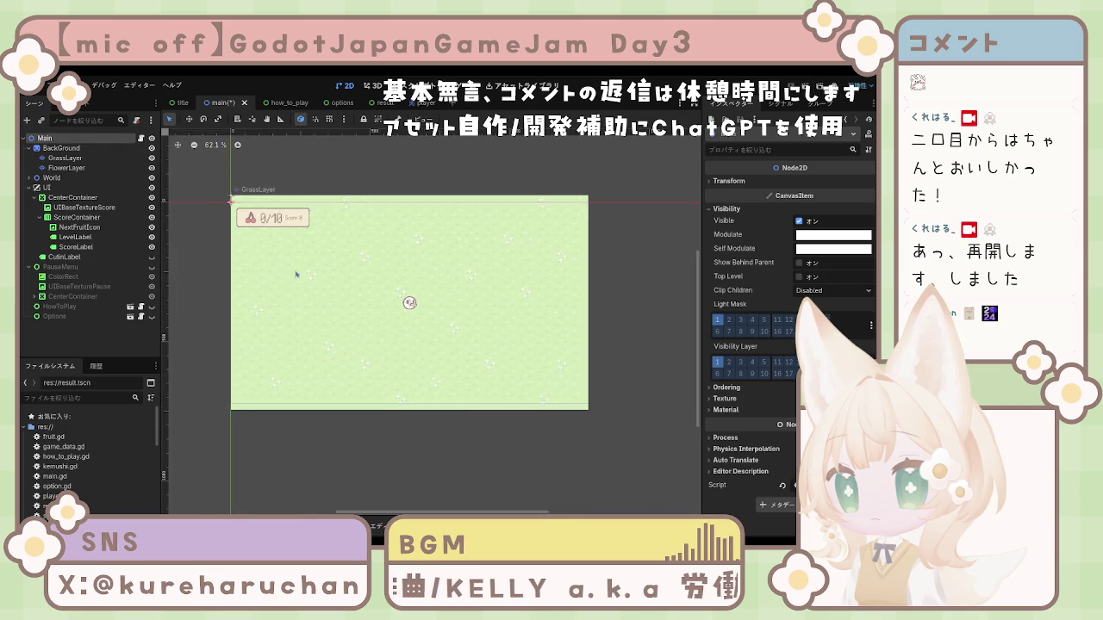
left_click(249, 298)
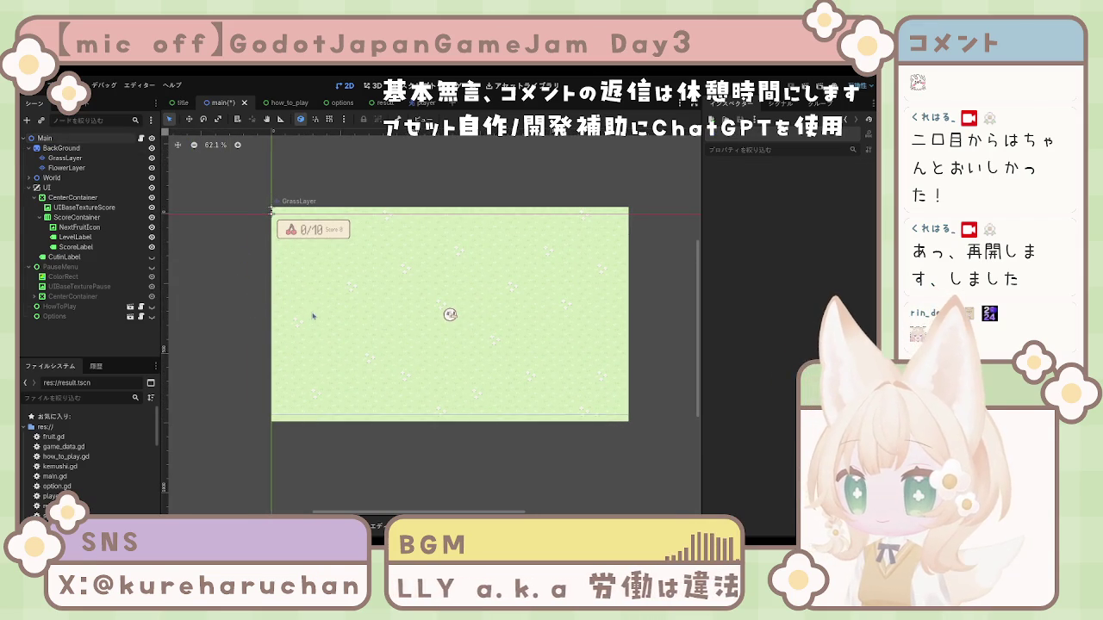
left_click(103, 217)
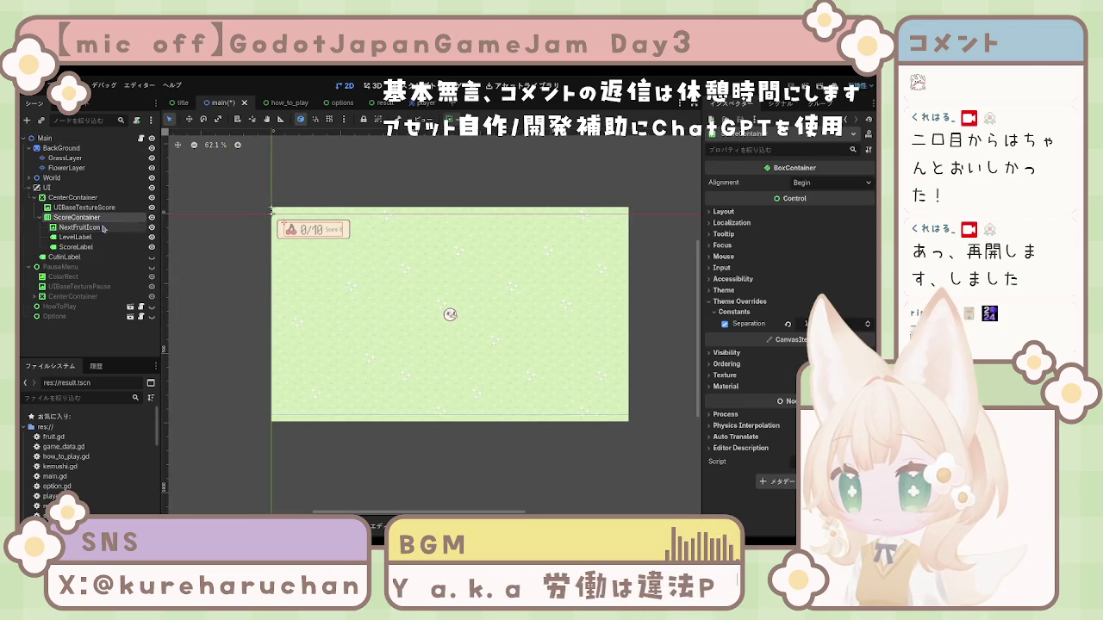
Move ScoreLabel up into the CenterContainer and add a MarginContainer child to ScoreContainer
left_click(83, 247)
mouse_move(85, 251)
left_mouse_down()
mouse_move(76, 219)
mouse_move(87, 252)
left_mouse_up()
left_click(74, 226)
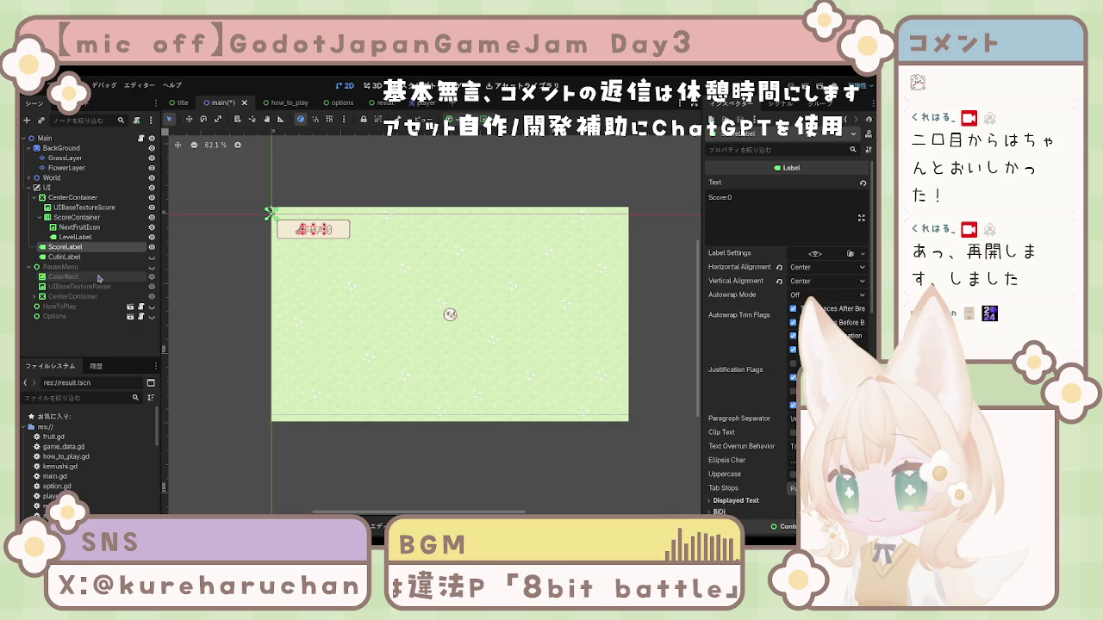
left_click(66, 218)
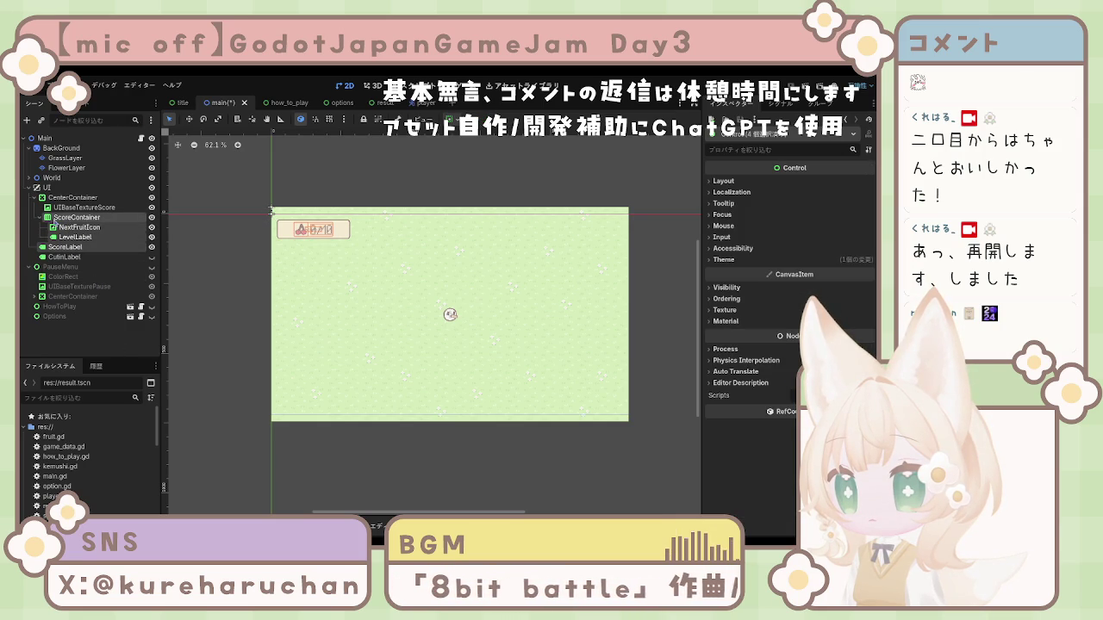
left_click(40, 218)
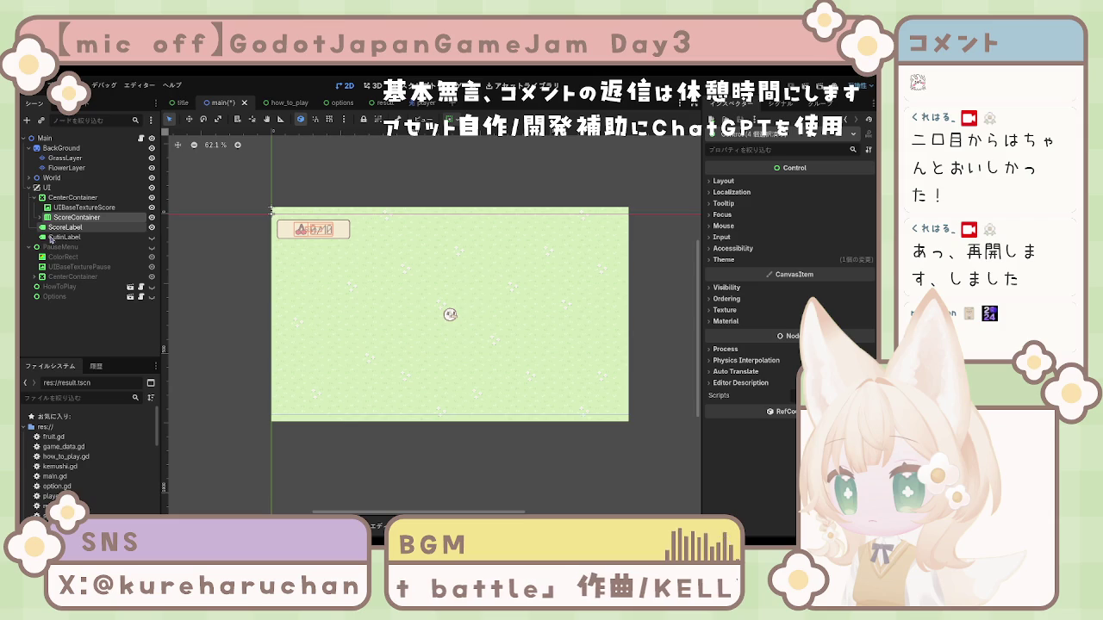
left_click(53, 228)
mouse_move(53, 228)
left_mouse_down()
mouse_move(51, 215)
mouse_move(52, 229)
left_mouse_up()
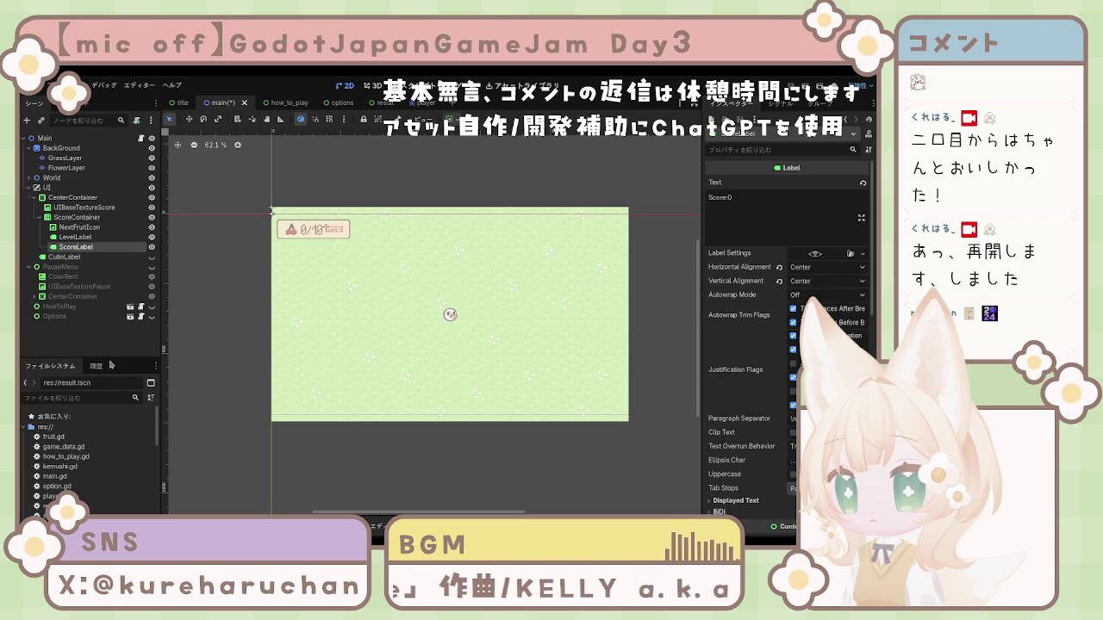
left_click(73, 219)
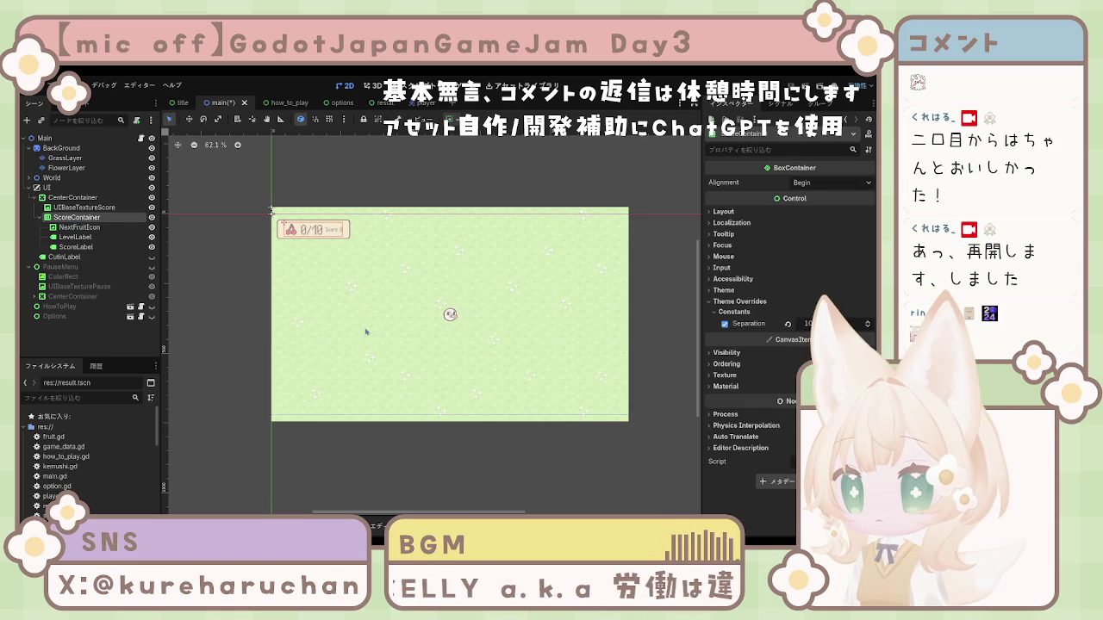
key("ctrl+v")
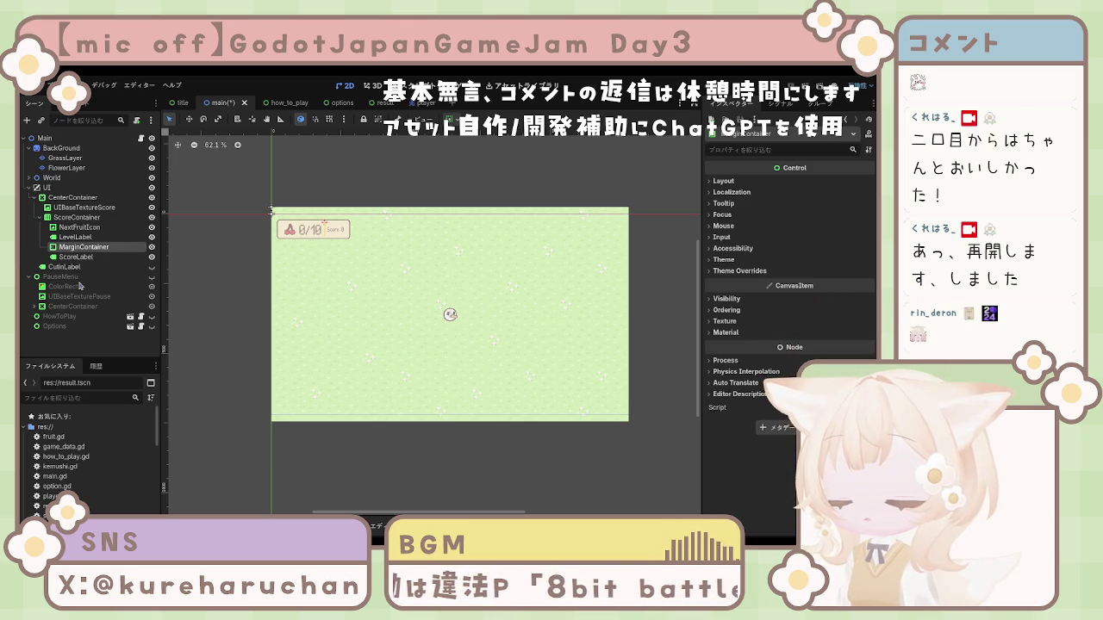
Rename the MarginContainer to ScoreMarginContainer
key("F2")
key("Home")
type("Score")
key("Return")
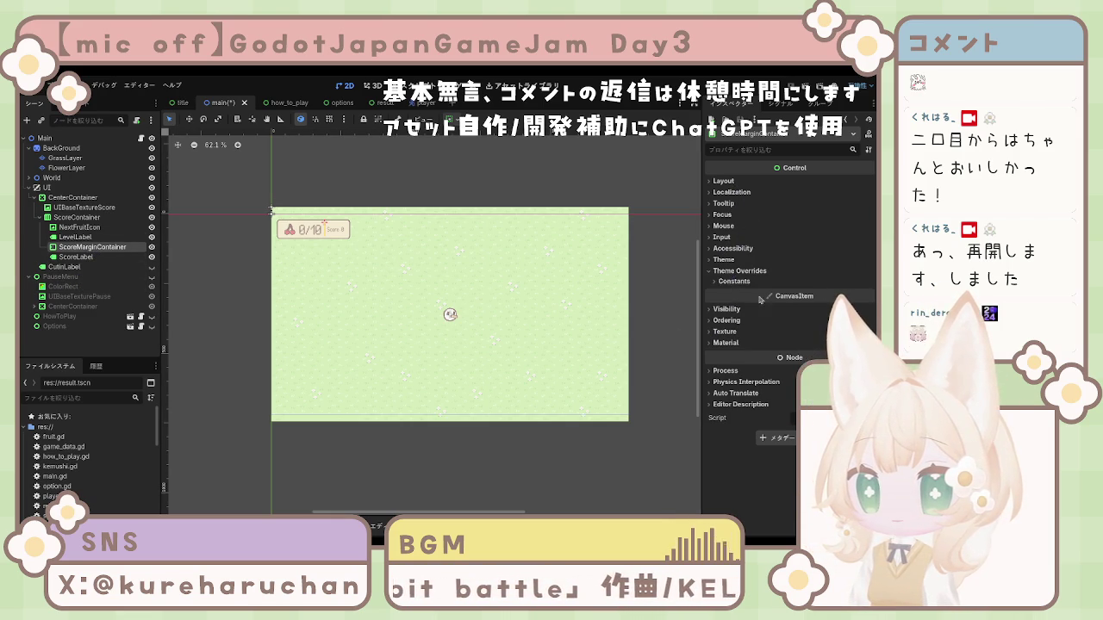
Enable a Margin Right constant override of 10 on ScoreMarginContainer
left_click(737, 271)
left_click(725, 320)
type("10")
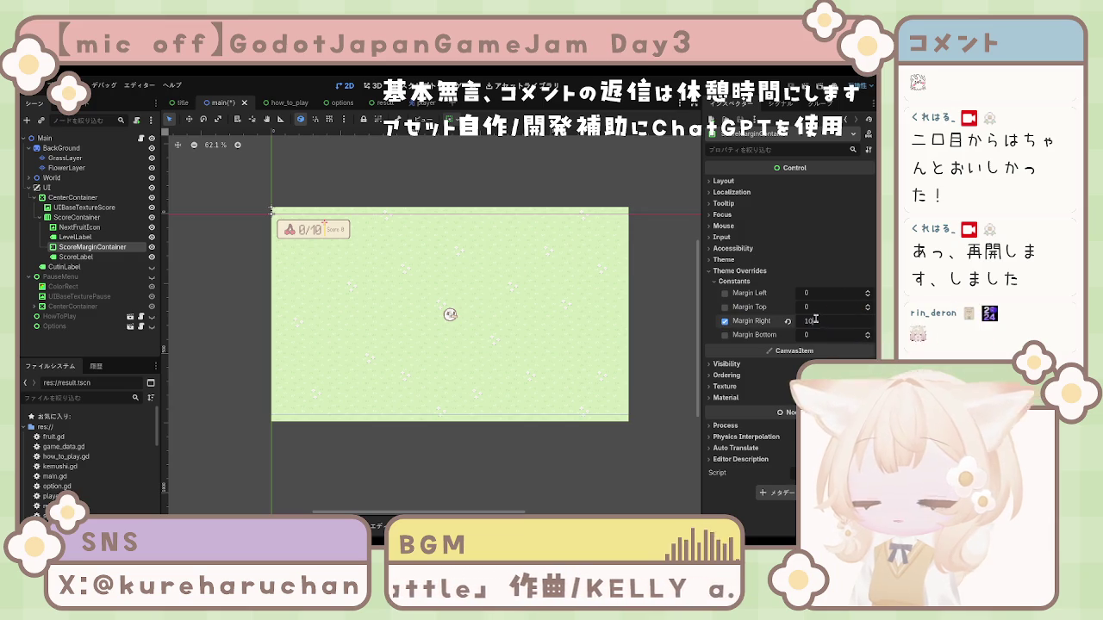
key("Return")
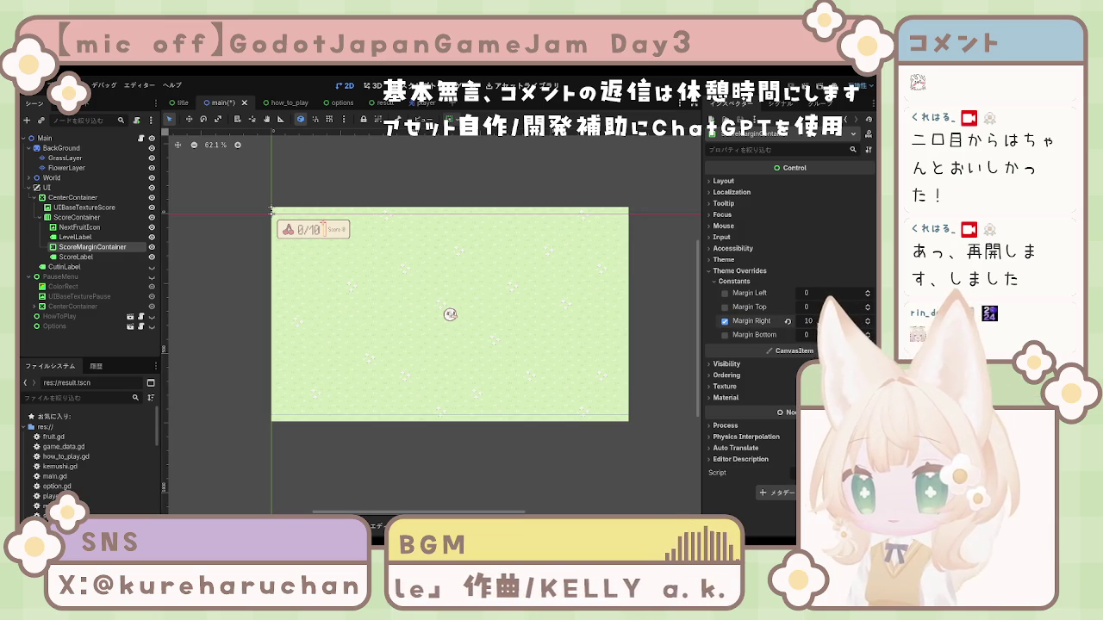
Lower ScoreContainer's separation override to 5
left_click(492, 309)
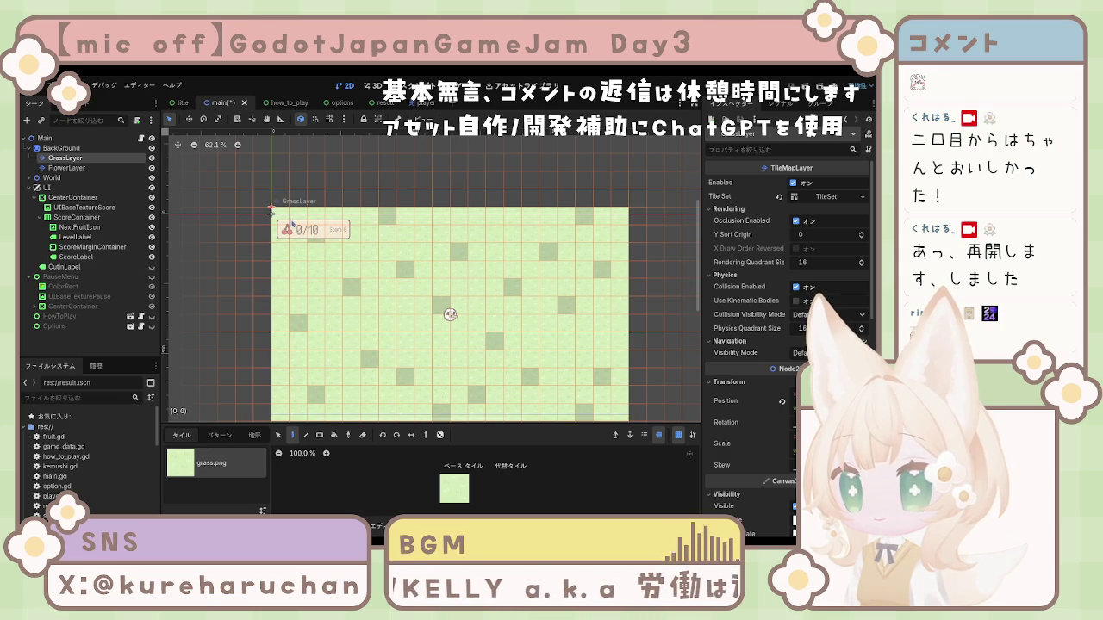
left_click(77, 218)
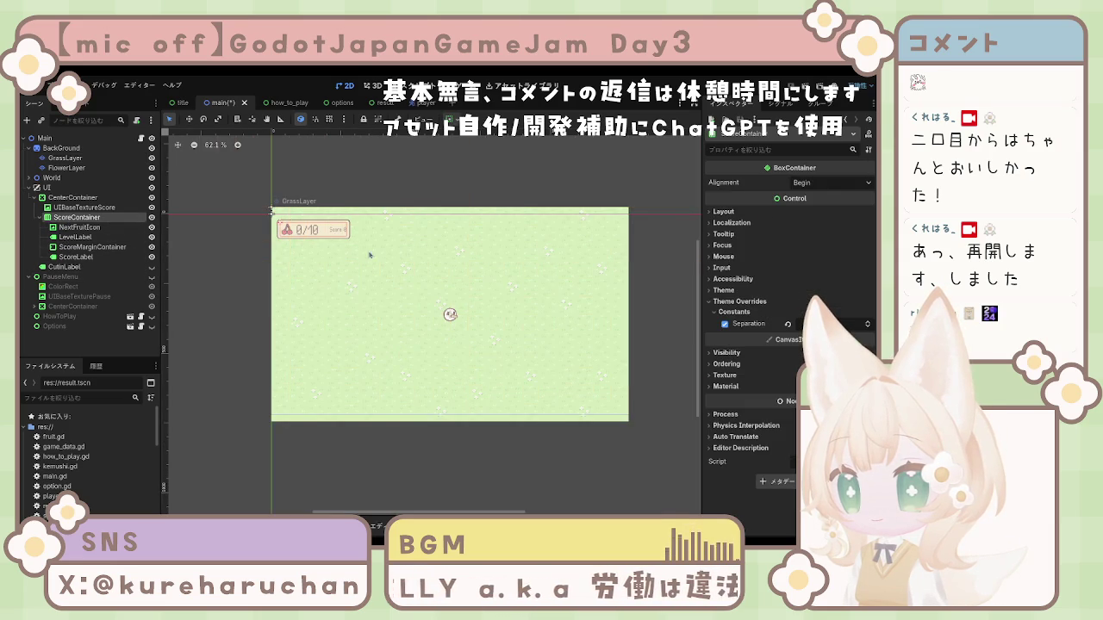
left_click(808, 323)
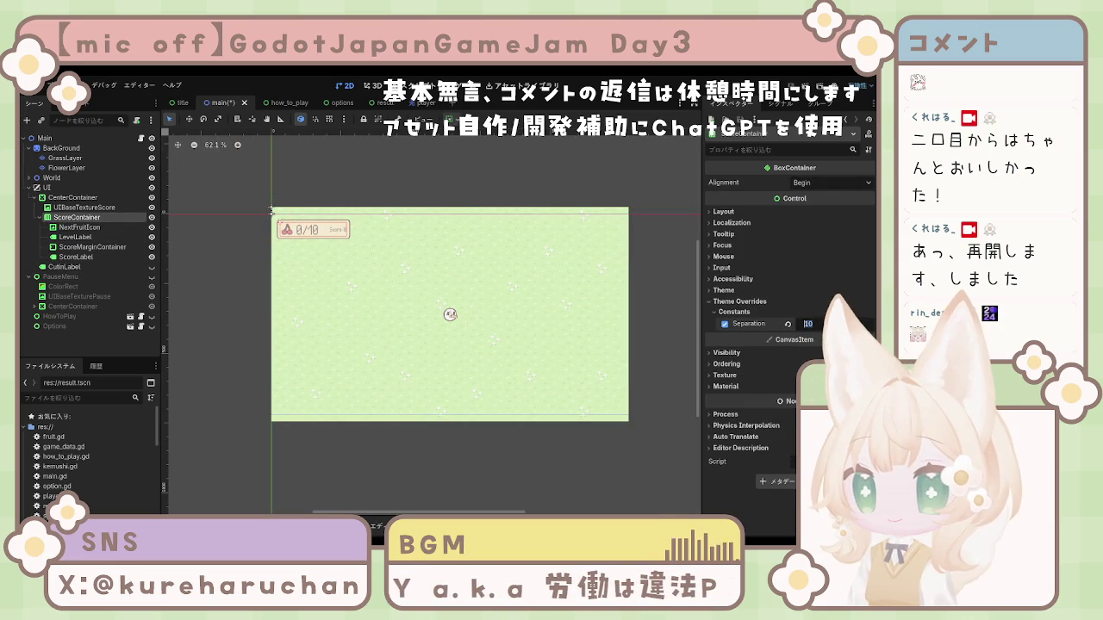
type("5")
key("Return")
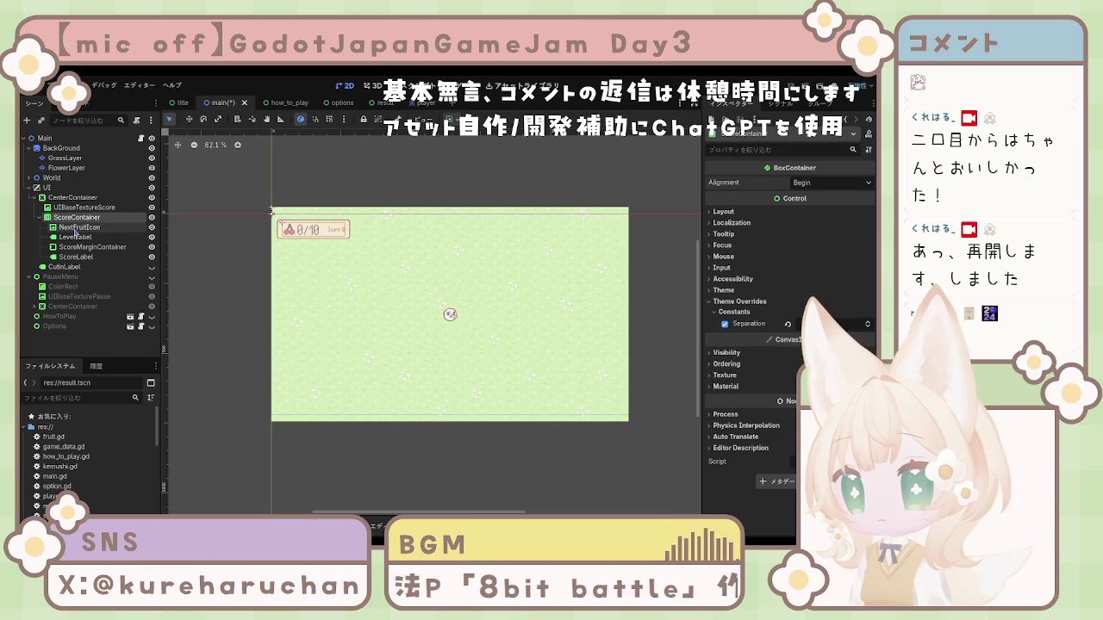
Test the ScoreLabel text as Score:1, then restore it to Score:0
left_click(371, 241)
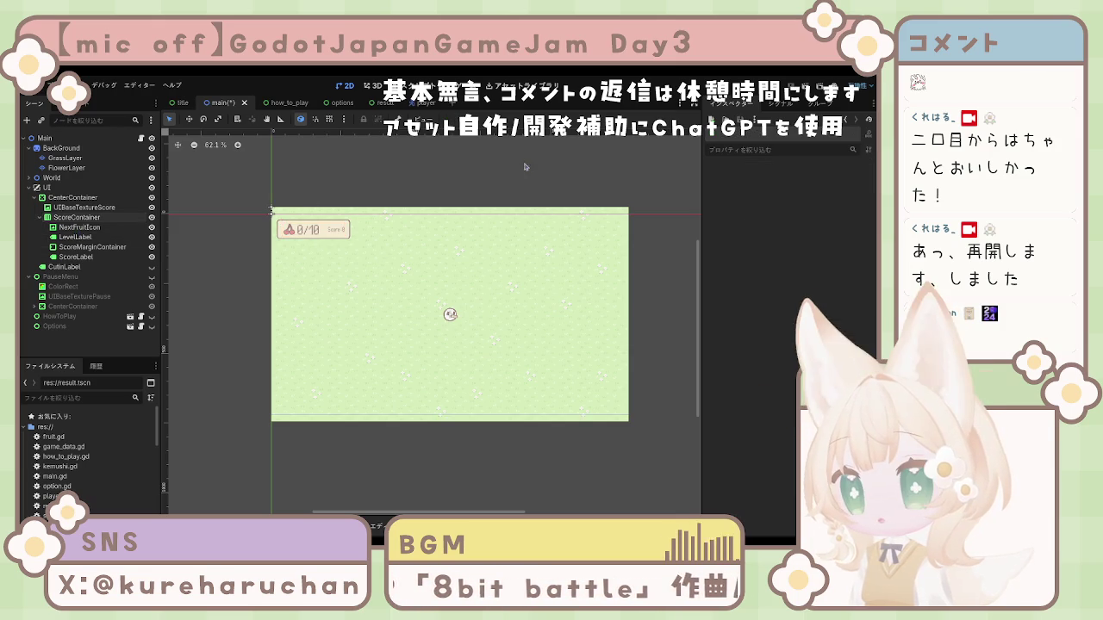
scroll(388, 245, "down", 4)
scroll(450, 263, "up", 5)
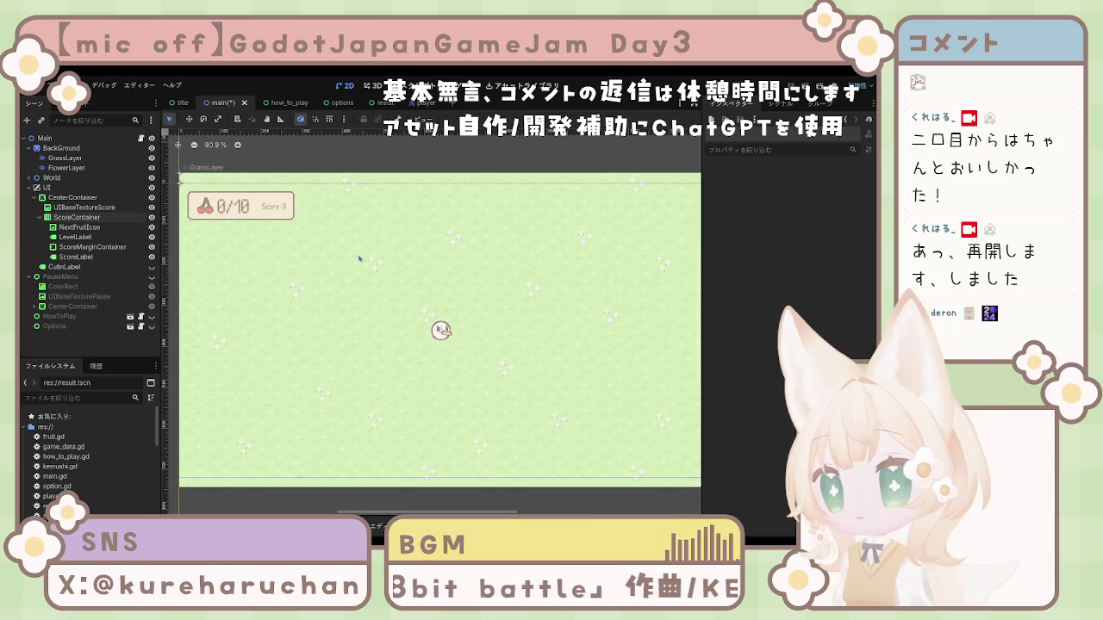
left_click(274, 220)
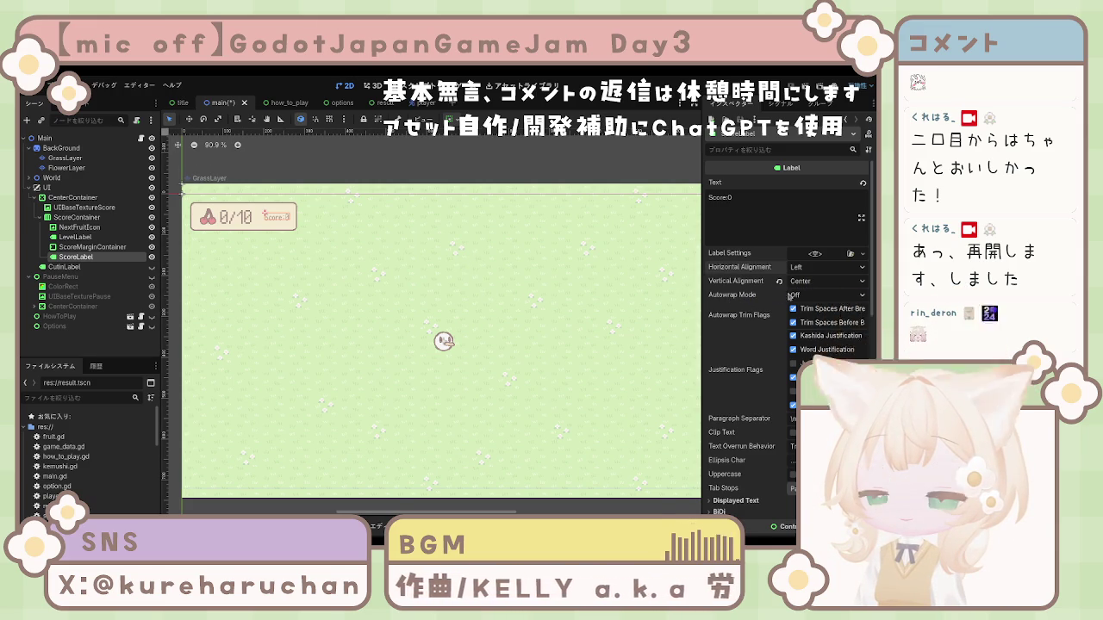
scroll(784, 302, "down", 10)
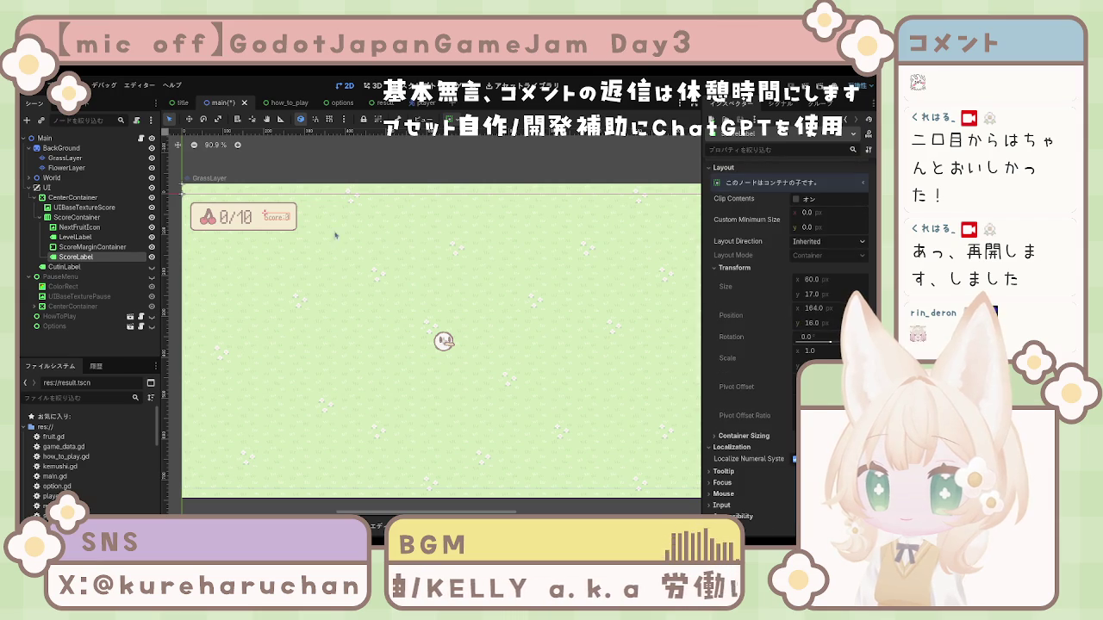
scroll(833, 263, "up", 10)
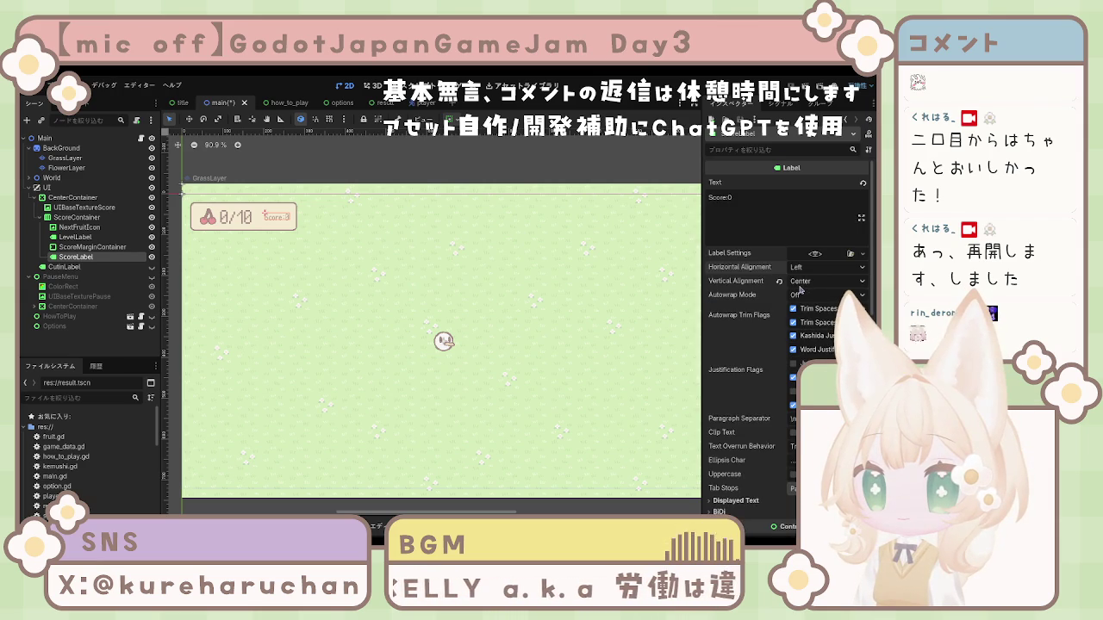
left_click(768, 222)
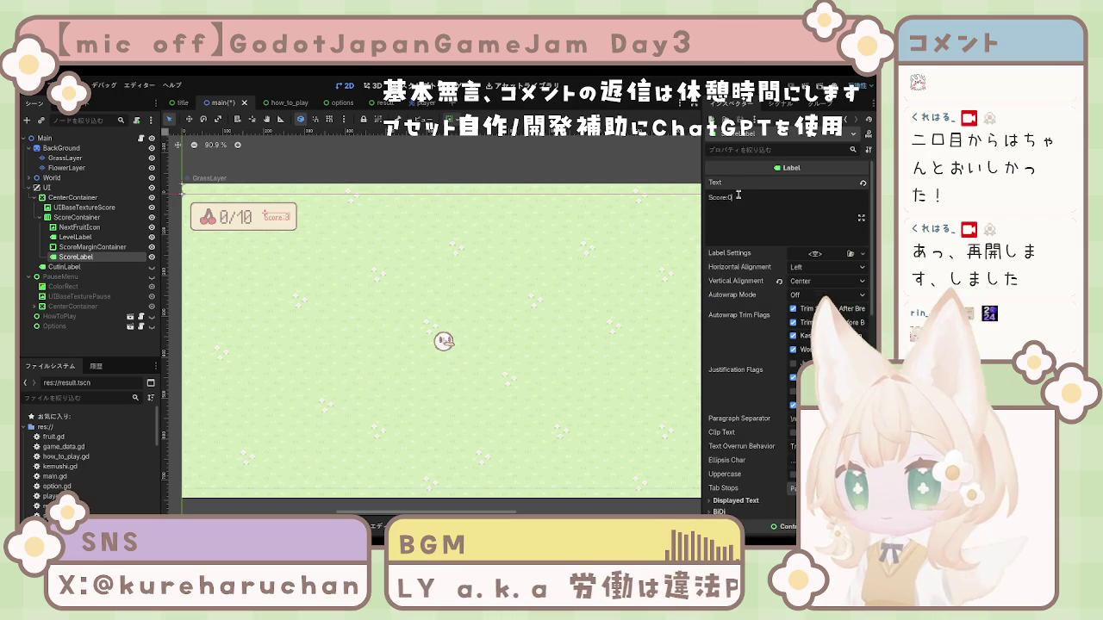
key("BackSpace")
key("BackSpace")
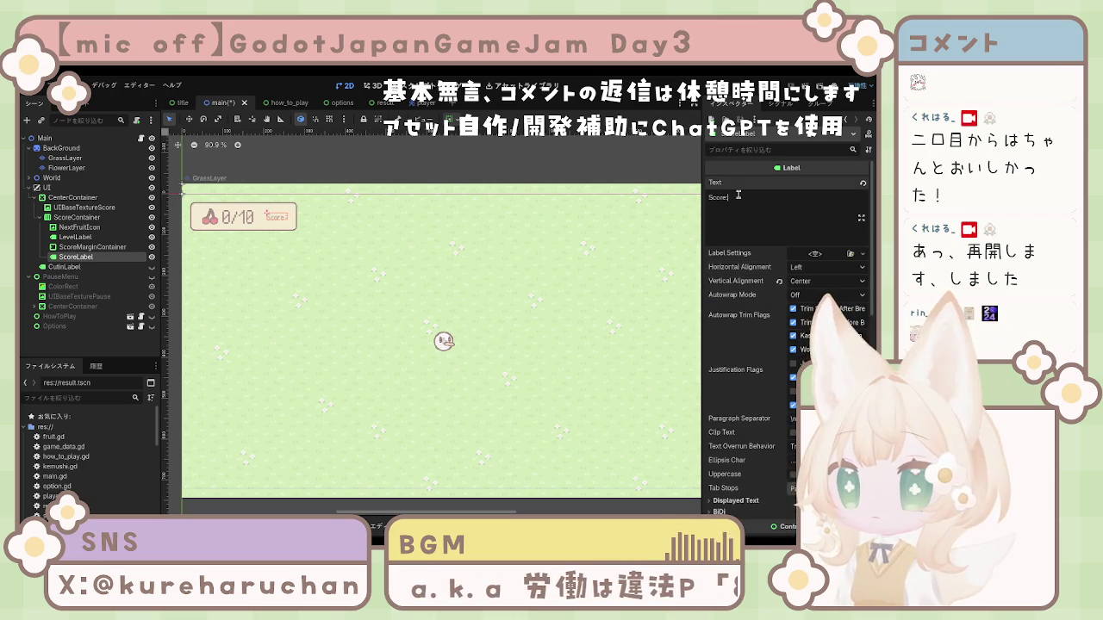
type(":1")
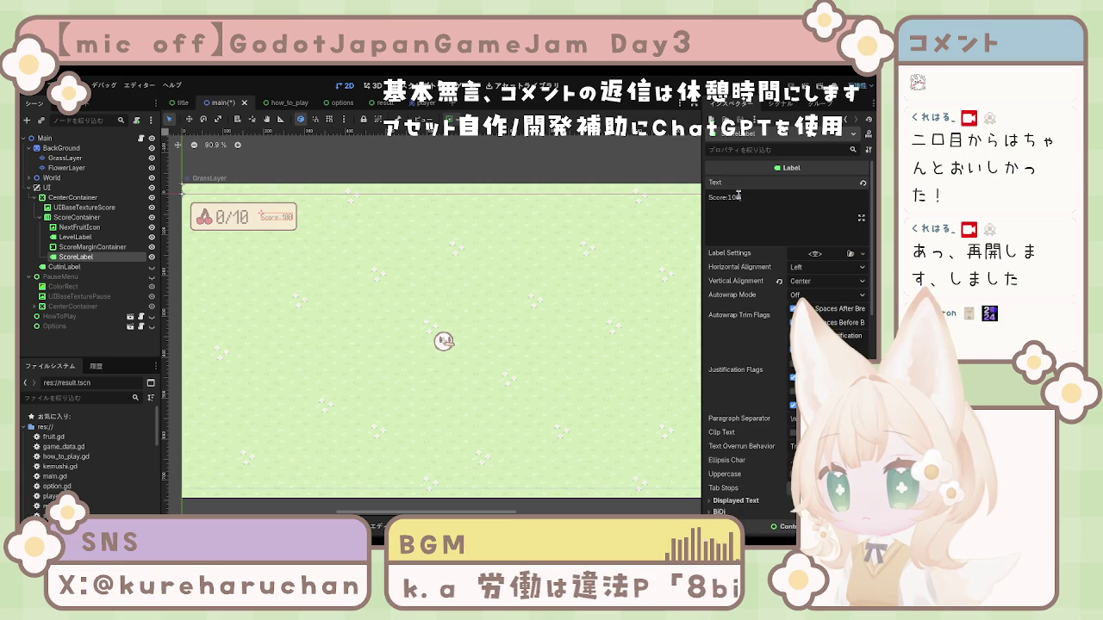
key("BackSpace")
type("0")
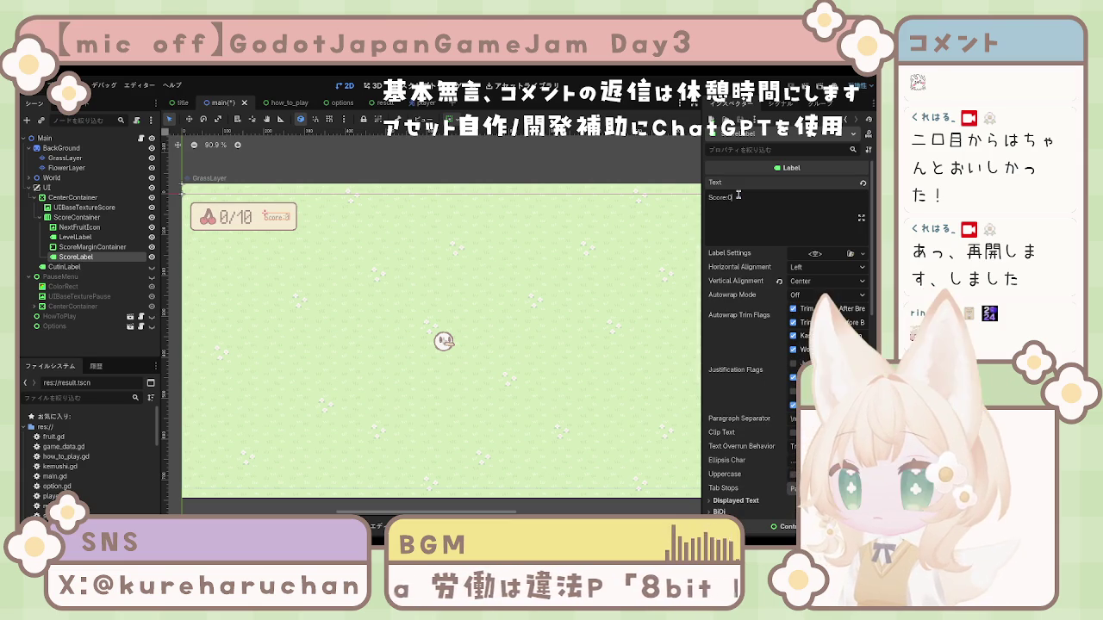
Click through LevelLabel, NextFruitIcon and ScoreMarginContainer, then reselect ScoreLabel
left_click(230, 214)
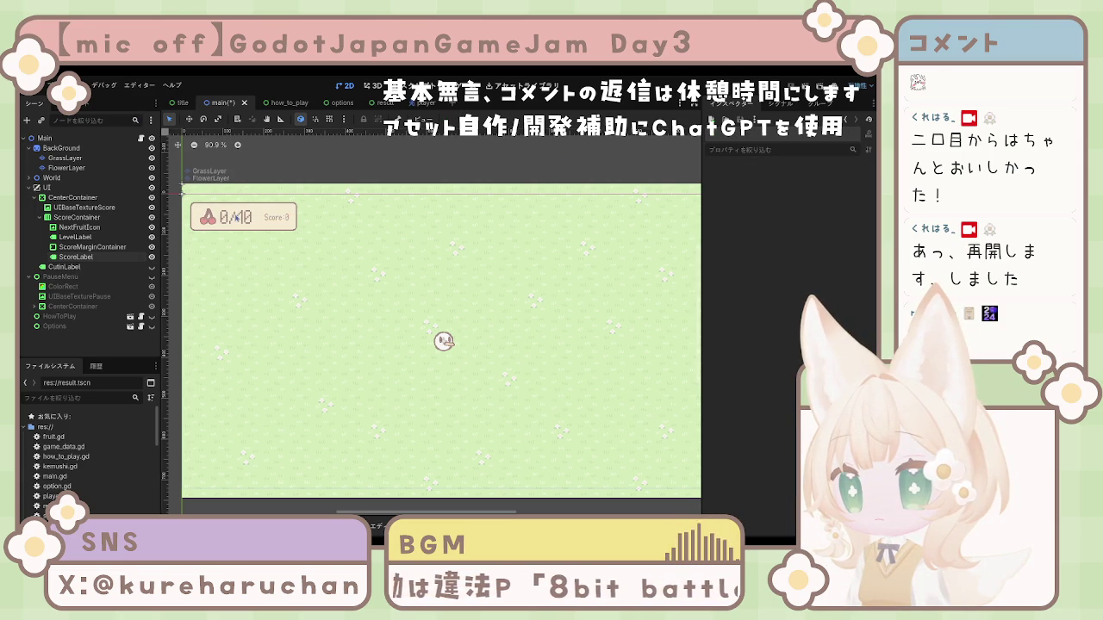
left_click(235, 217)
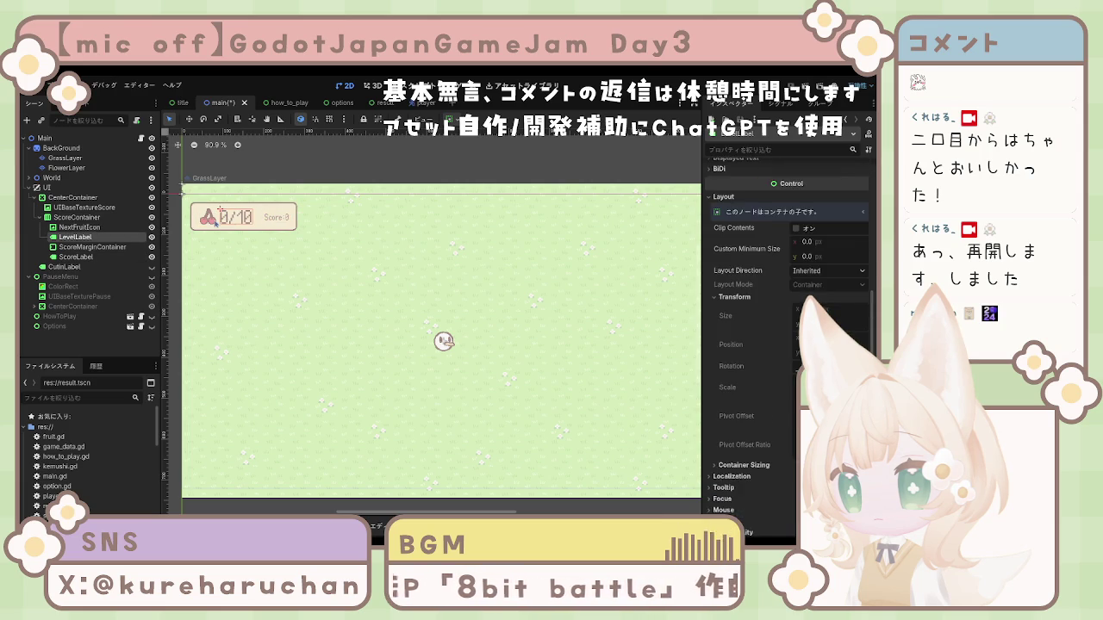
left_click(215, 221)
left_click(76, 246)
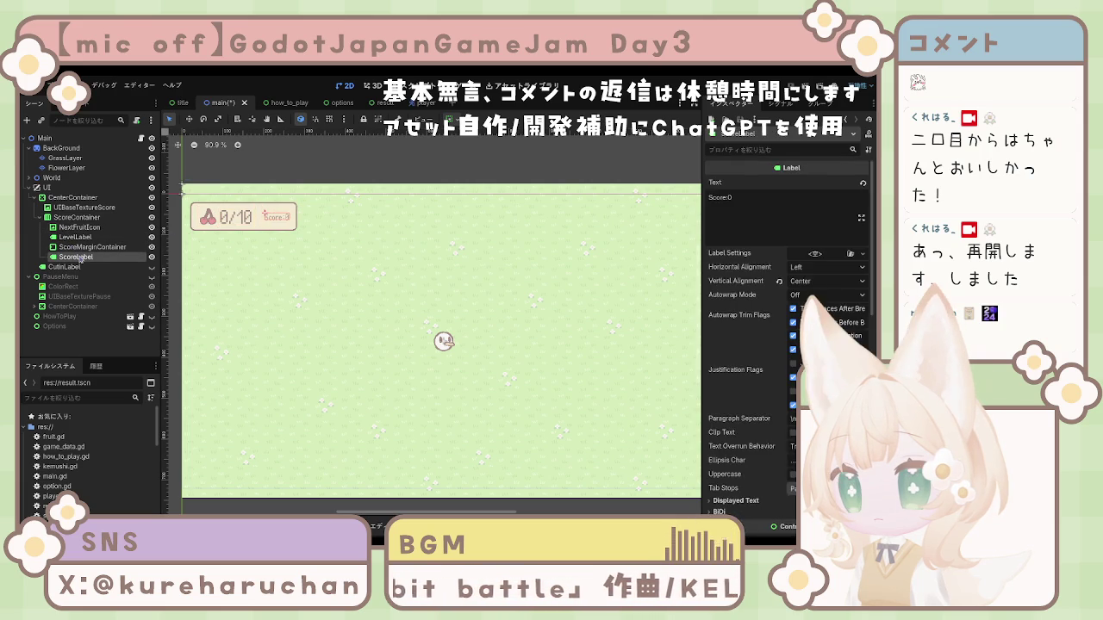
left_click(274, 219)
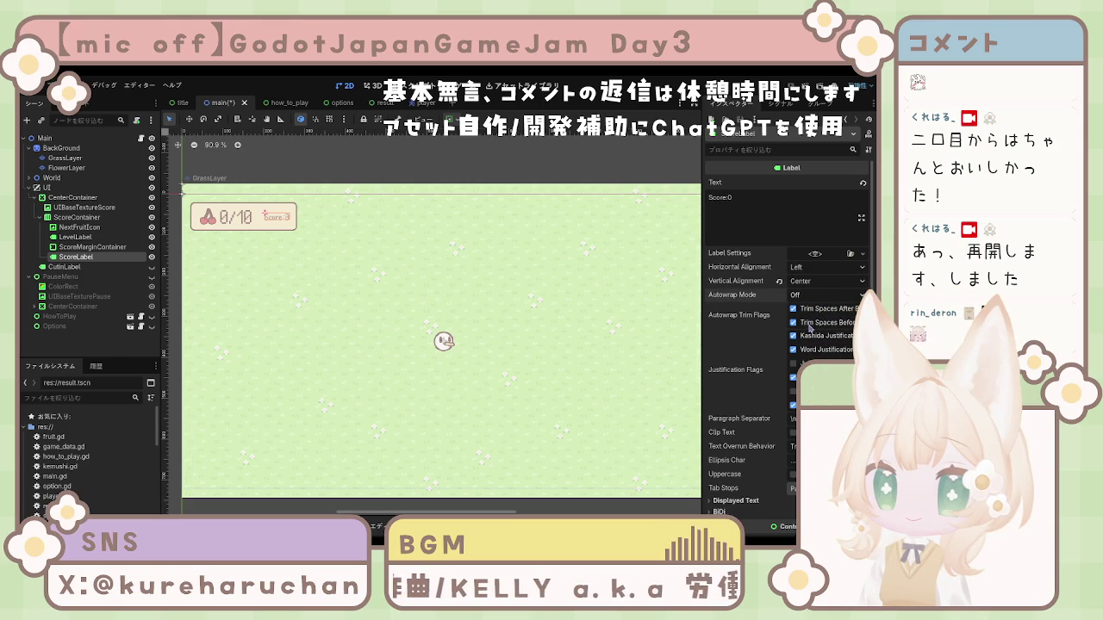
Try Arbitrary autowrap on ScoreLabel, then set Autowrap Mode to Off
left_click(826, 295)
left_click(819, 322)
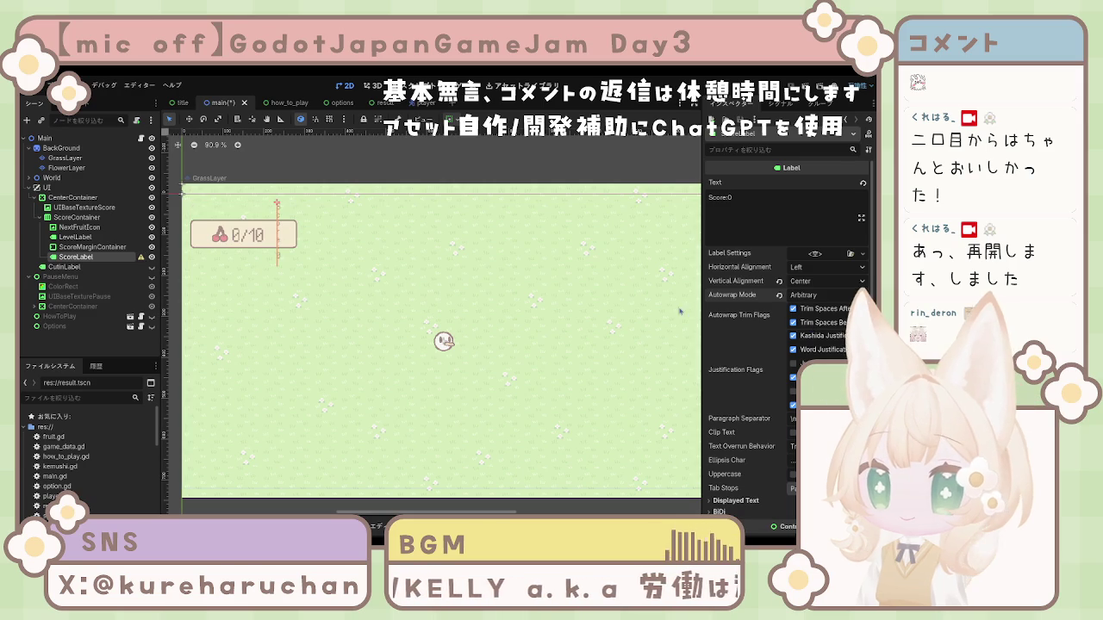
left_click(823, 295)
left_click(811, 314)
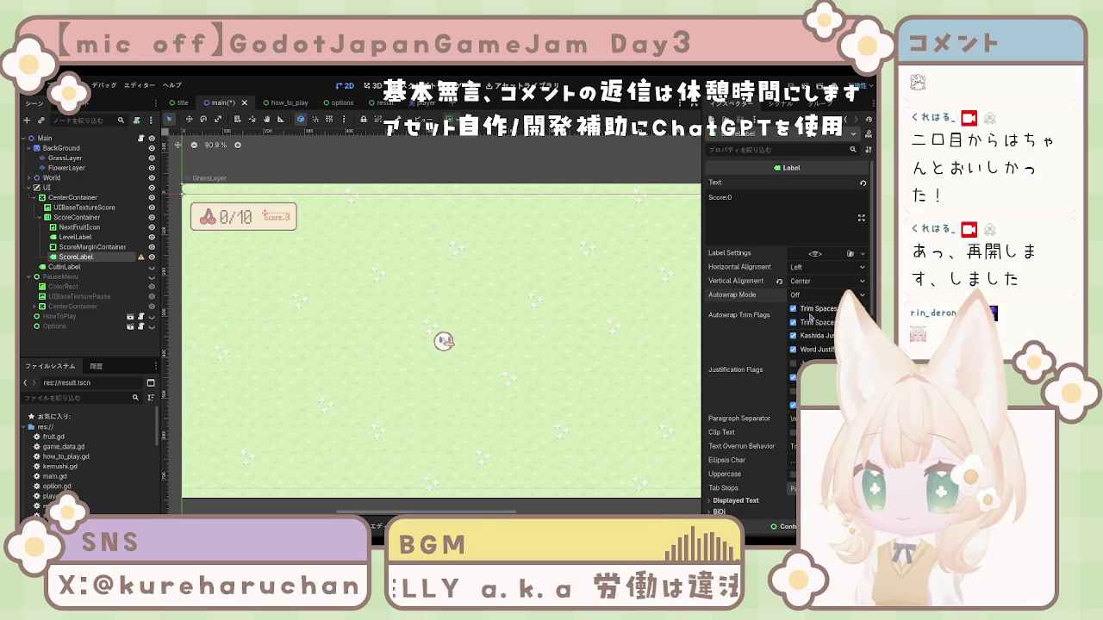
scroll(794, 323, "down", 3)
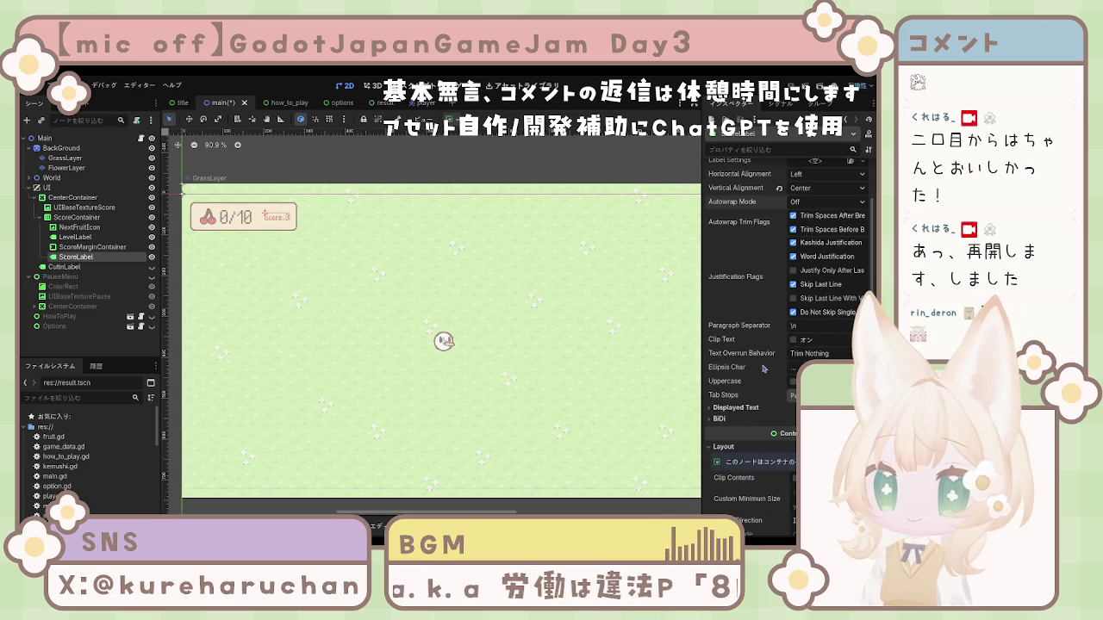
left_click(751, 411)
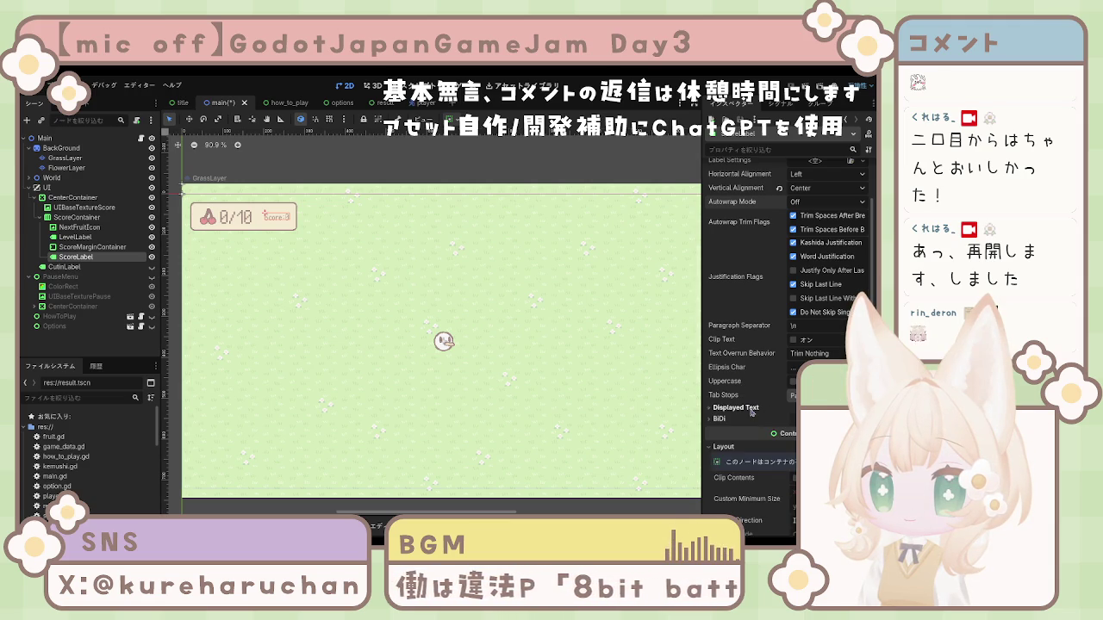
left_click(64, 158)
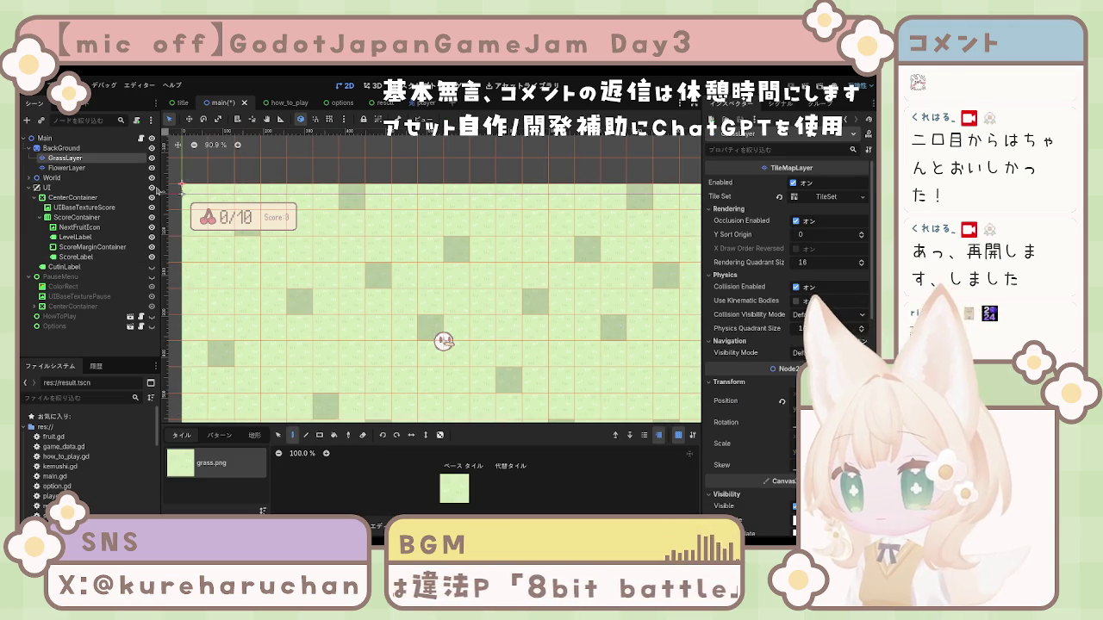
Save the main scene
left_click(44, 137)
scroll(431, 323, "down", 4)
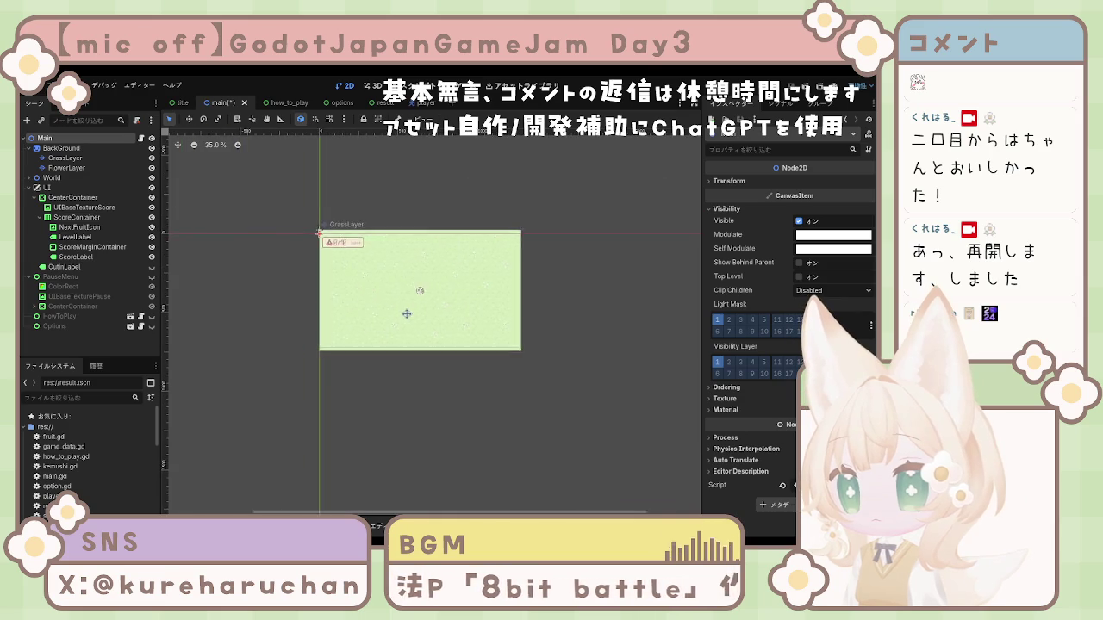
scroll(388, 319, "up", 3)
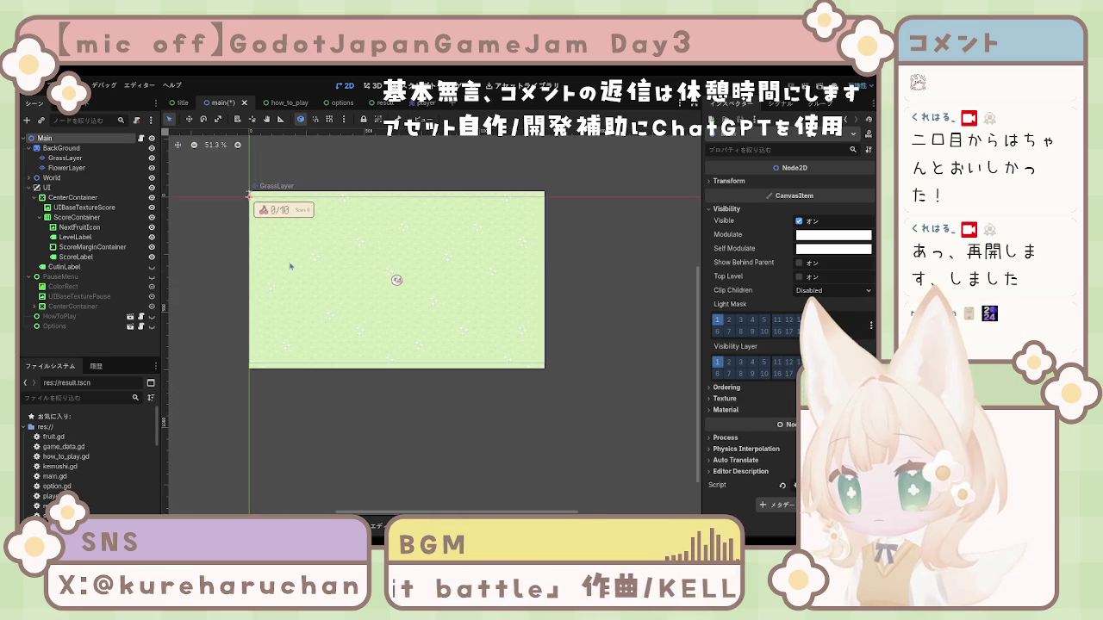
key("ctrl+s")
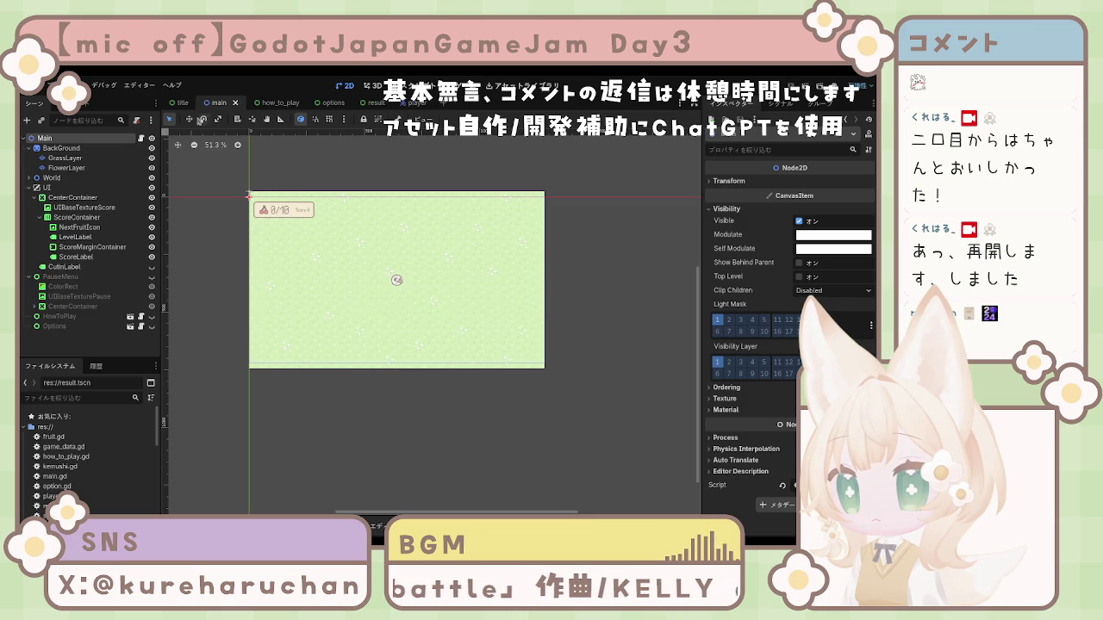
Look through the title, how_to_play and options scene tabs, ending on the result scene
left_click(183, 105)
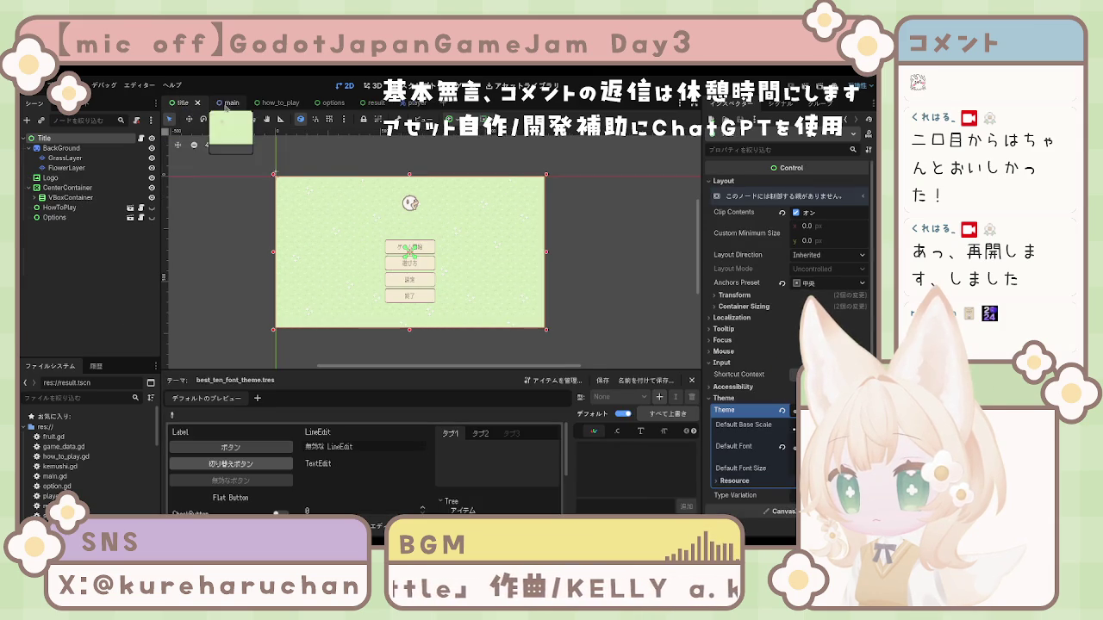
left_click(219, 102)
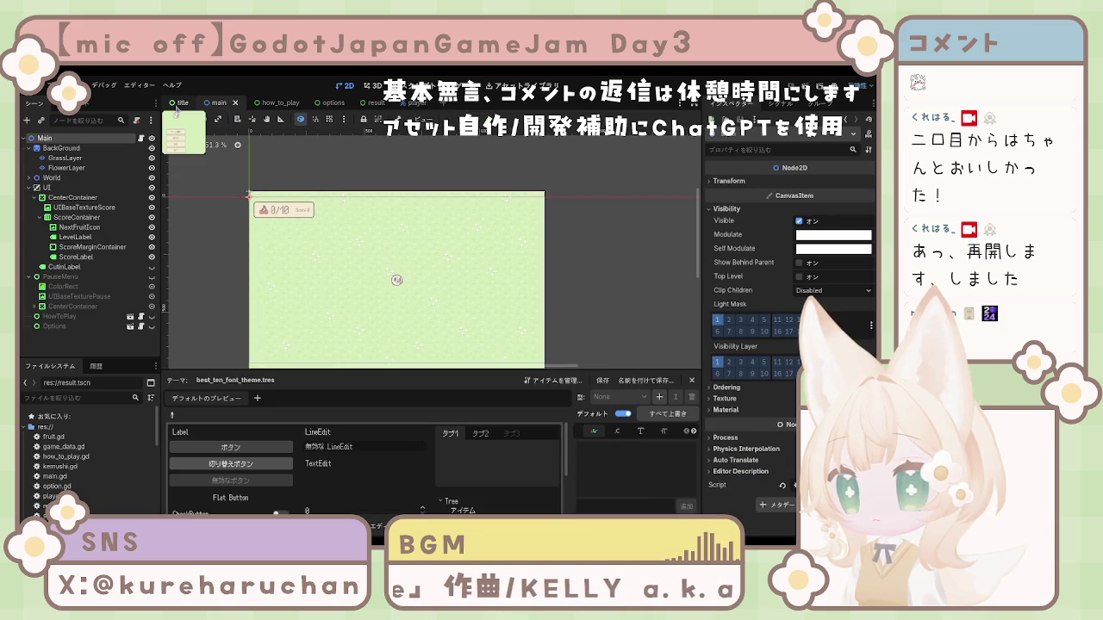
left_click(269, 104)
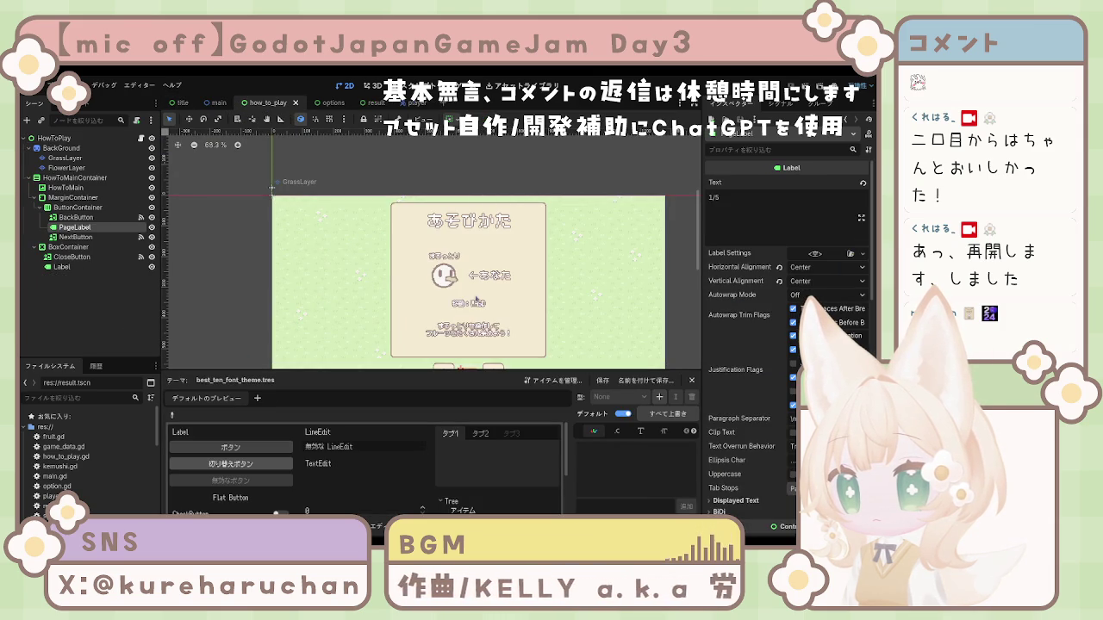
scroll(336, 172, "down", 3)
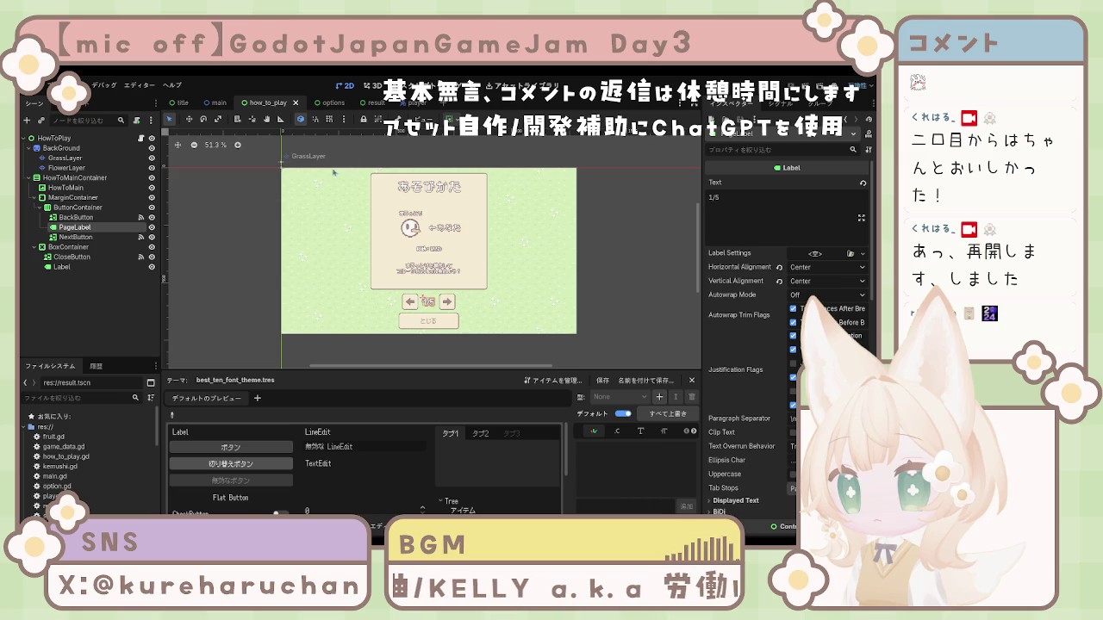
left_click(214, 104)
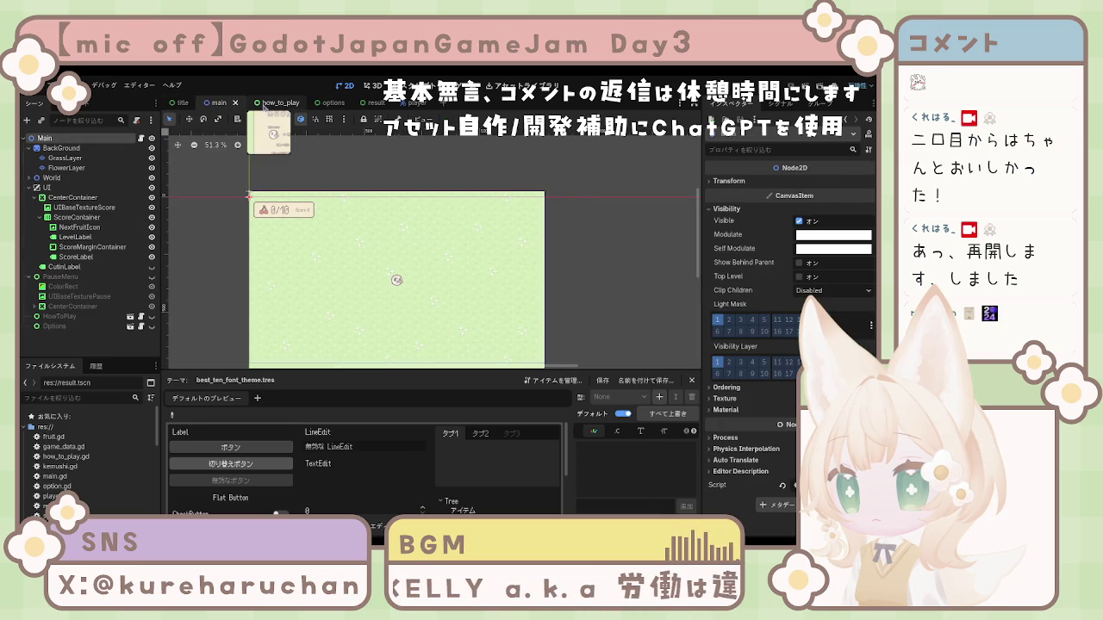
left_click(267, 105)
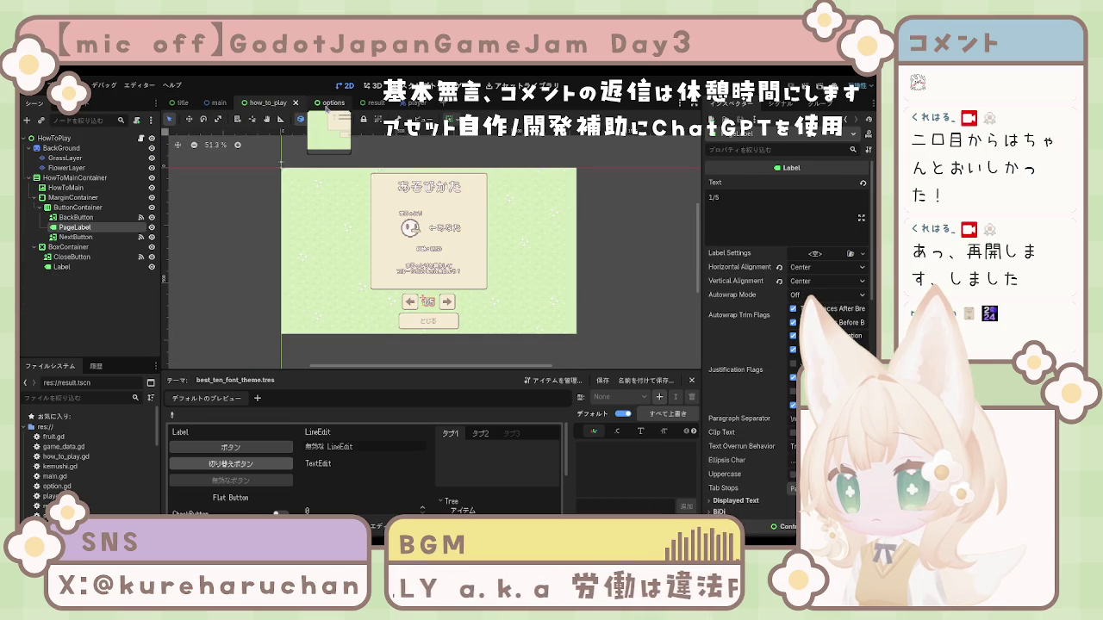
left_click(326, 104)
scroll(445, 314, "down", 4)
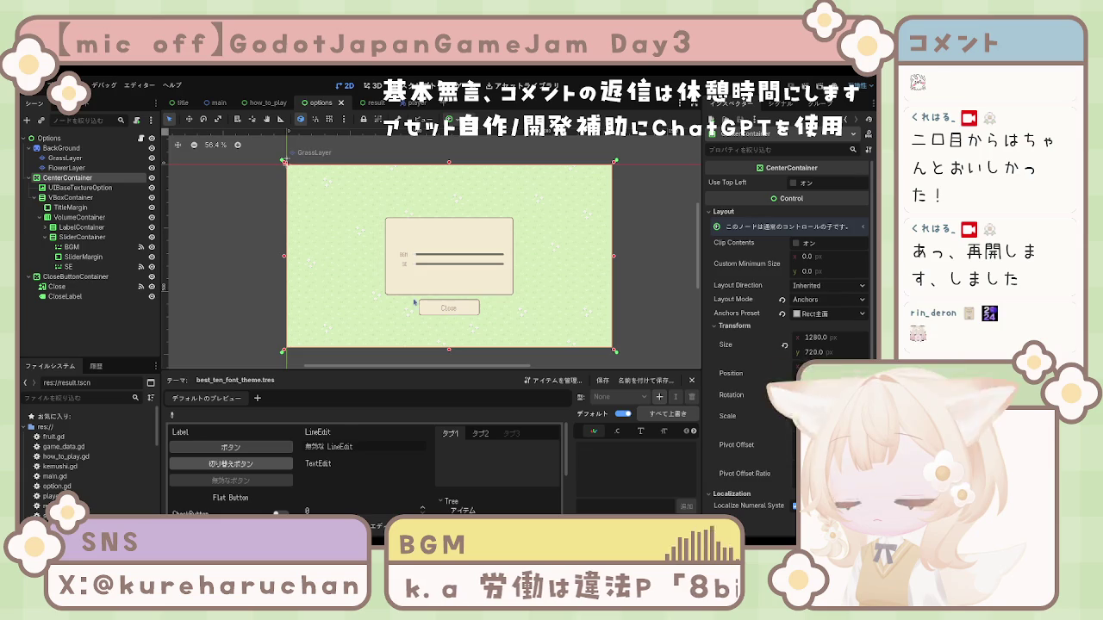
left_click(362, 103)
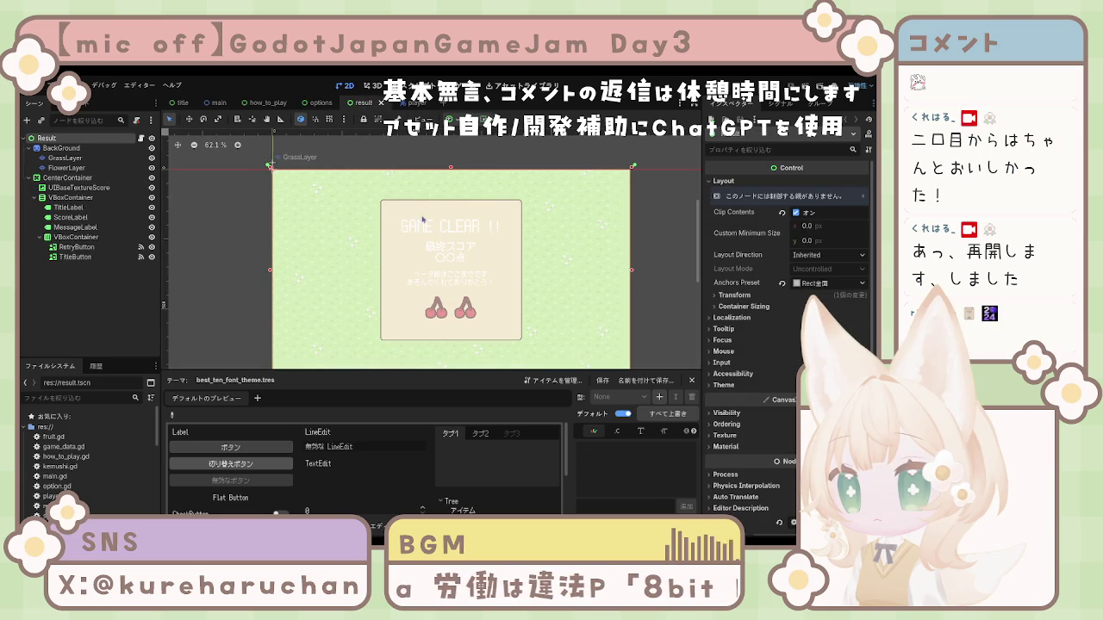
Select TitleLabel, ScoreLabel and MessageLabel and enable a Font Color override under Theme Overrides > Colors
left_click(75, 236)
left_click(73, 227)
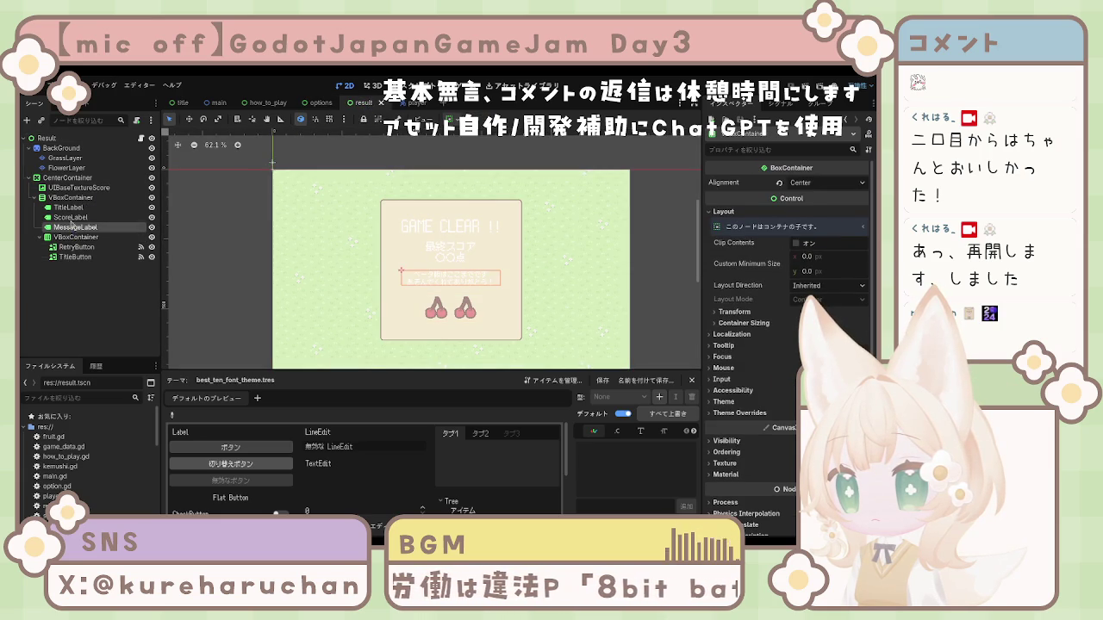
left_click(69, 207, "shift")
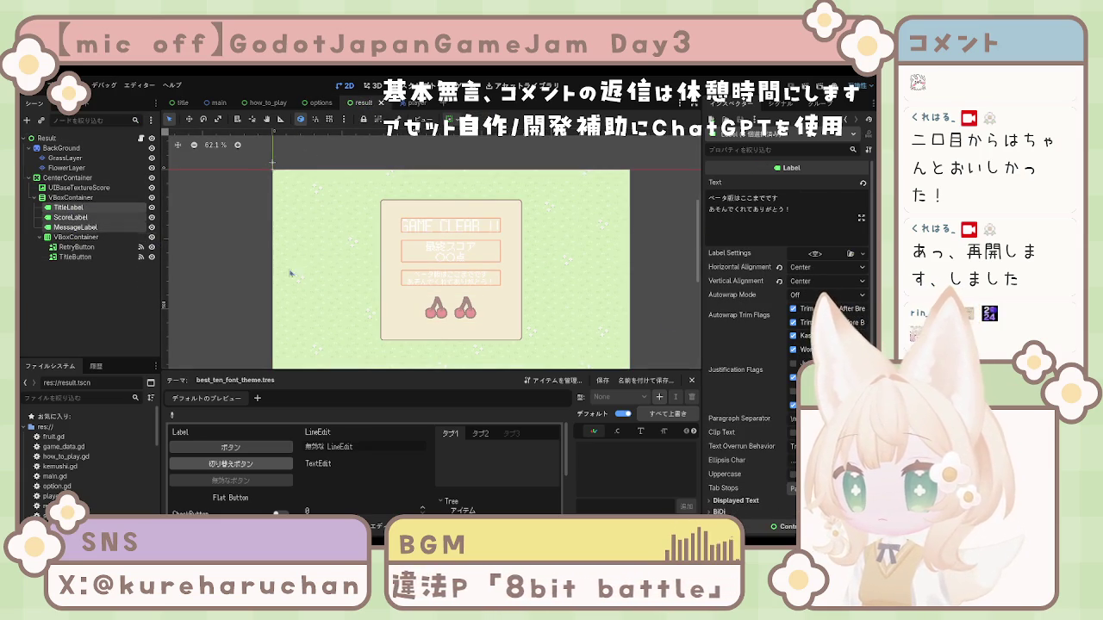
scroll(742, 406, "down", 3)
scroll(742, 406, "down", 3)
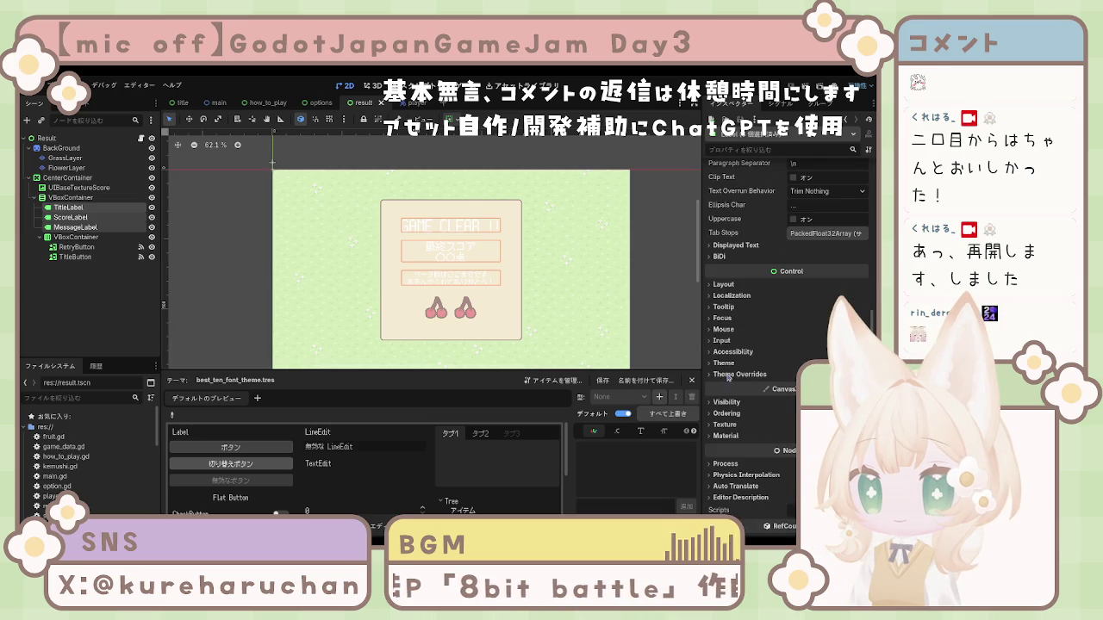
left_click(737, 364)
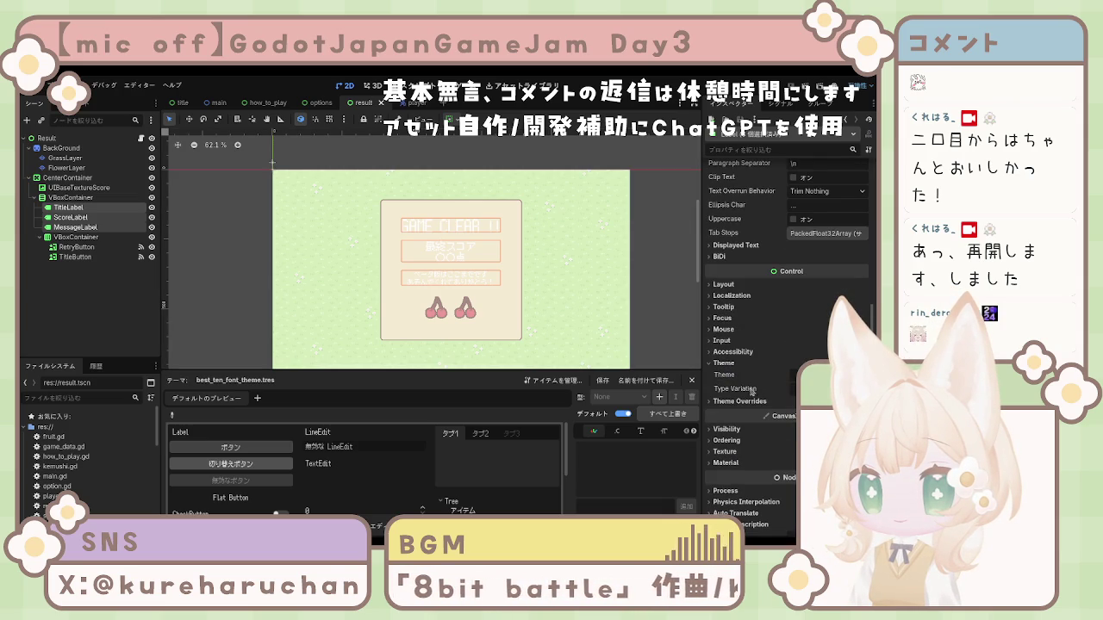
left_click(739, 402)
left_click(728, 434)
left_click(729, 412)
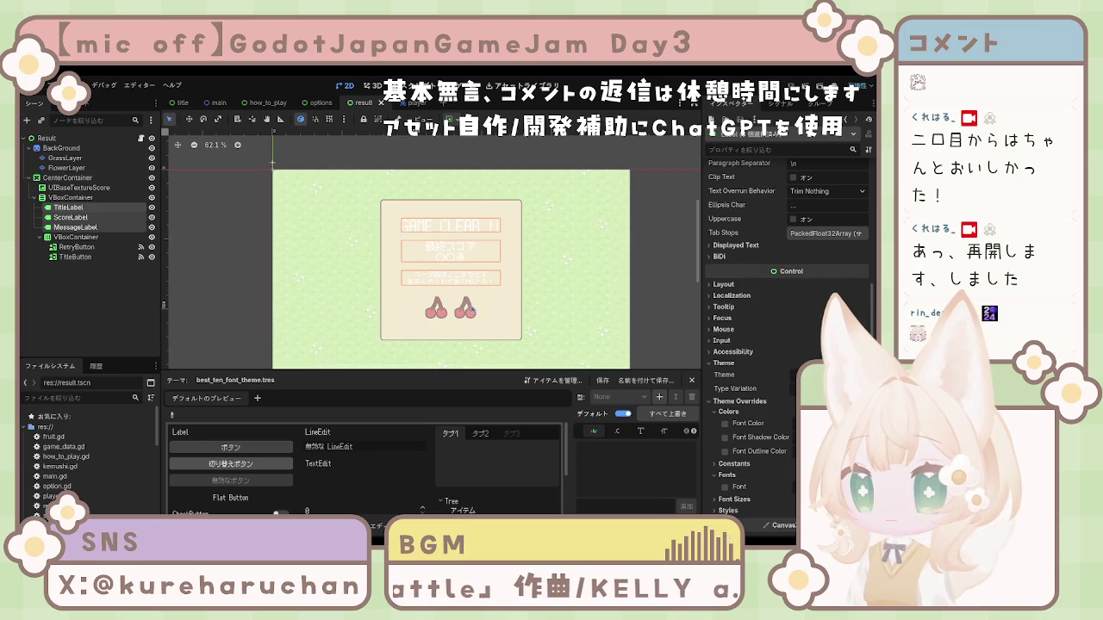
left_click(724, 423)
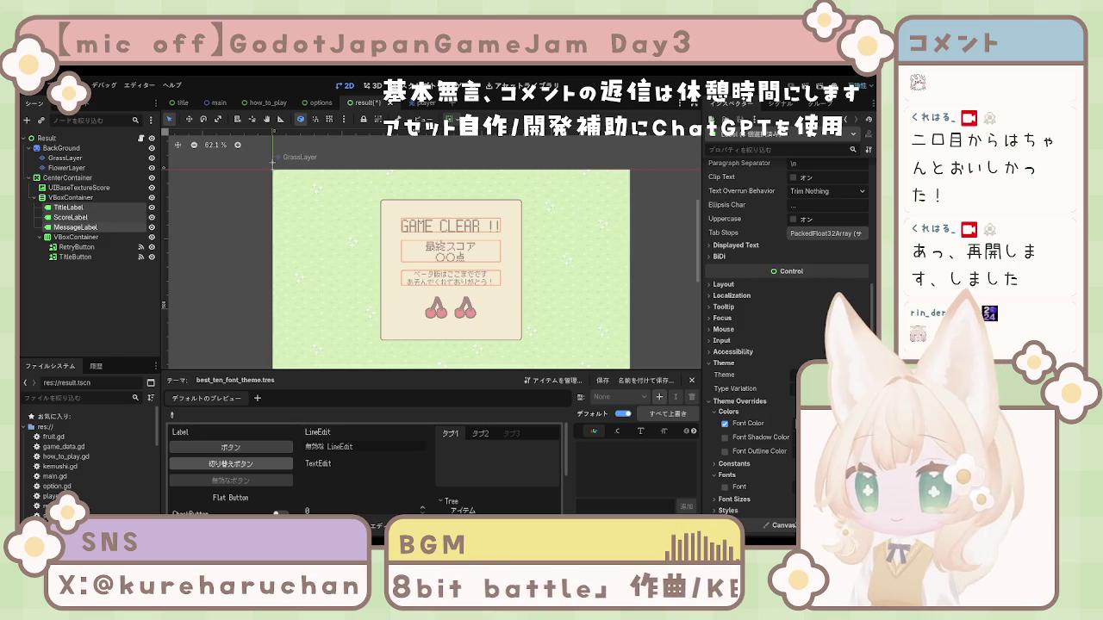
With RetryButton and TitleButton selected, open their Textures and change the Clip Contents setting in Layout
left_click(465, 319)
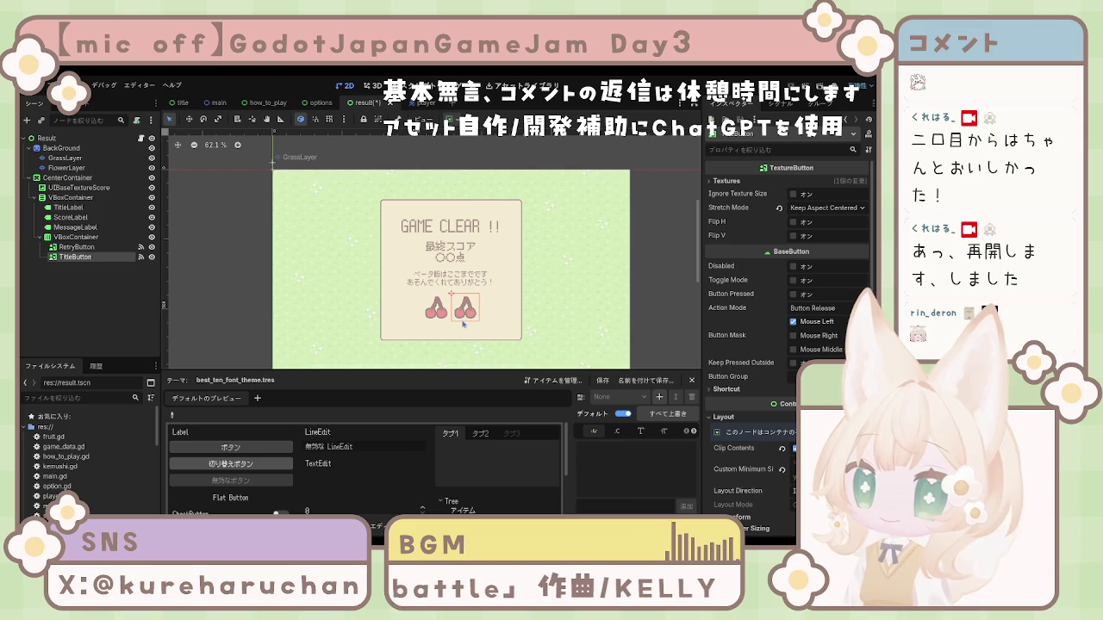
left_click(435, 309, "shift")
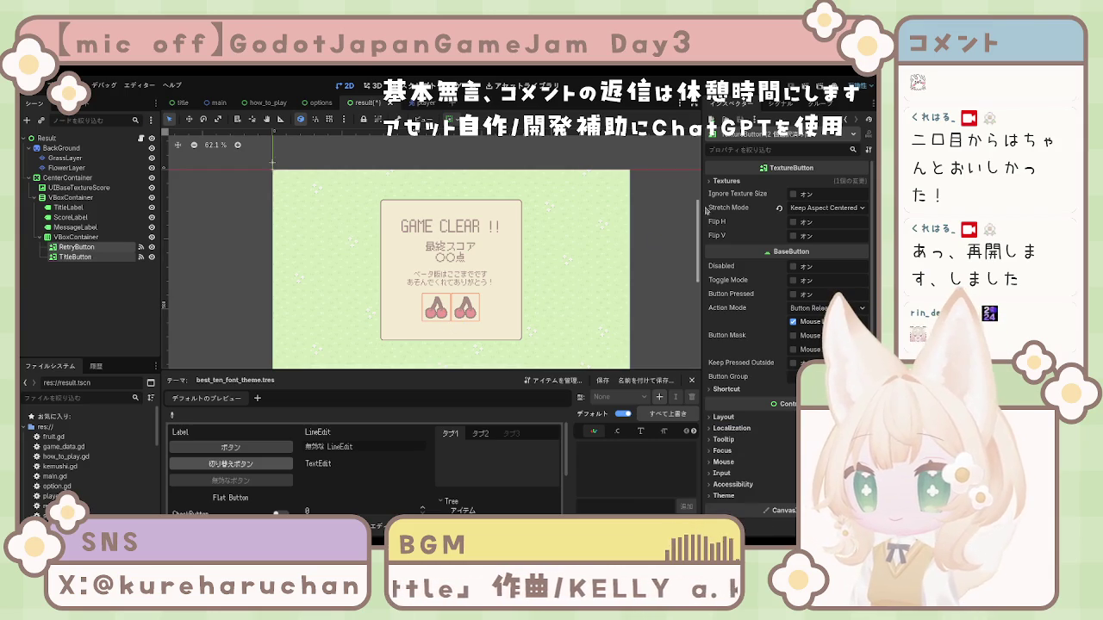
left_click(727, 181)
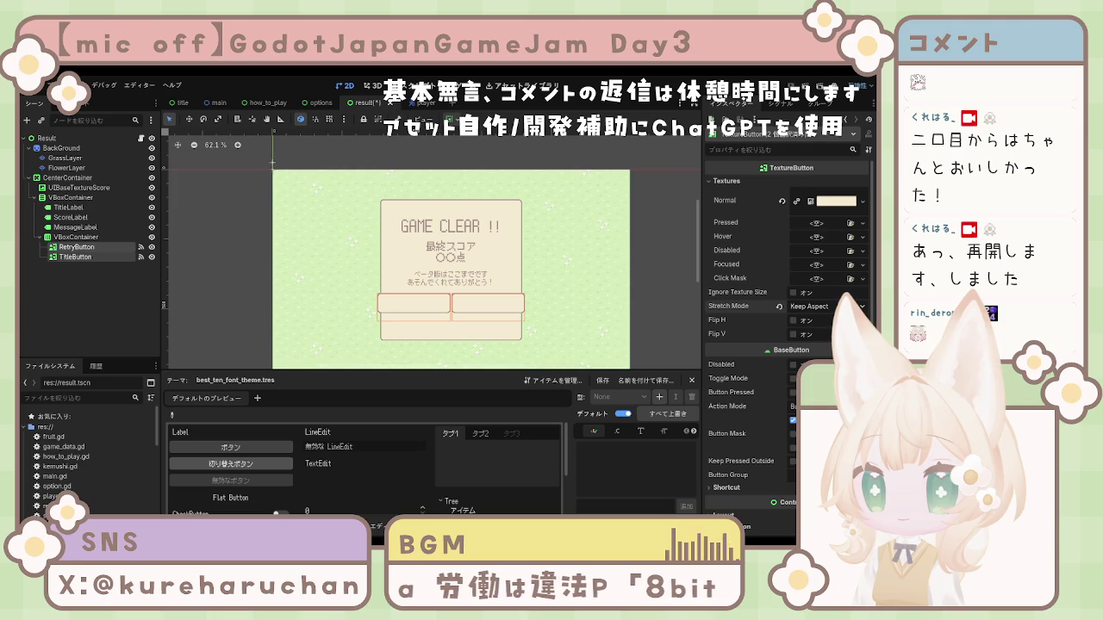
scroll(757, 334, "down", 3)
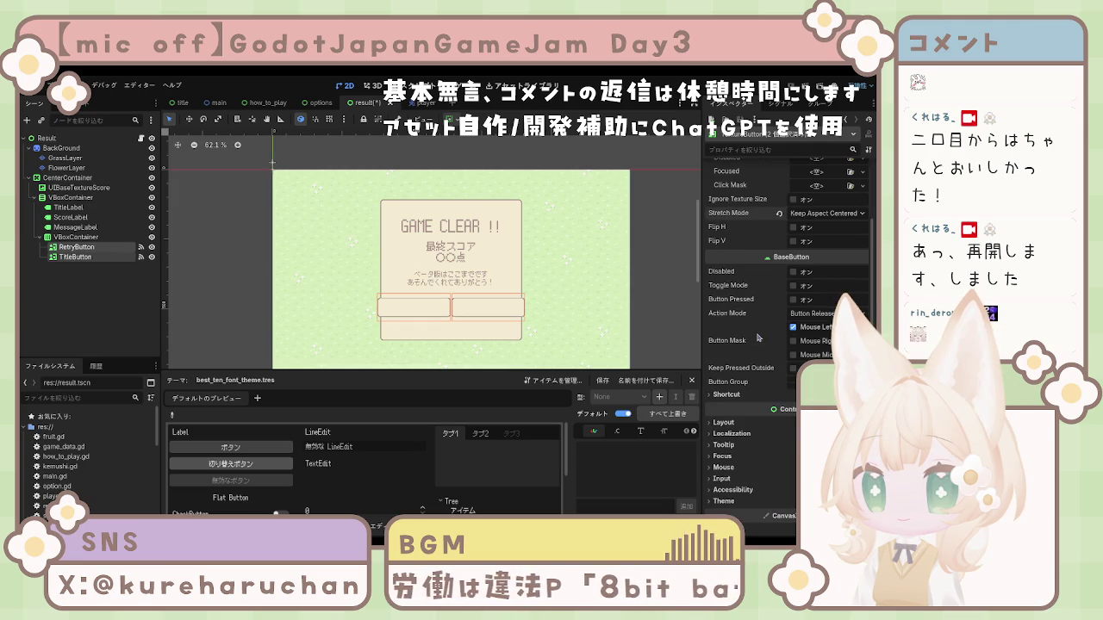
scroll(776, 335, "down", 3)
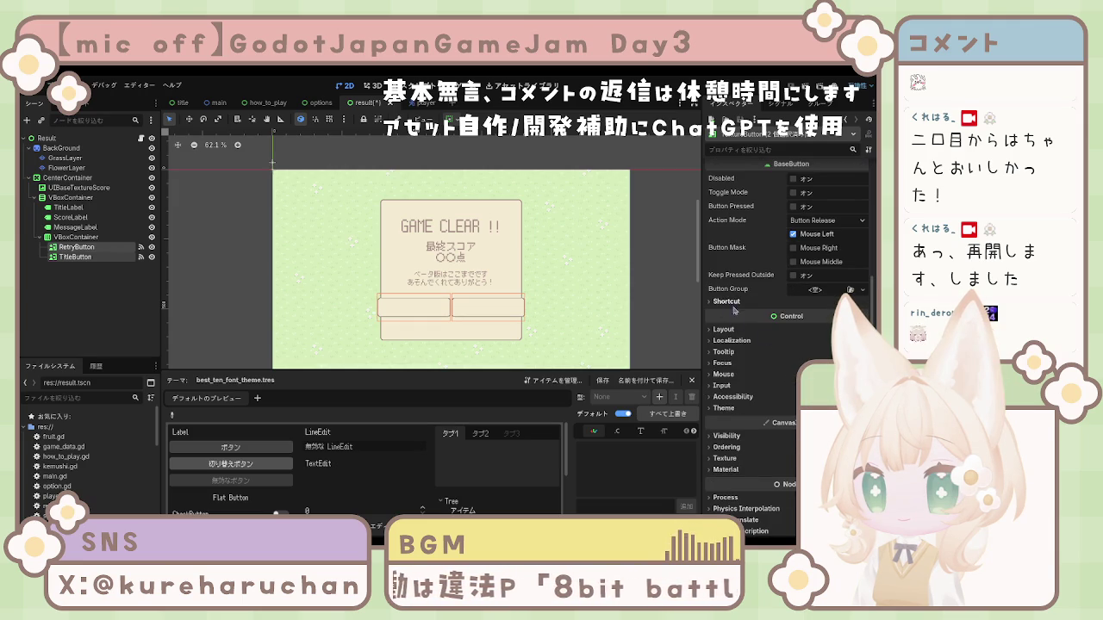
left_click(724, 330)
left_click(797, 343)
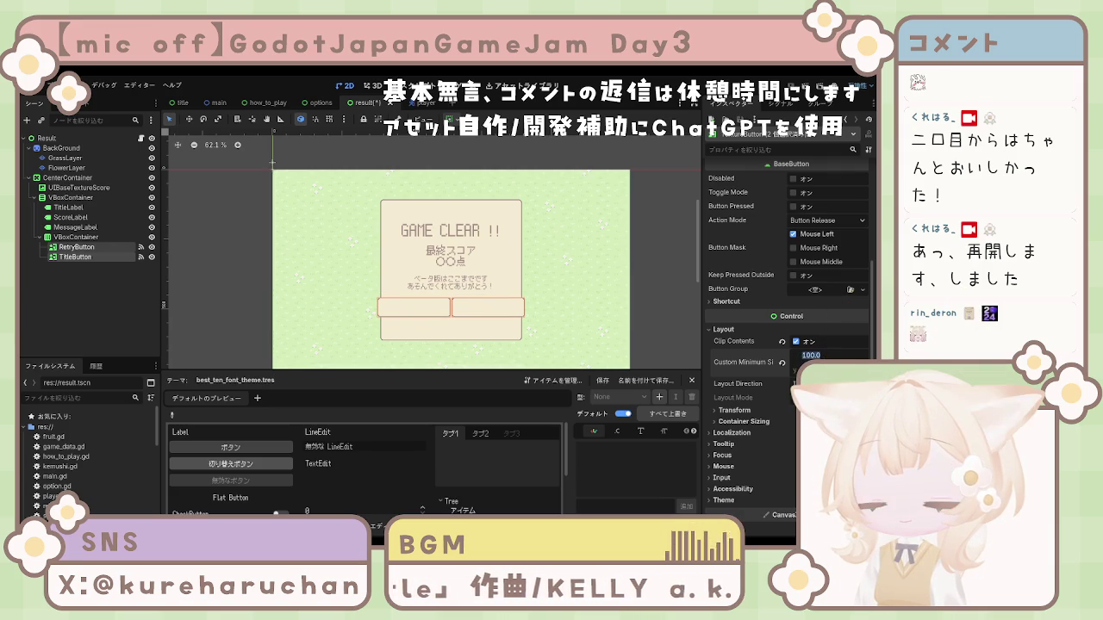
Set the buttons' Custom Minimum Size x to 256 and check the button and VBoxContainer transform sizes
type("6")
key("Return")
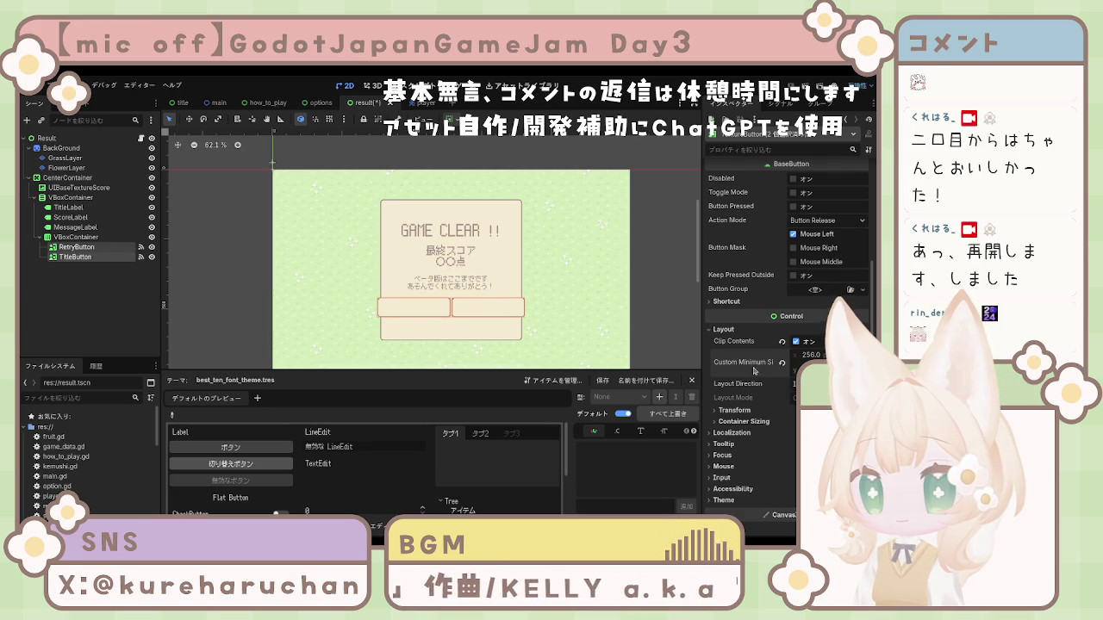
scroll(780, 373, "down", 2)
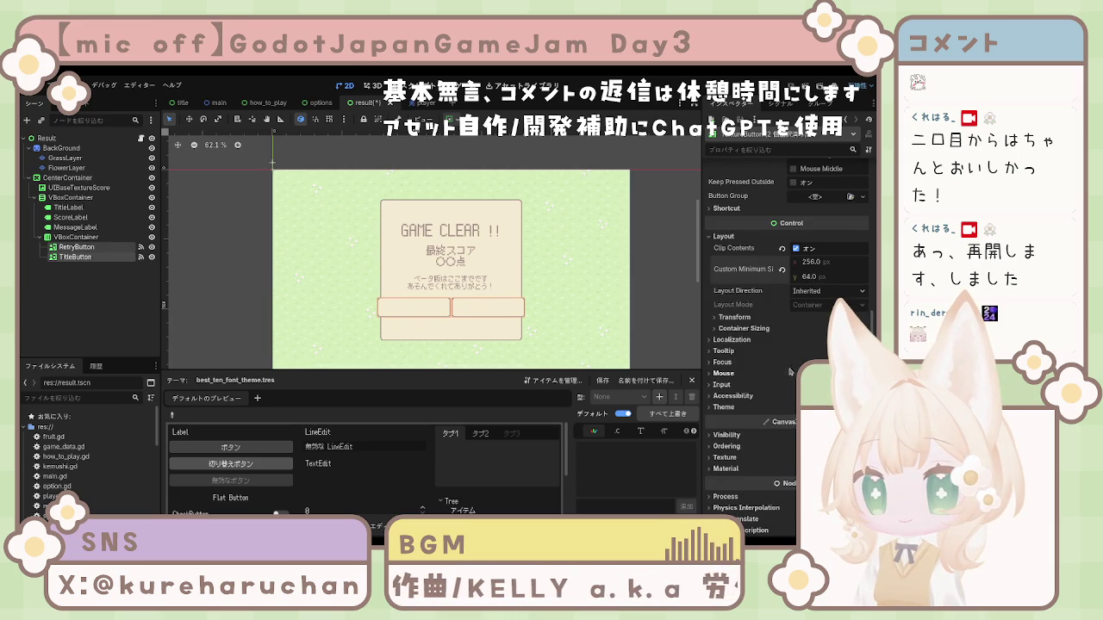
left_click(755, 319)
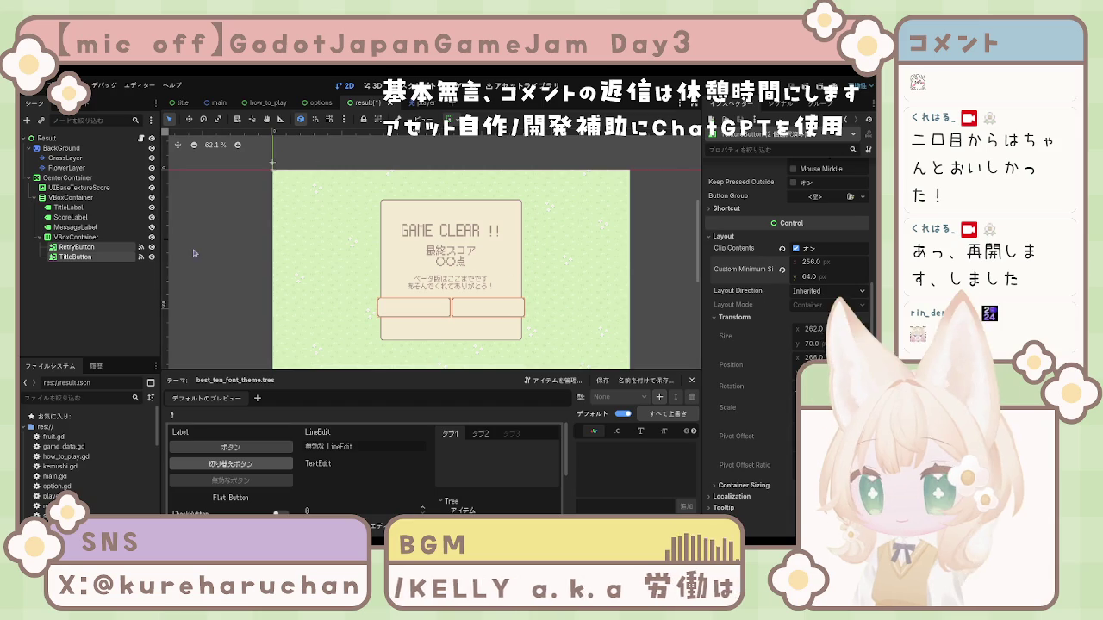
left_click(91, 237)
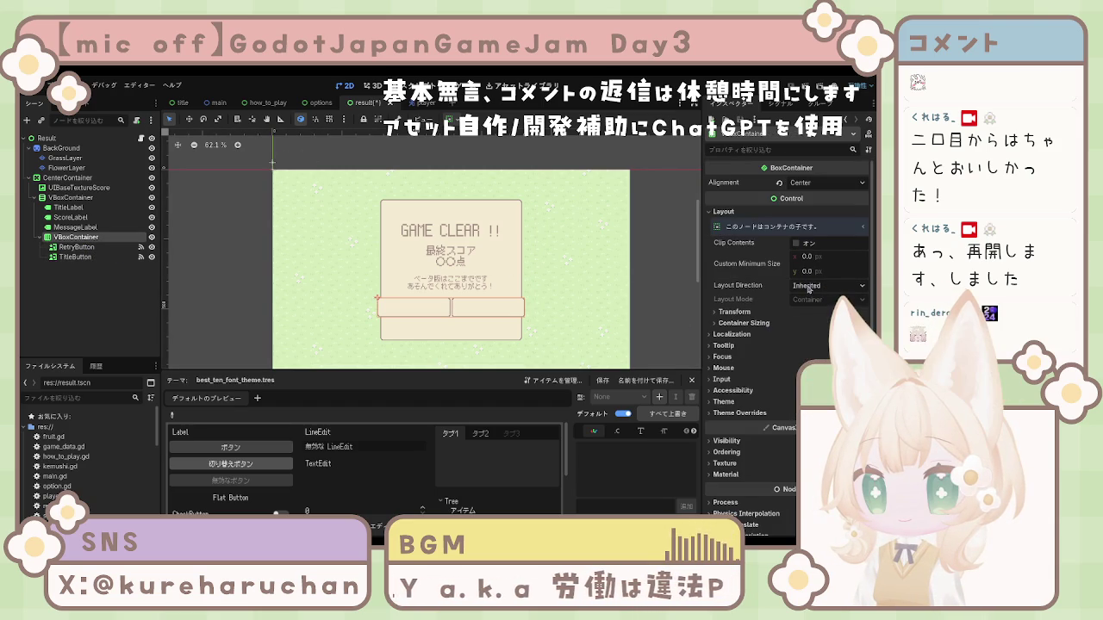
left_click(732, 312)
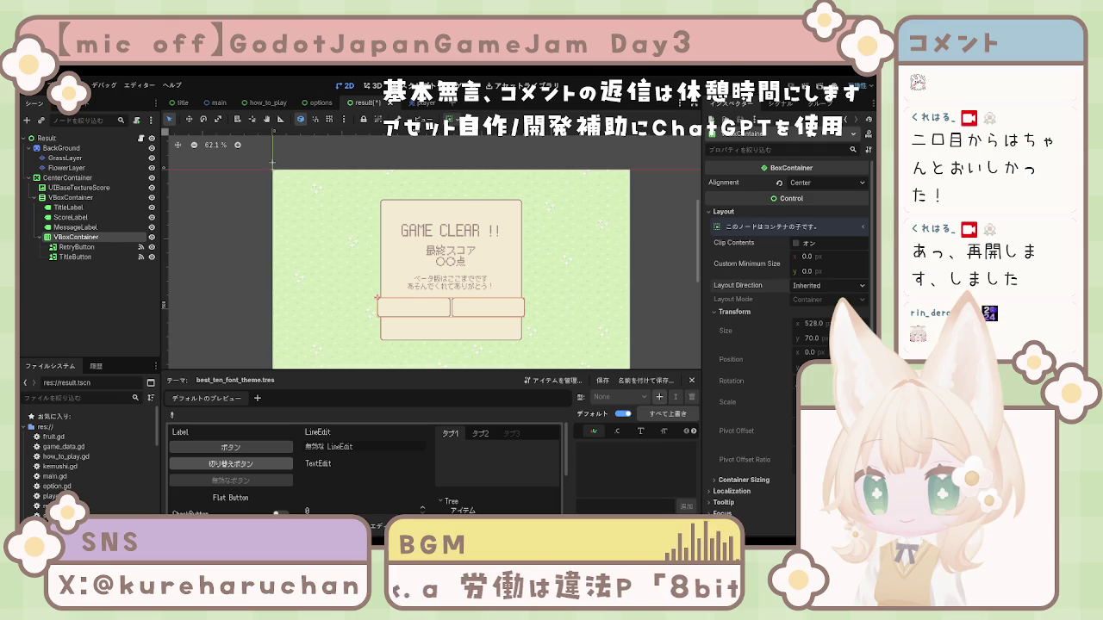
Reselect both buttons, try Stretch Mode Scale, then revert to Keep Aspect Centered
left_click(74, 207)
left_click(76, 237)
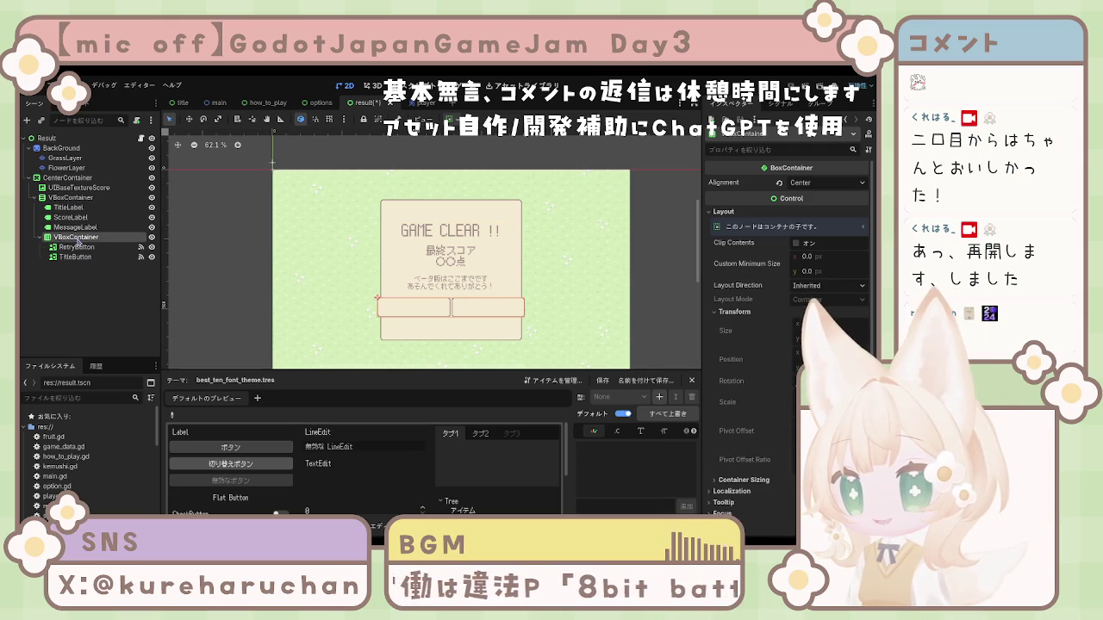
left_click(76, 247)
left_click(75, 257, "shift")
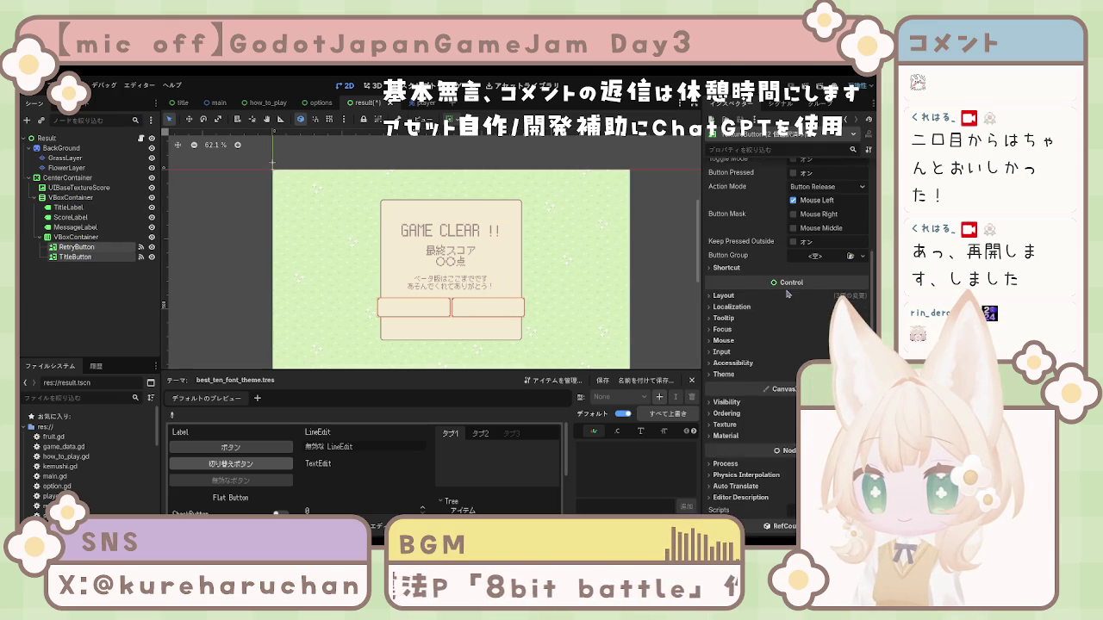
left_click(823, 208)
left_click(810, 231)
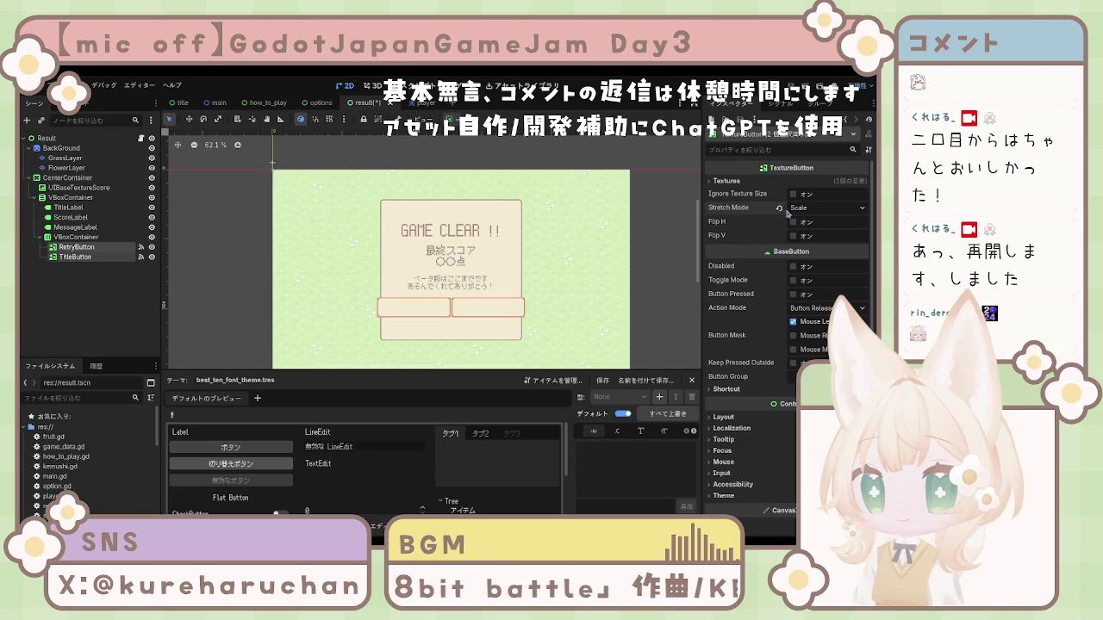
key("ctrl+z")
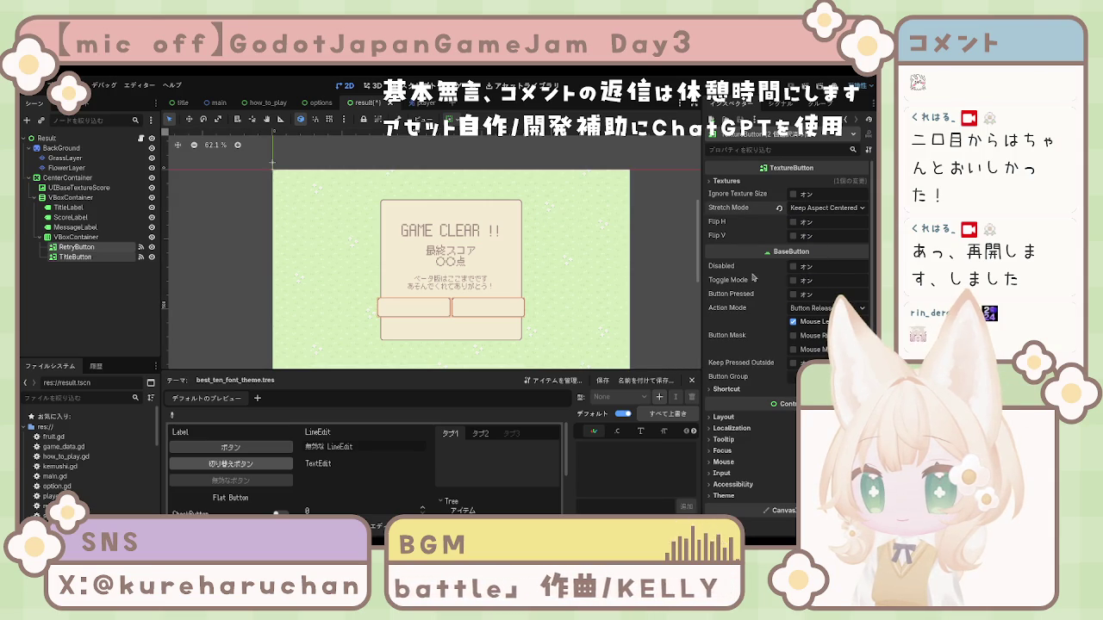